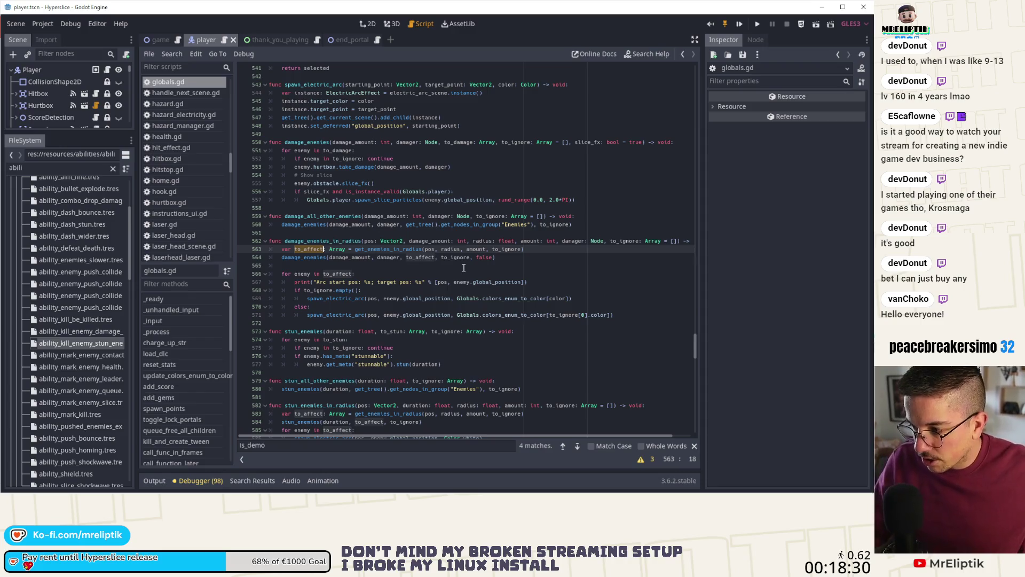
- Highlight damage_enemies, to_damage and damage_amount in globals.gd, then bring up player.gd's kill-enemy ability code
{"action": "double_click", "coordinate": [297, 257]}
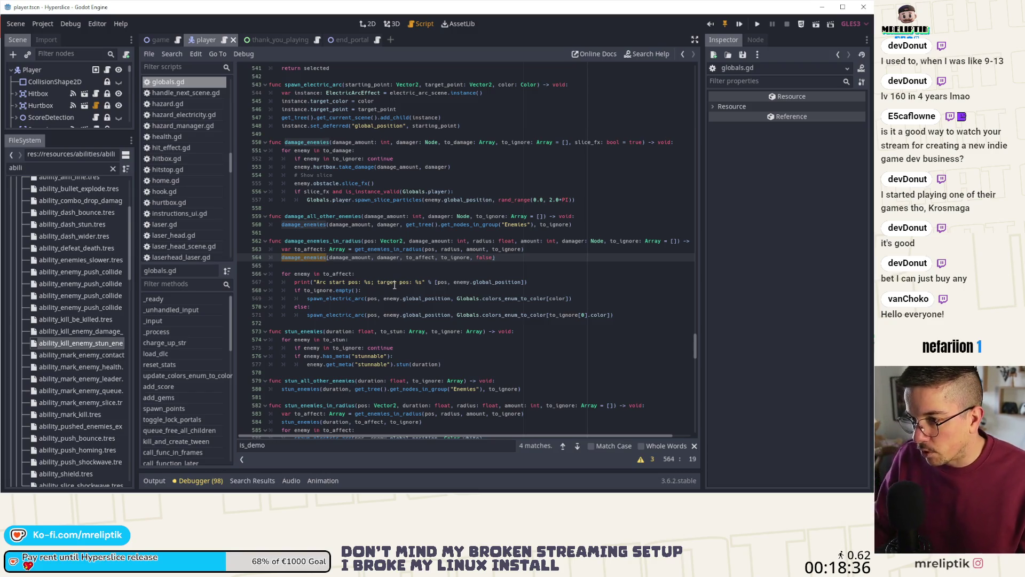
{"action": "double_click", "coordinate": [333, 151]}
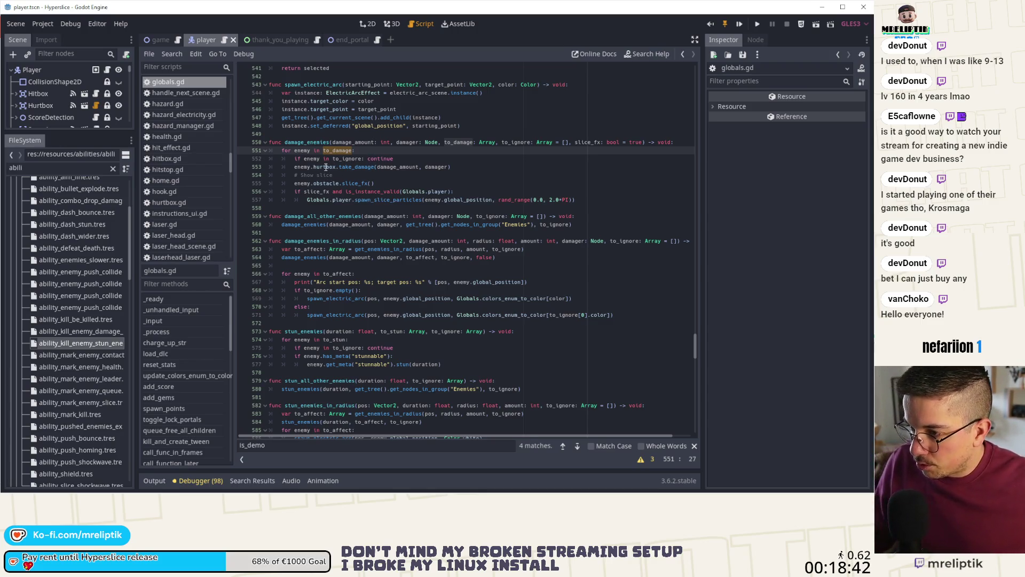
{"action": "double_click", "coordinate": [412, 166]}
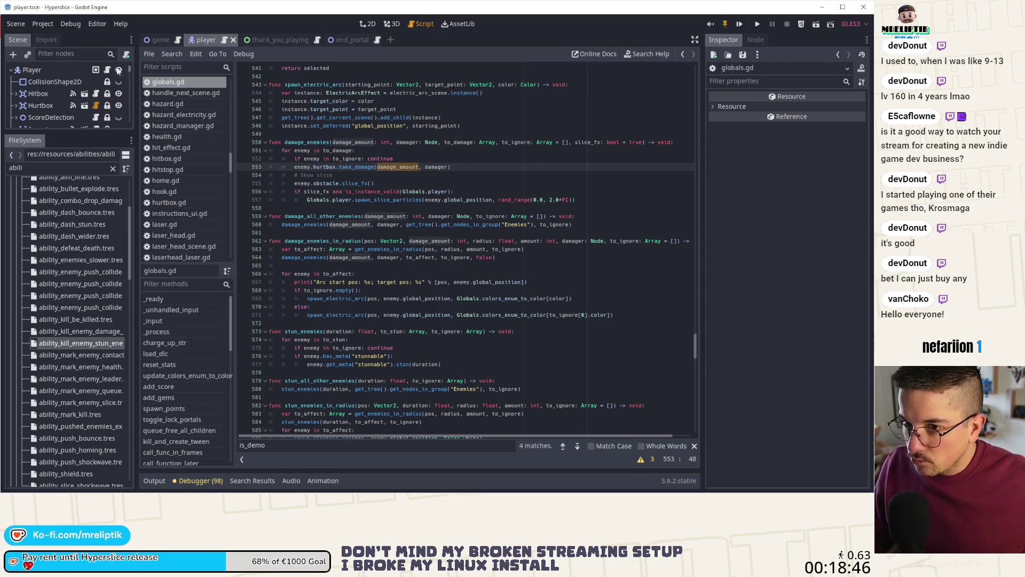
{"action": "left_click", "coordinate": [107, 70]}
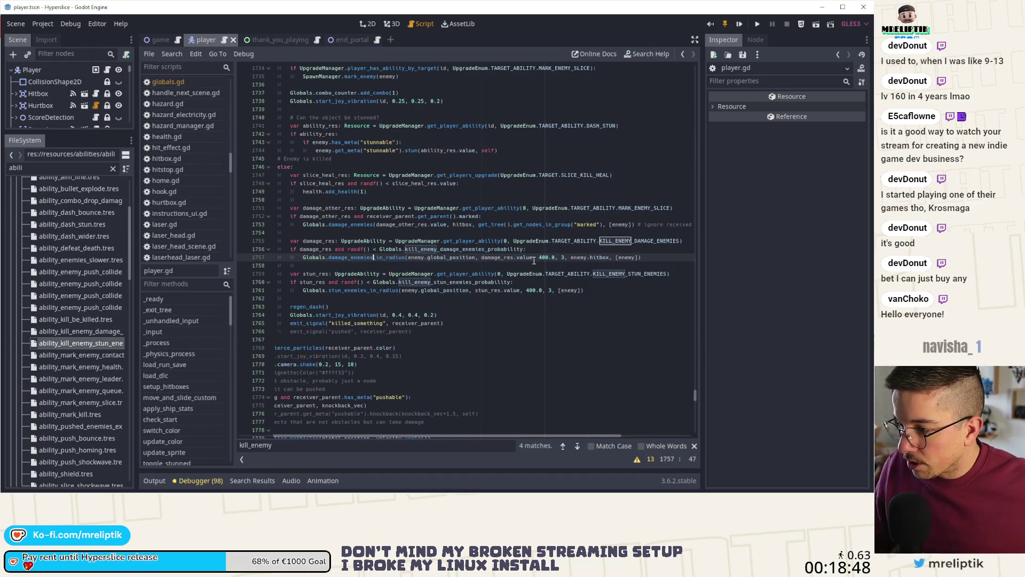
- Inspect the kill-enemy stun and damage ability resources, then follow stun_res to the stun_enemies_in_radius definition
{"action": "left_click", "coordinate": [488, 258]}
{"action": "left_click", "coordinate": [80, 343]}
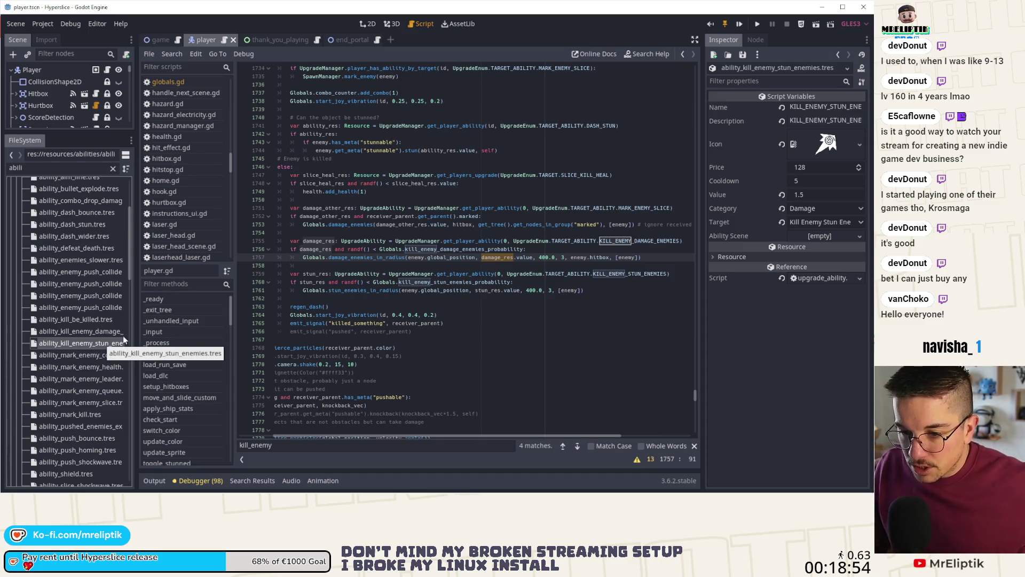
{"action": "left_click", "coordinate": [94, 332]}
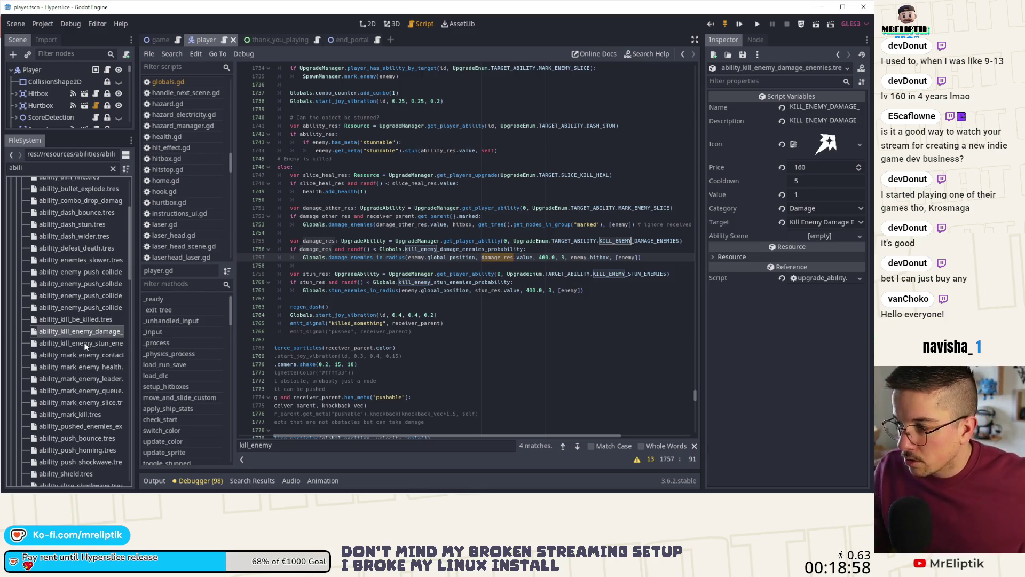
{"action": "left_click", "coordinate": [86, 345]}
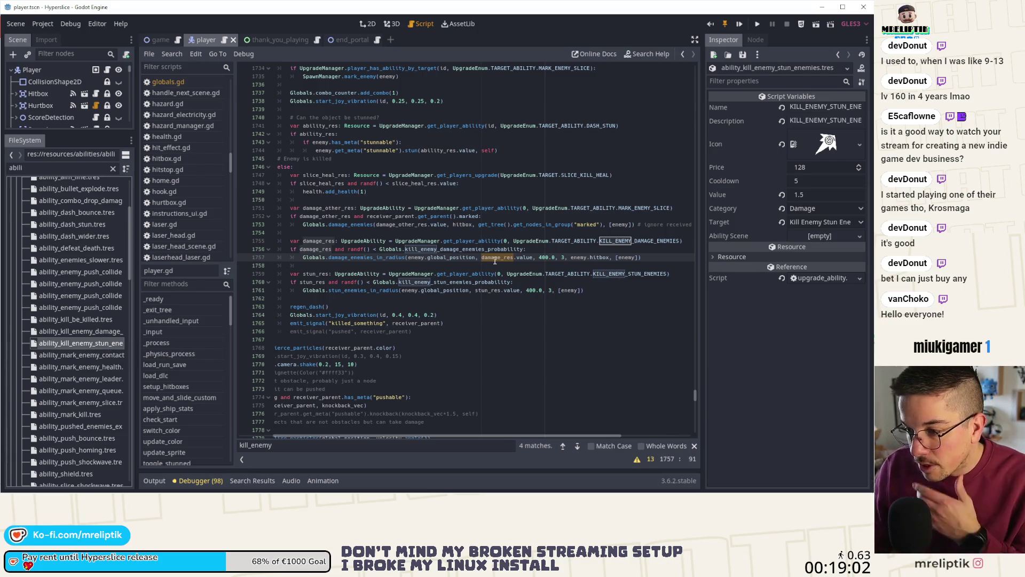
{"action": "double_click", "coordinate": [316, 273]}
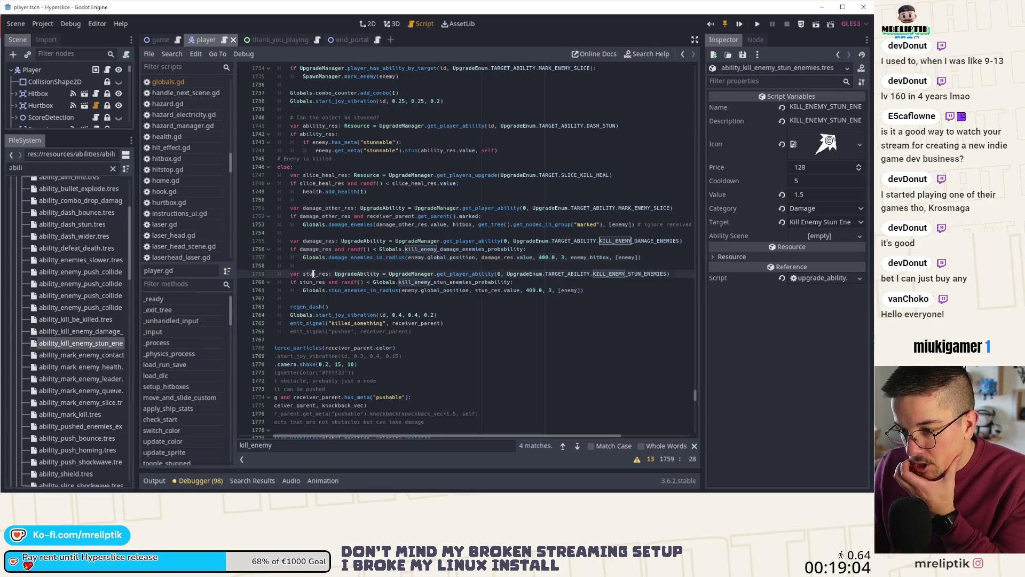
{"action": "left_click", "coordinate": [368, 290], "text": "ctrl"}
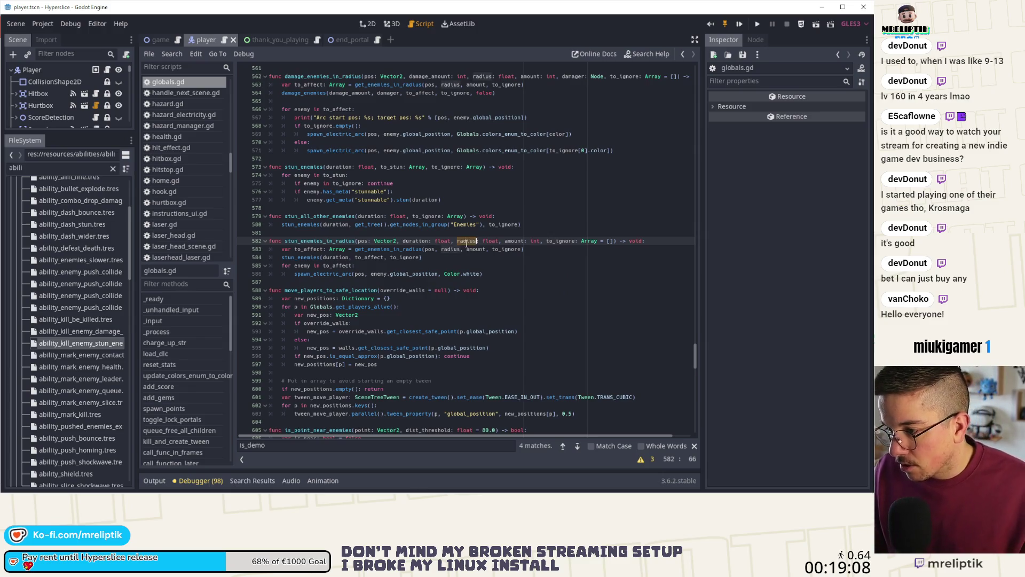
- Review how amount and duration are used in stun_enemies_in_radius and stun_enemies, then launch Hyperslice to playtest
{"action": "double_click", "coordinate": [514, 241]}
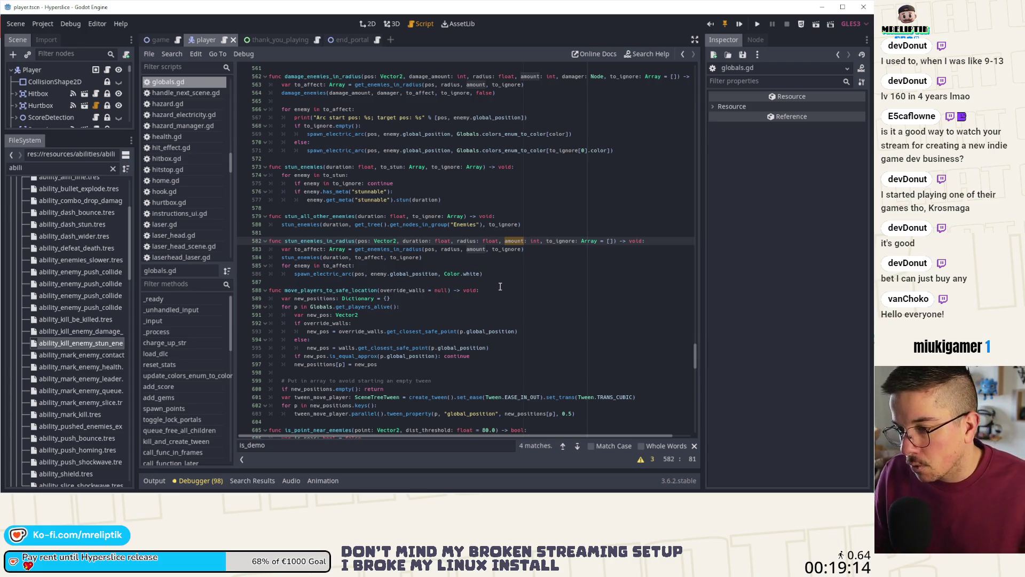
{"action": "double_click", "coordinate": [407, 241]}
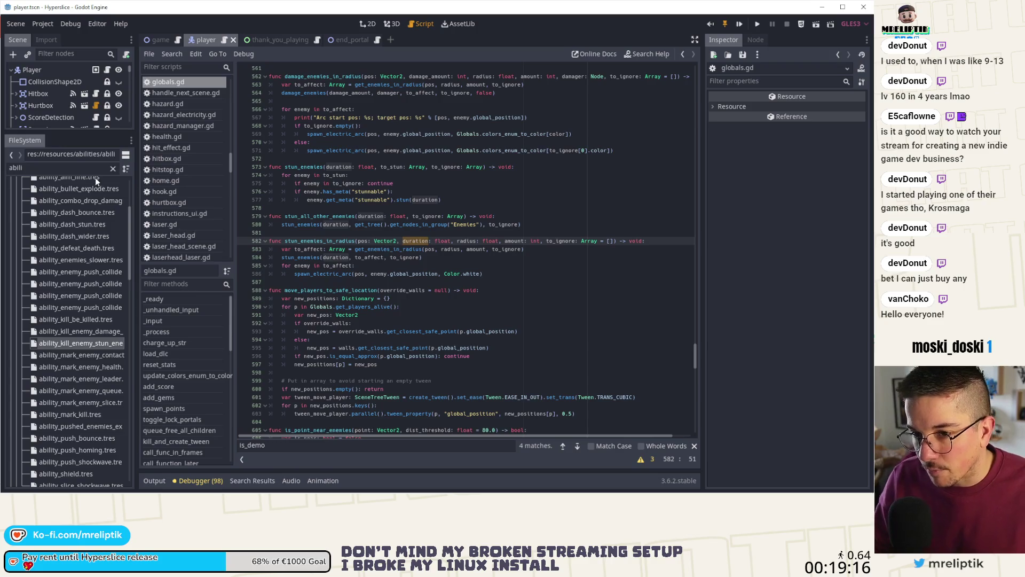
{"action": "left_click", "coordinate": [107, 69]}
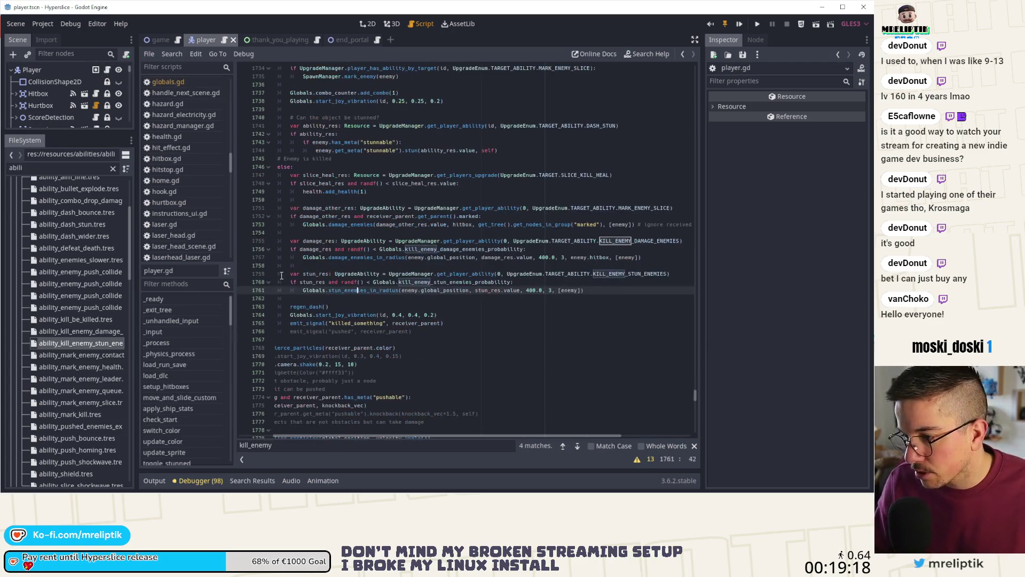
{"action": "key", "text": "alt+Left"}
{"action": "left_click", "coordinate": [412, 244]}
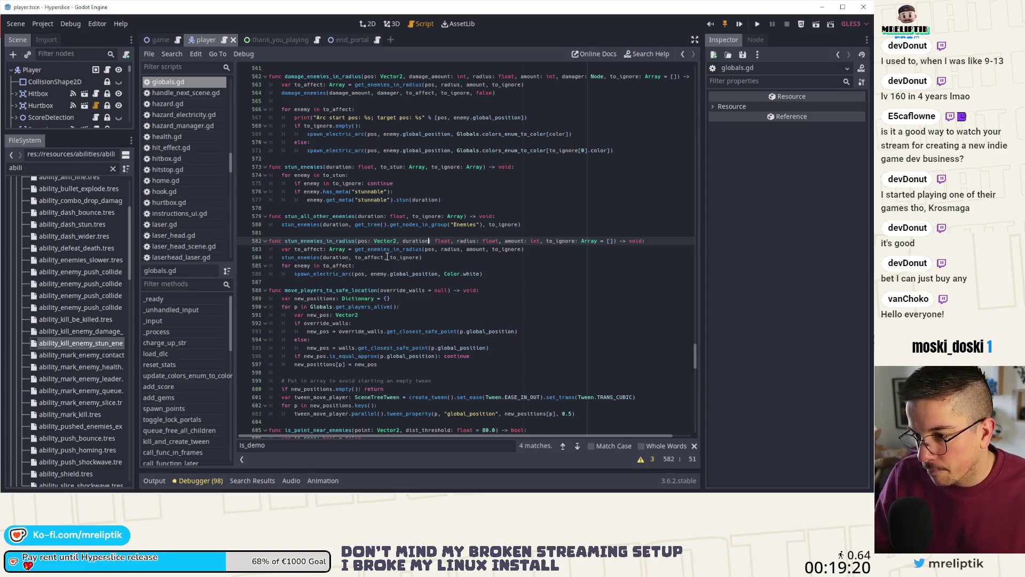
{"action": "double_click", "coordinate": [308, 258]}
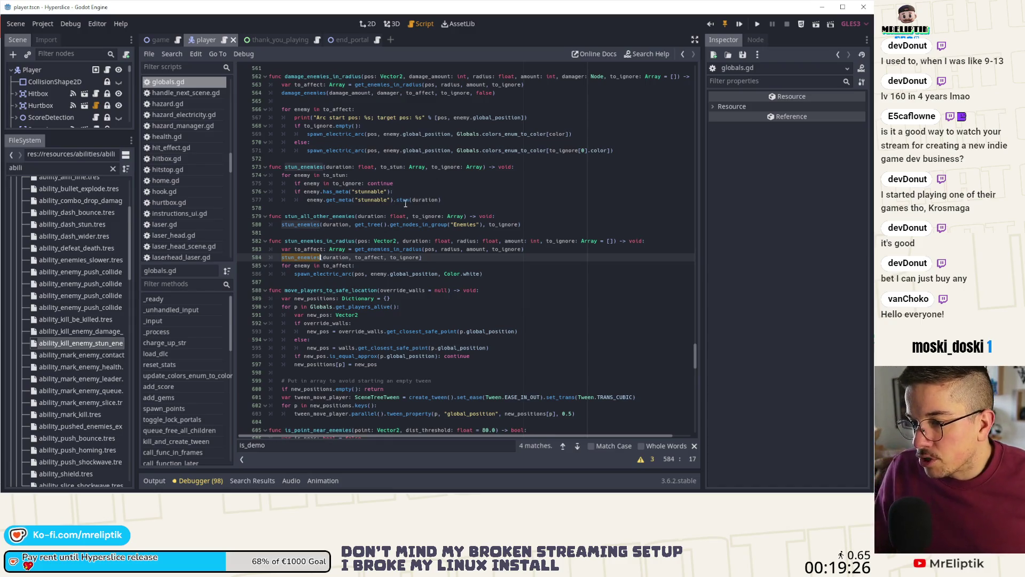
{"action": "double_click", "coordinate": [424, 200]}
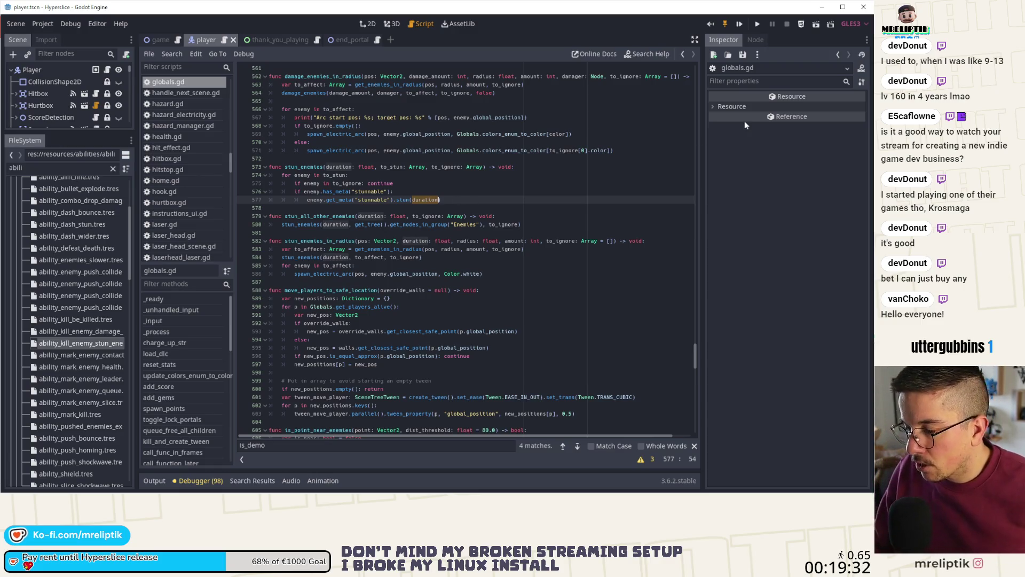
{"action": "left_click", "coordinate": [740, 26]}
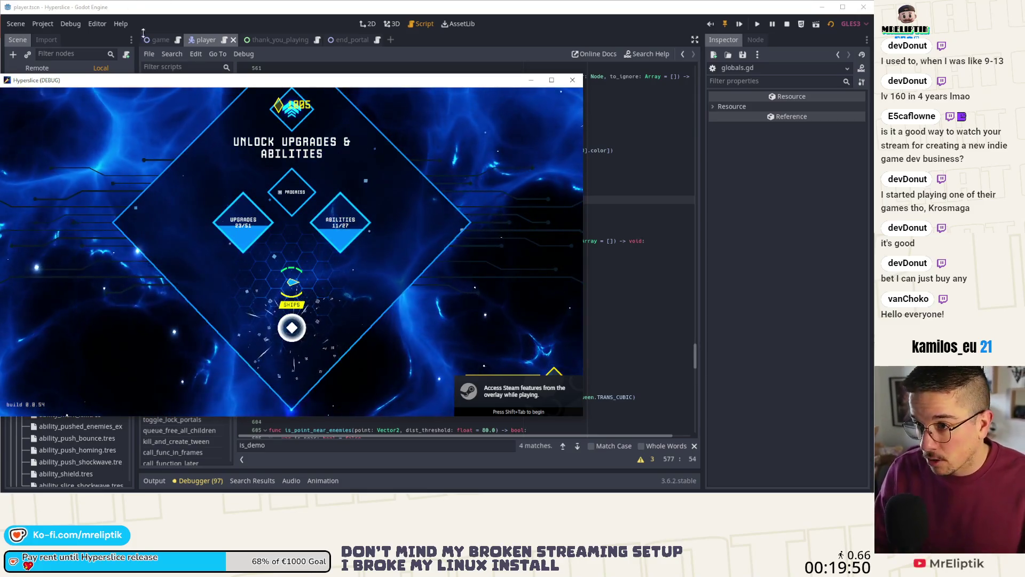
- Maximize the game and grant the stun-on-kill ability with the console command add_ability 0 KILL_ENEMY_STUN_ENEMIES
{"action": "key", "text": "super+Up"}
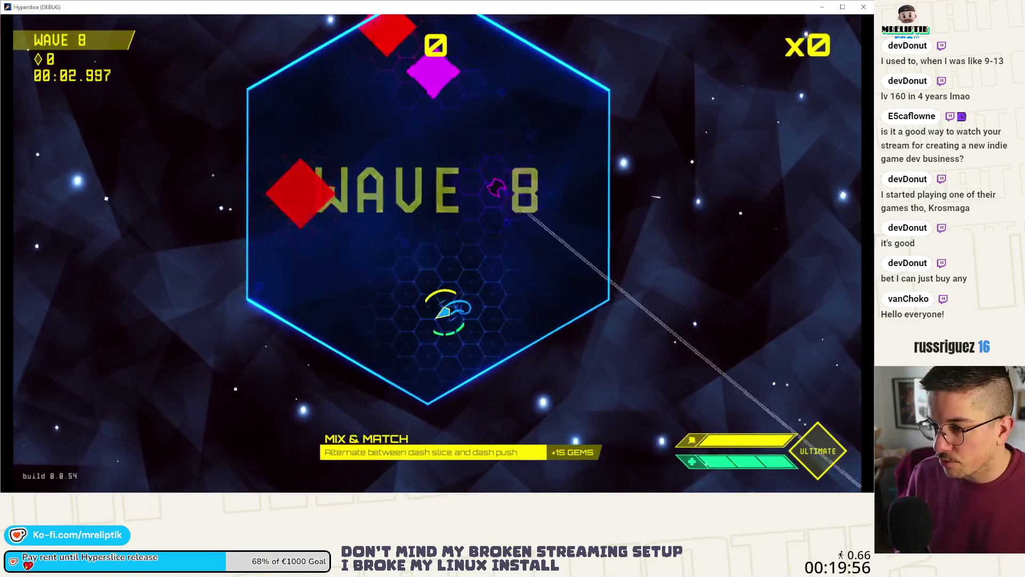
{"action": "key", "text": "Escape"}
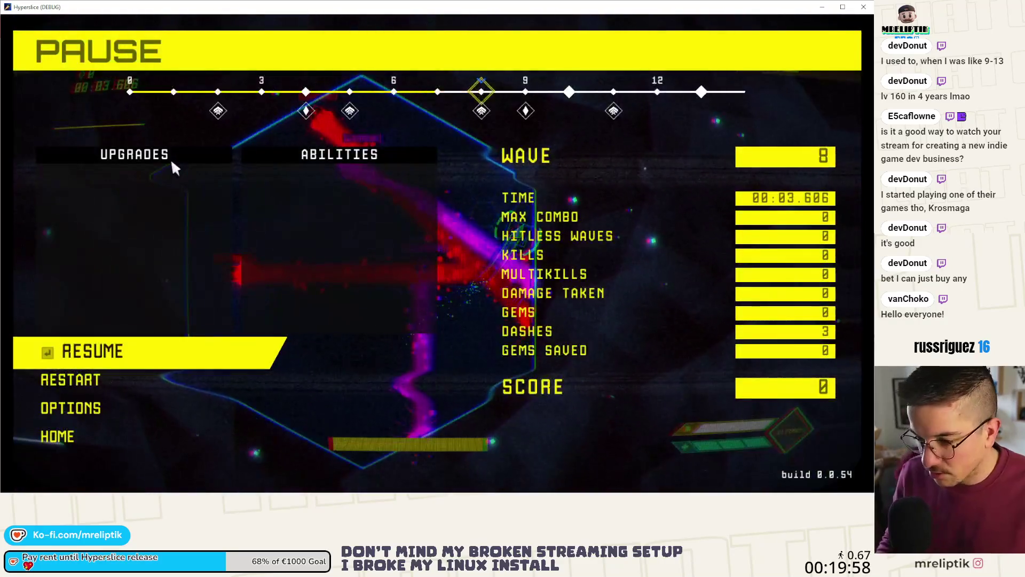
{"action": "key", "text": "grave"}
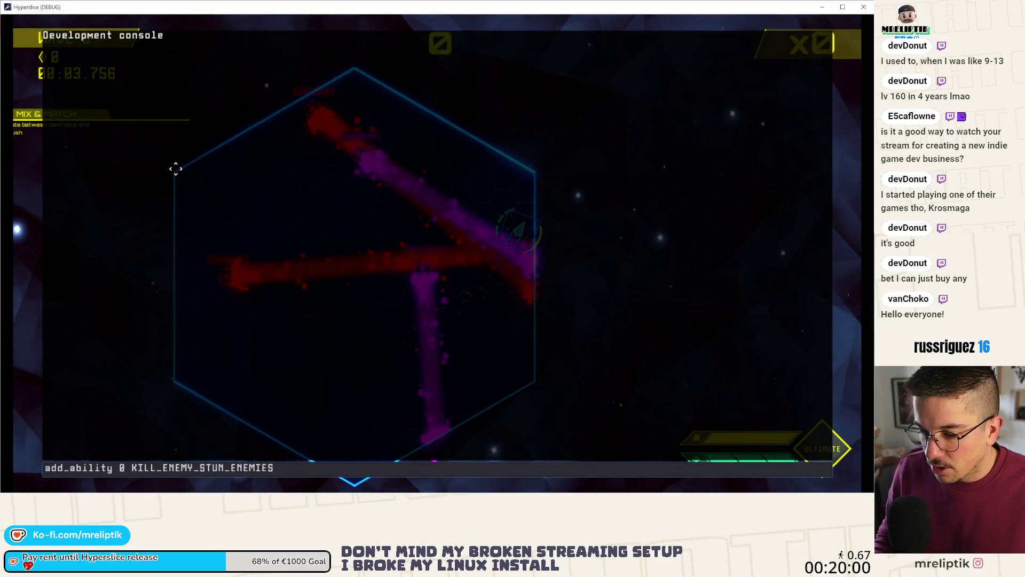
{"action": "key", "text": "Return"}
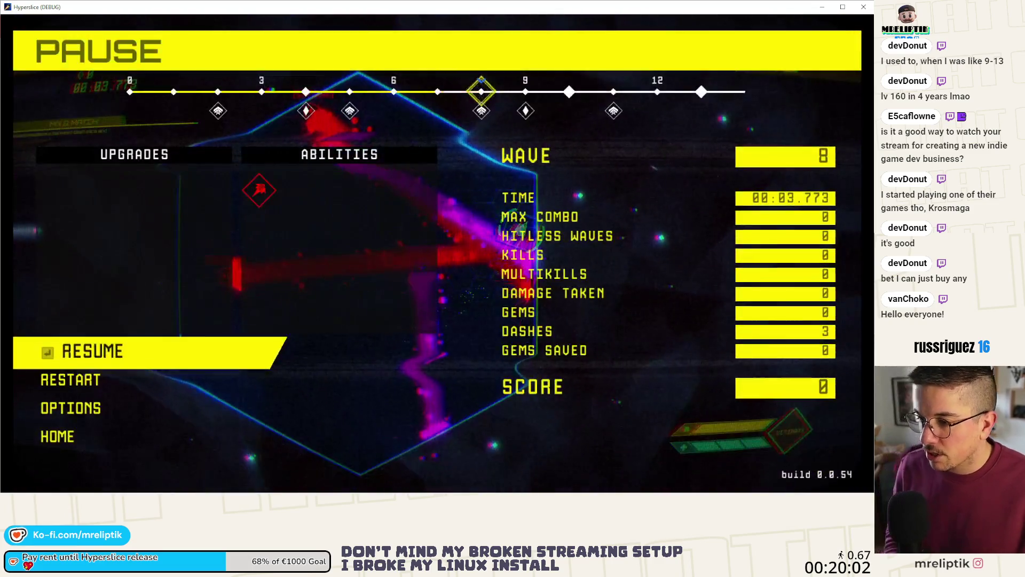
{"action": "key", "text": "Escape"}
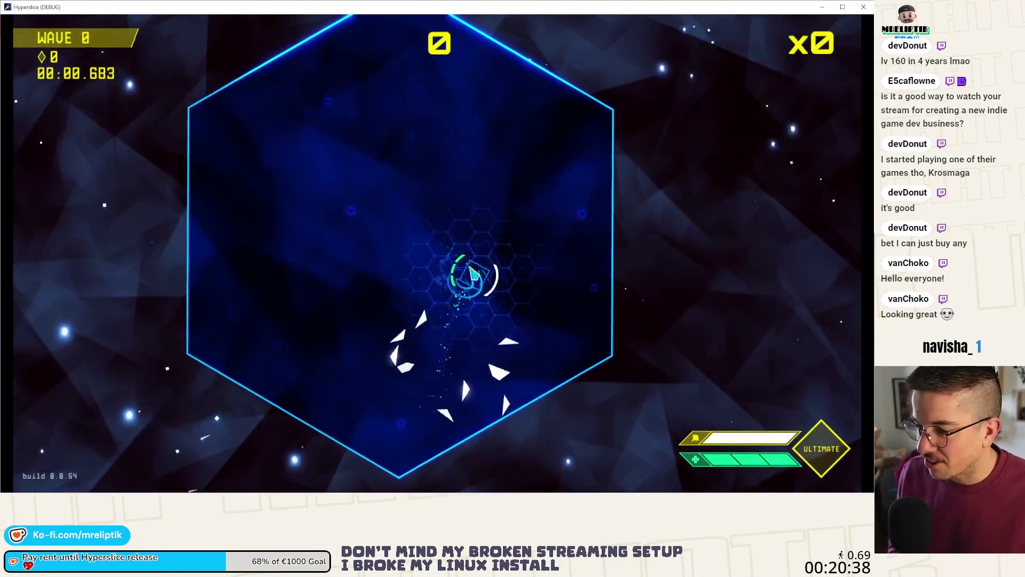
- Rerun add_ability 0 KILL_ENEMY_STUN_ENEMIES from the console, play the wave, then close the game with F8
{"action": "key", "text": "grave"}
{"action": "key", "text": "Up"}
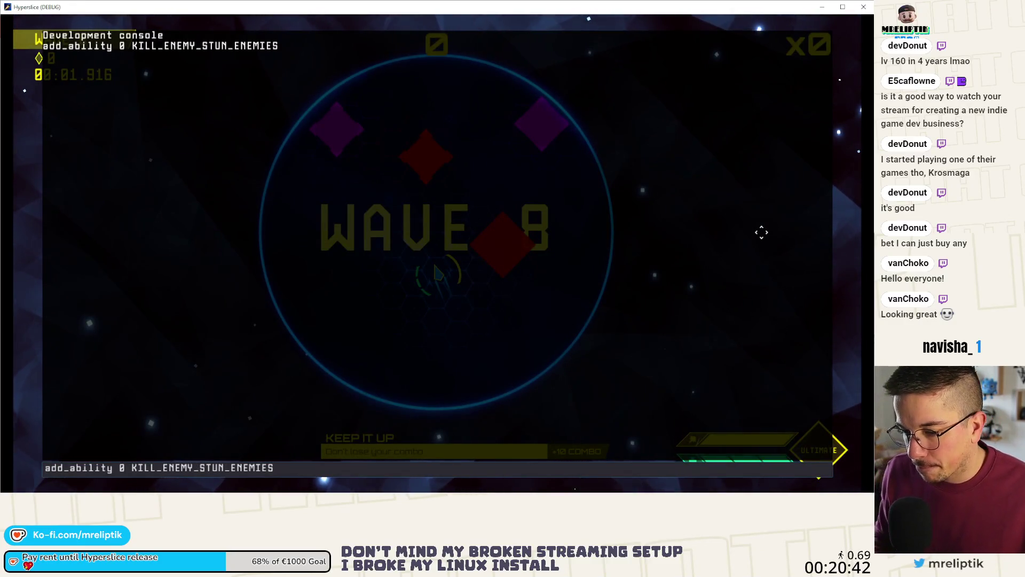
{"action": "key", "text": "Return"}
{"action": "key", "text": "grave"}
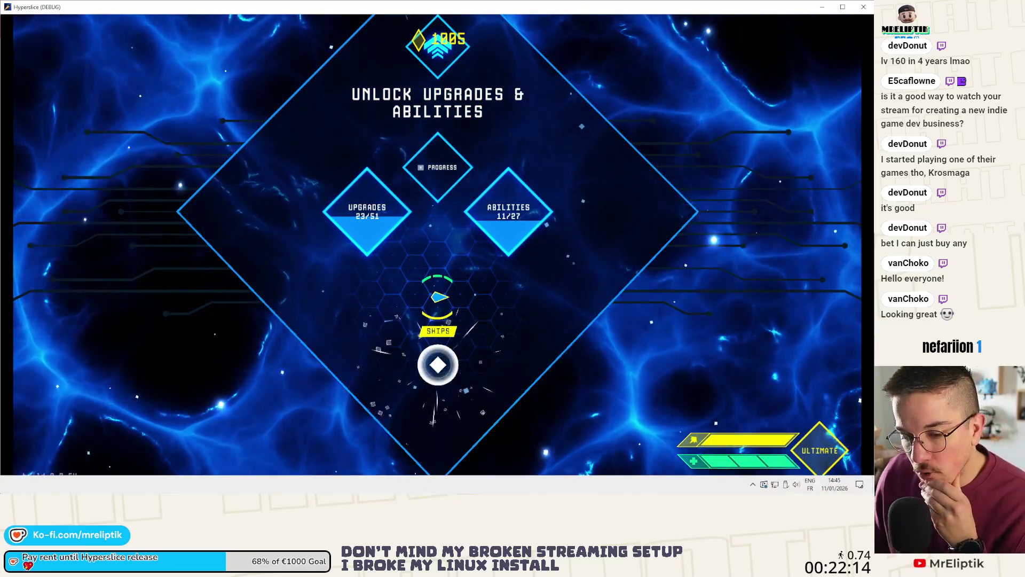
{"action": "key", "text": "F8"}
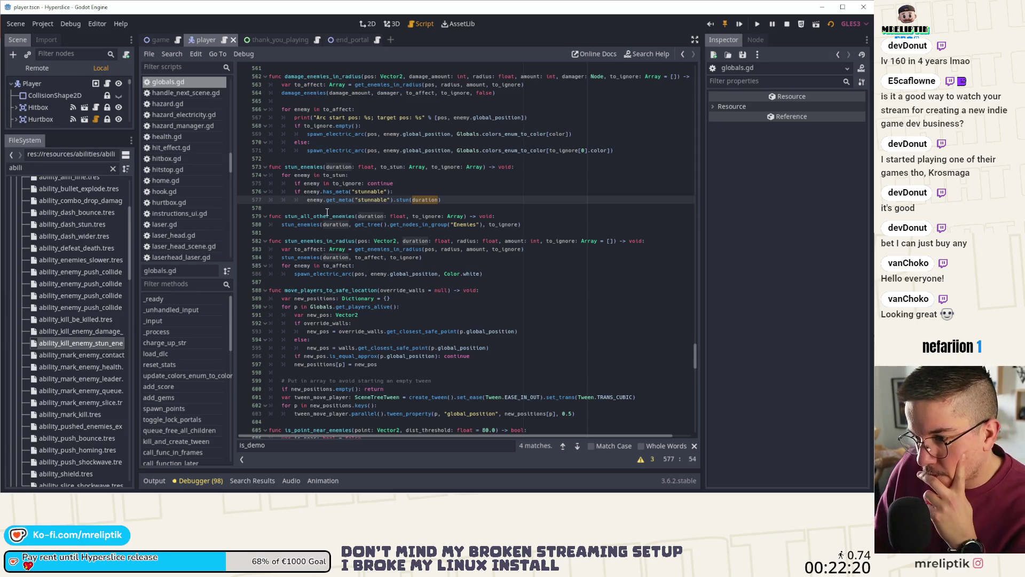
- Search all scripts for stun_all_other_enemies and open its call at line 563 in enemy_base.gd
{"action": "double_click", "coordinate": [327, 214]}
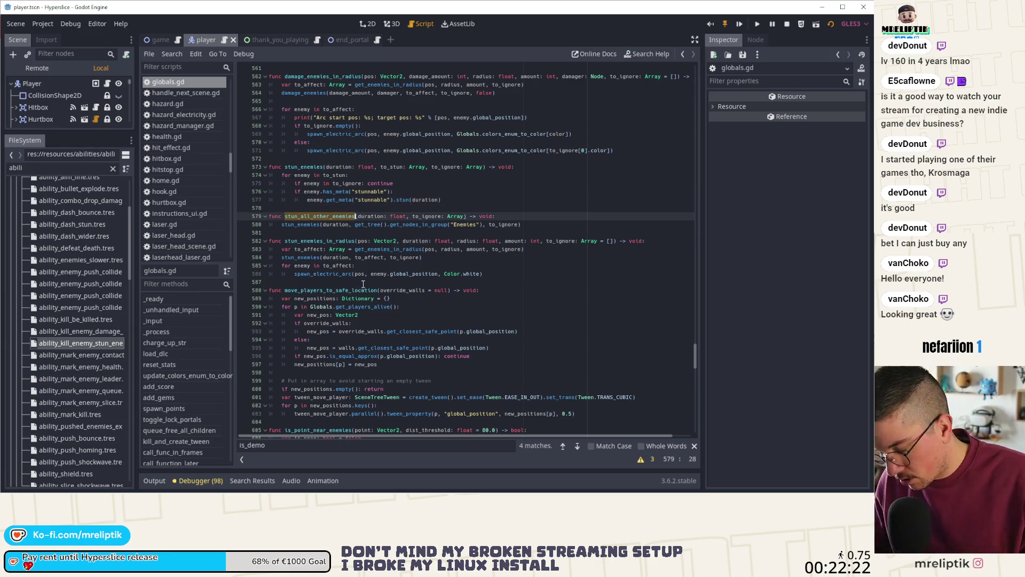
{"action": "key", "text": "ctrl+shift+f"}
{"action": "key", "text": "Return"}
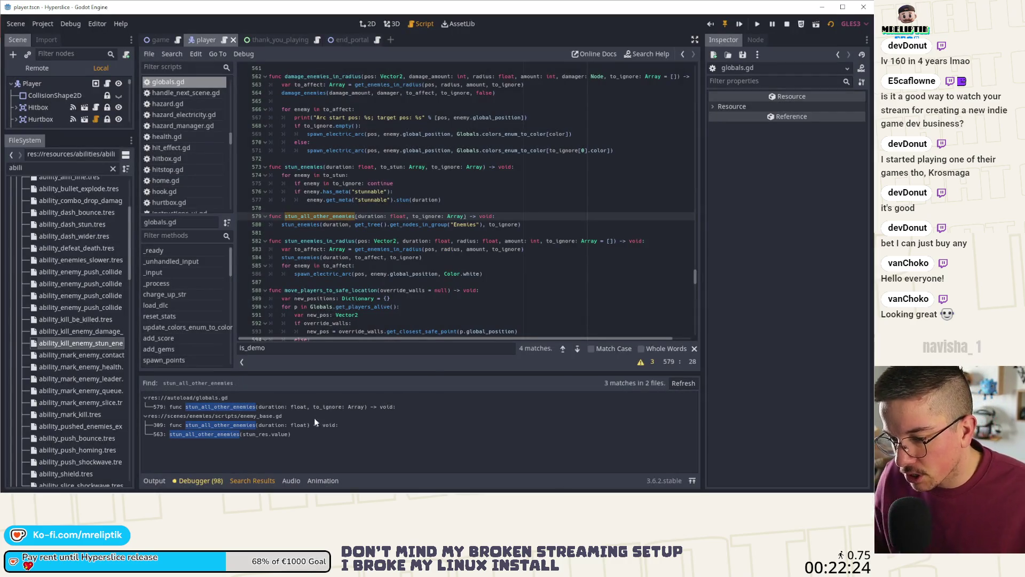
{"action": "left_click", "coordinate": [229, 434]}
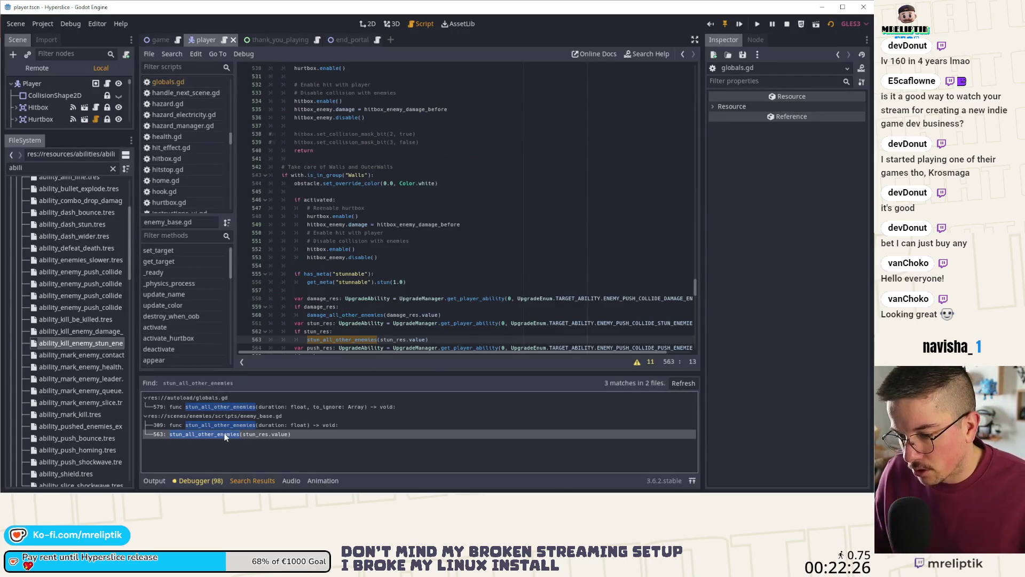
{"action": "scroll", "coordinate": [378, 293], "scroll_direction": "down", "scroll_amount": 2}
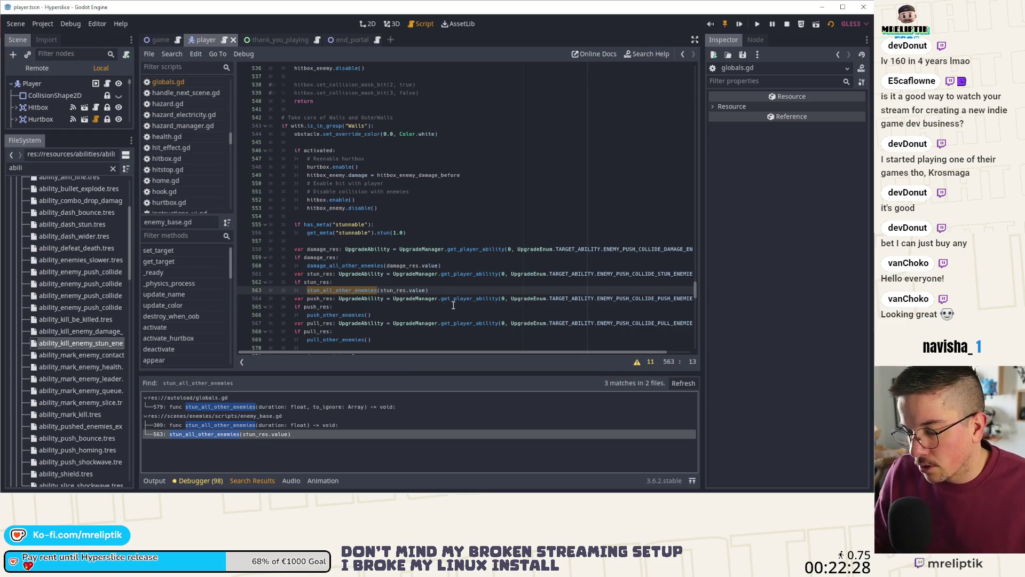
{"action": "scroll", "coordinate": [452, 305], "scroll_direction": "up", "scroll_amount": 8}
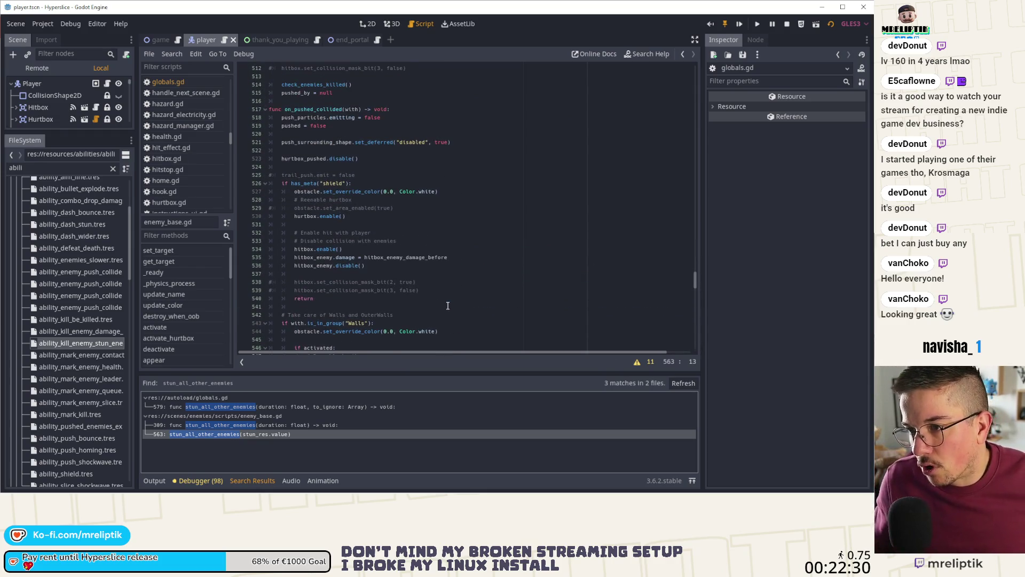
{"action": "scroll", "coordinate": [447, 306], "scroll_direction": "down", "scroll_amount": 8}
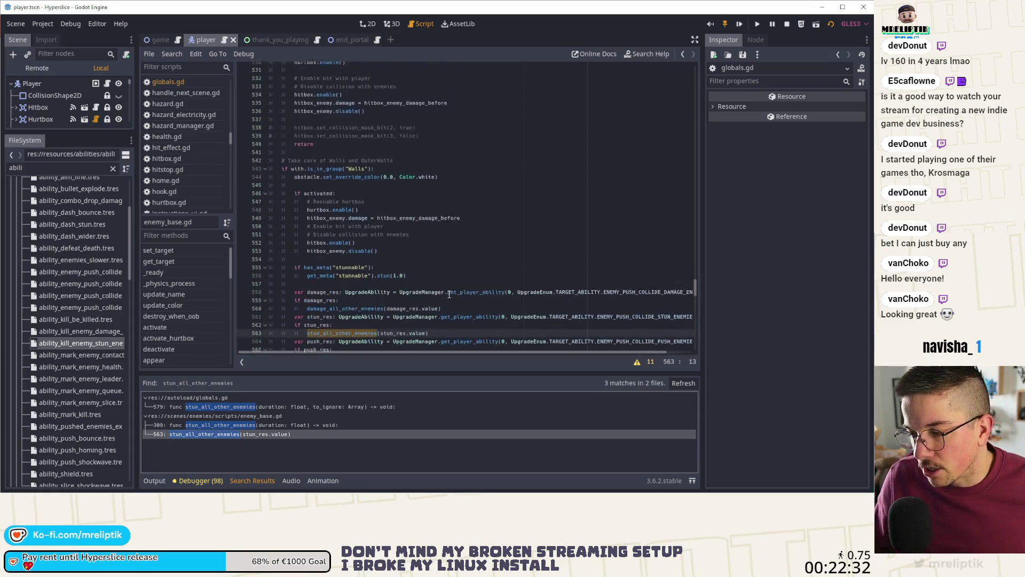
{"action": "scroll", "coordinate": [449, 295], "scroll_direction": "down", "scroll_amount": 1}
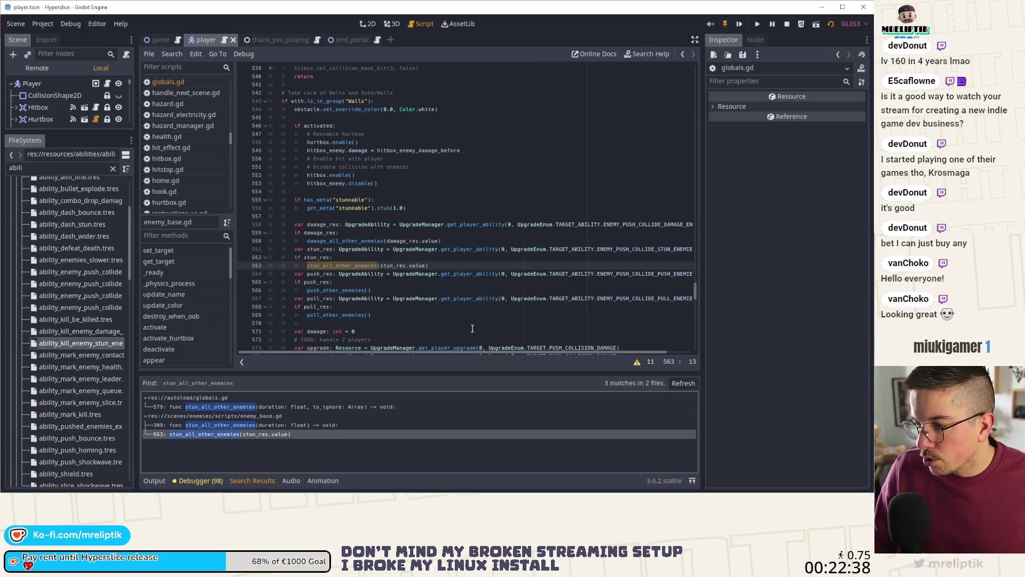
{"action": "scroll", "coordinate": [450, 307], "scroll_direction": "right", "scroll_amount": 2}
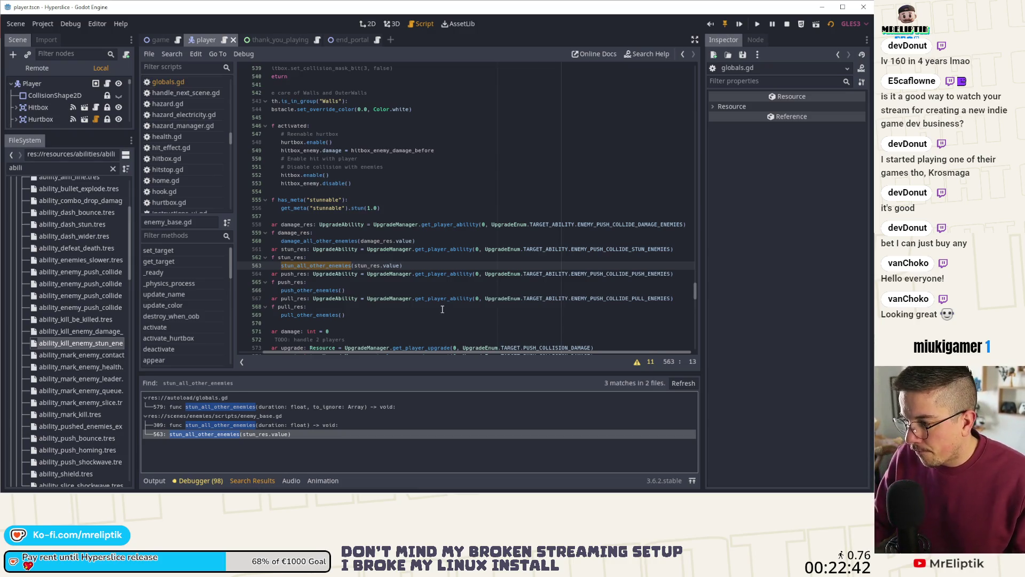
{"action": "scroll", "coordinate": [443, 309], "scroll_direction": "left", "scroll_amount": 2}
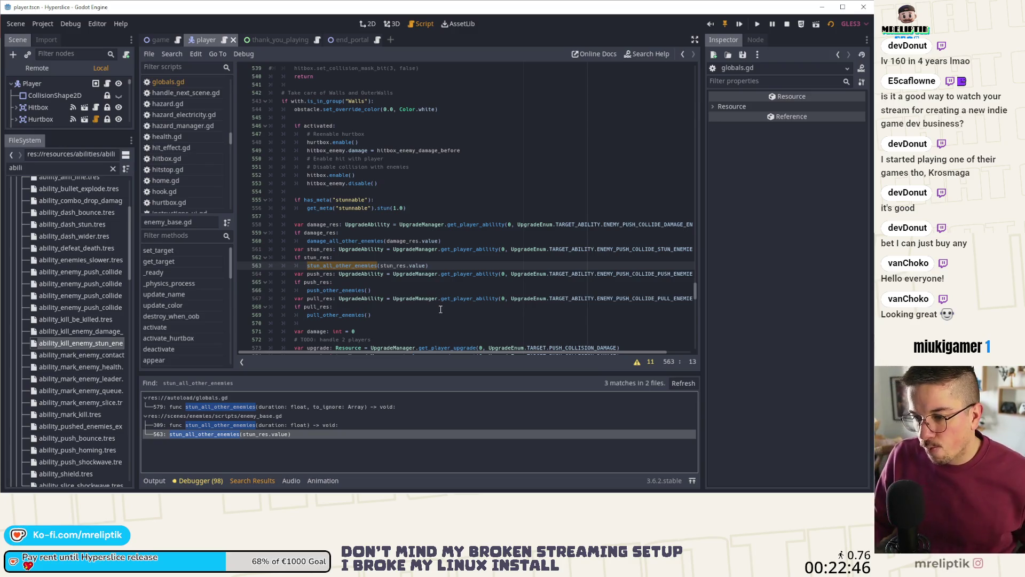
{"action": "scroll", "coordinate": [441, 309], "scroll_direction": "down", "scroll_amount": 2}
{"action": "scroll", "coordinate": [440, 309], "scroll_direction": "down", "scroll_amount": 4}
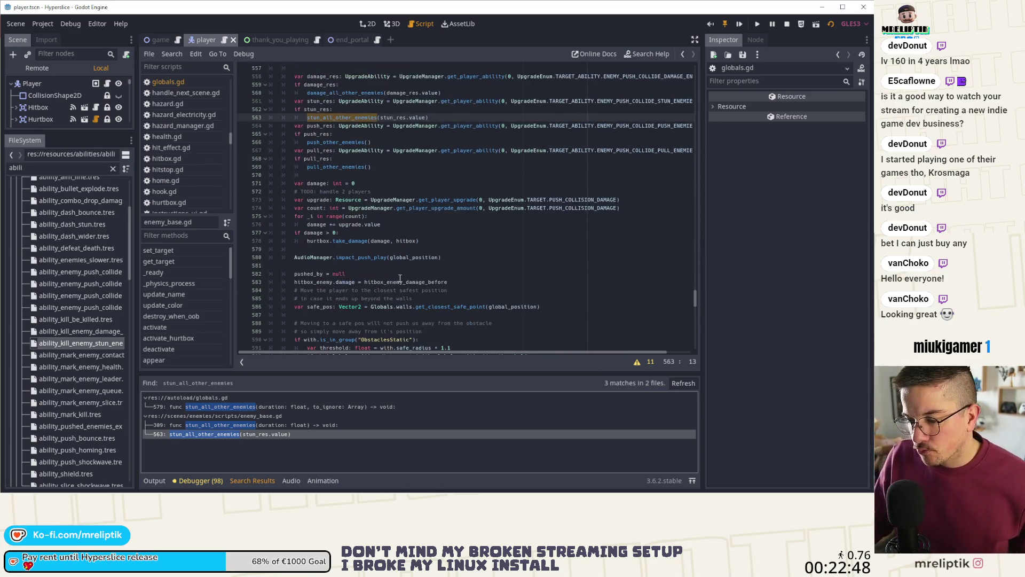
{"action": "scroll", "coordinate": [398, 277], "scroll_direction": "up", "scroll_amount": 2}
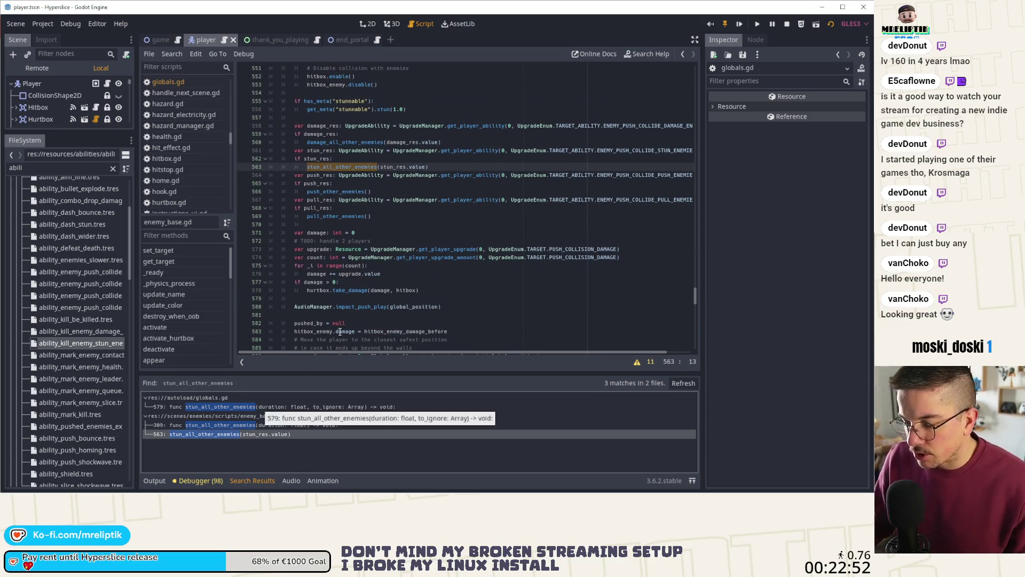
- Jump between the stun_all_other_enemies definition on line 309 and its call on line 563, then go to the localization sheet
{"action": "double_click", "coordinate": [343, 174]}
{"action": "double_click", "coordinate": [342, 167]}
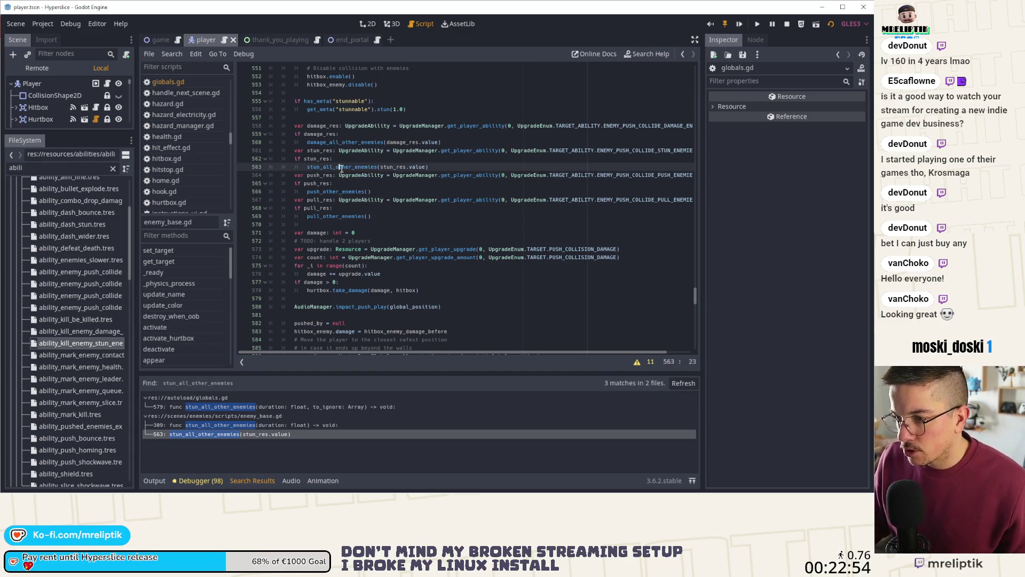
{"action": "key", "text": "ctrl+f"}
{"action": "left_click", "coordinate": [561, 349]}
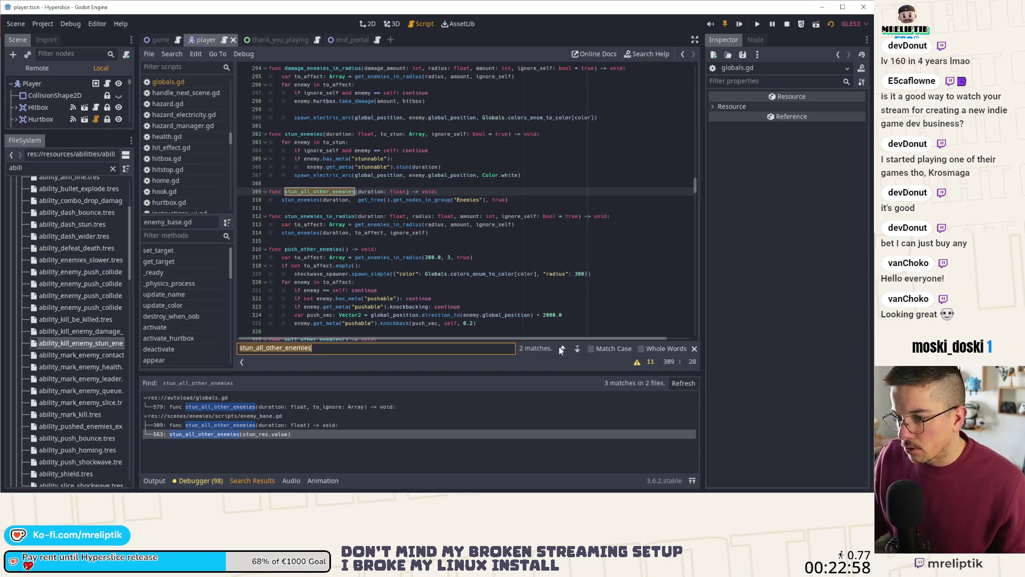
{"action": "left_click", "coordinate": [577, 349]}
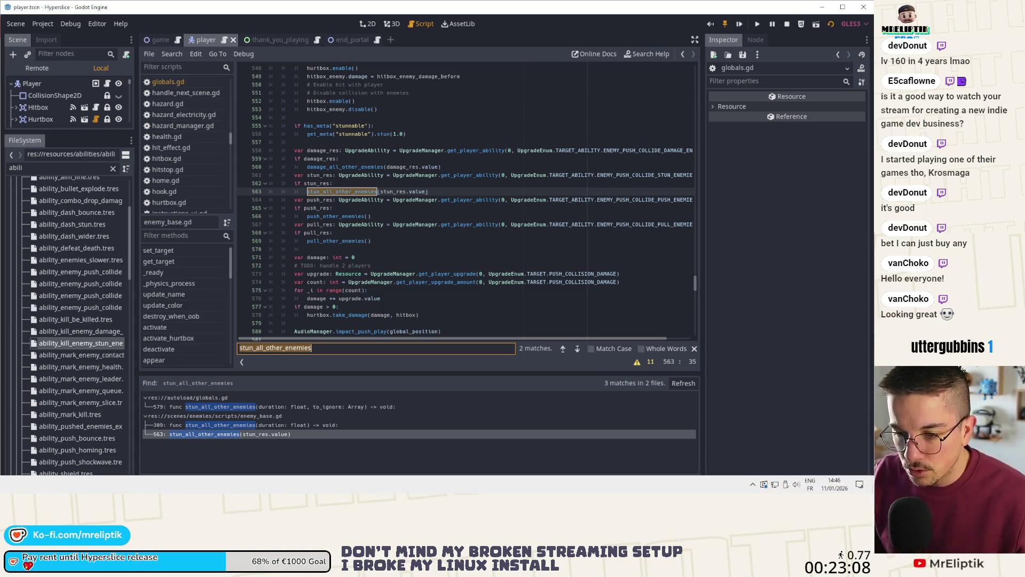
{"action": "scroll", "coordinate": [91, 361], "scroll_direction": "down", "scroll_amount": 3}
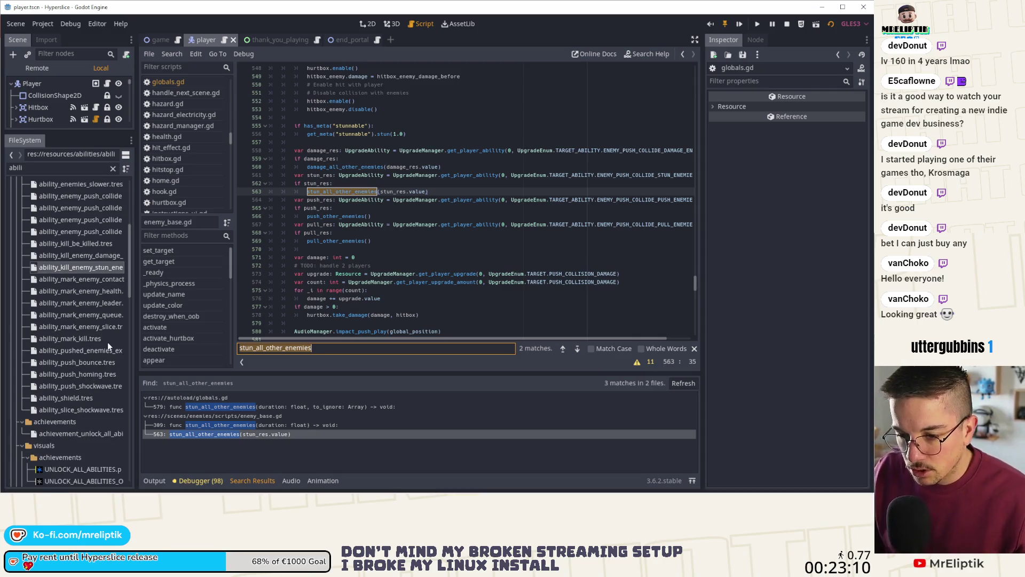
{"action": "scroll", "coordinate": [91, 366], "scroll_direction": "up", "scroll_amount": 8}
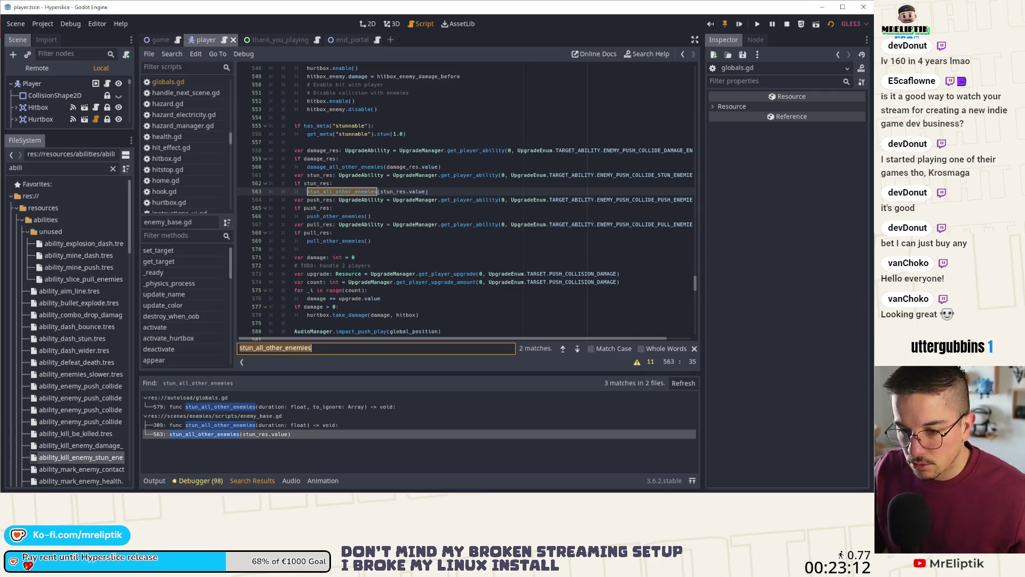
{"action": "key", "text": "alt+Tab"}
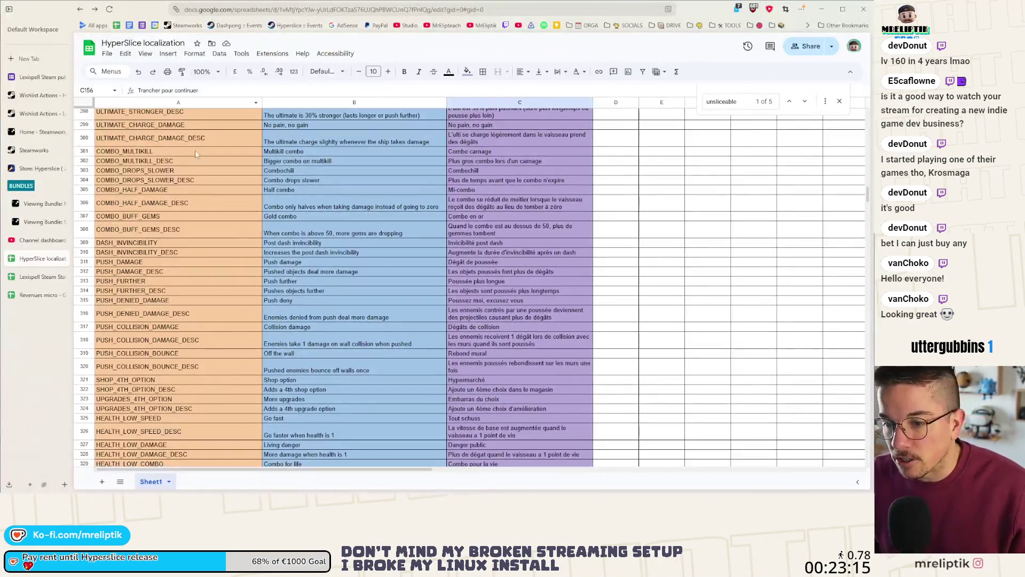
- Search the localization sheet for 'stun', review the matching stun ability rows, then minimize the browser
{"action": "left_click", "coordinate": [240, 290]}
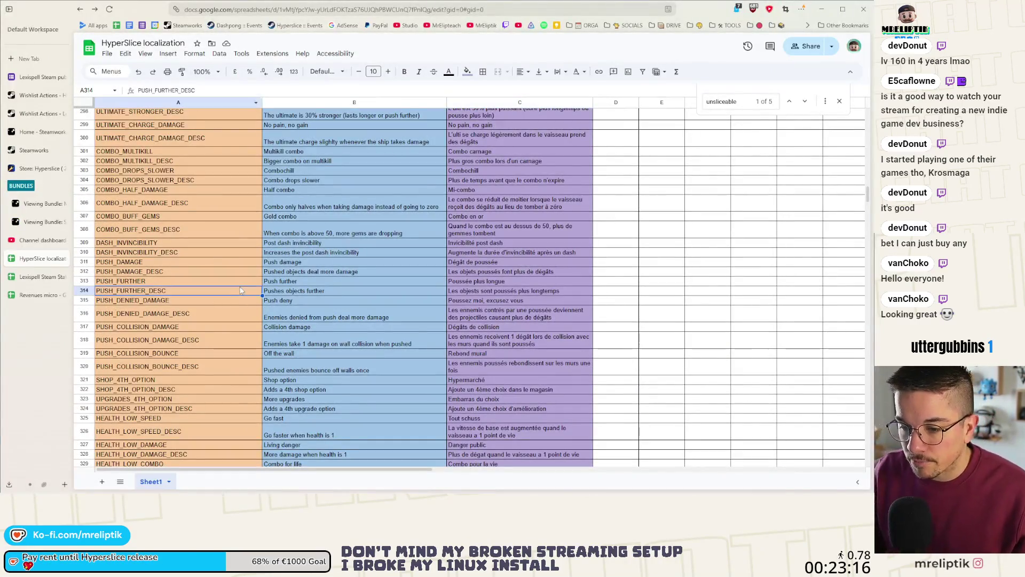
{"action": "scroll", "coordinate": [240, 299], "scroll_direction": "down", "scroll_amount": 5}
{"action": "key", "text": "ctrl+f"}
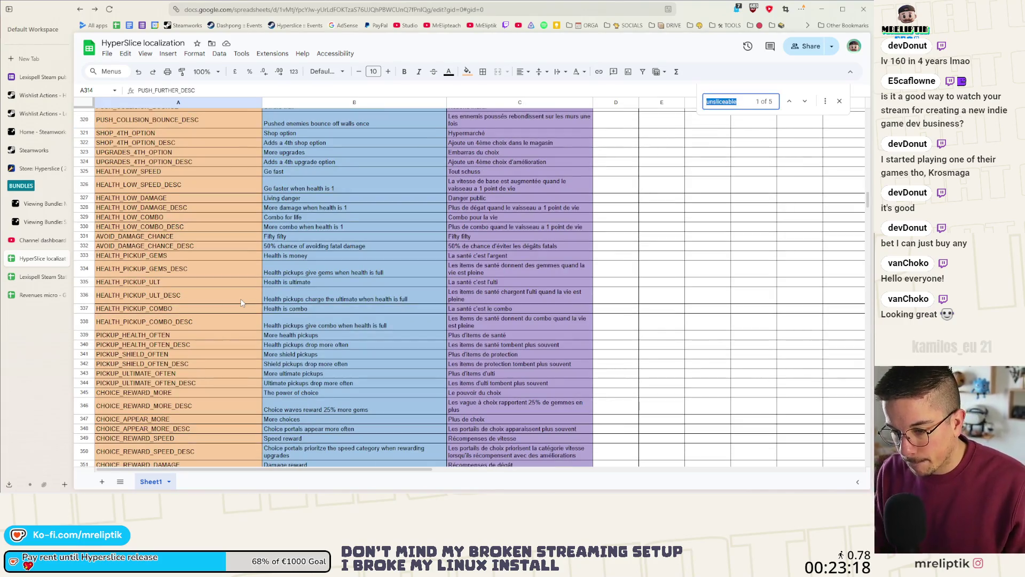
{"action": "type", "text": "stun"}
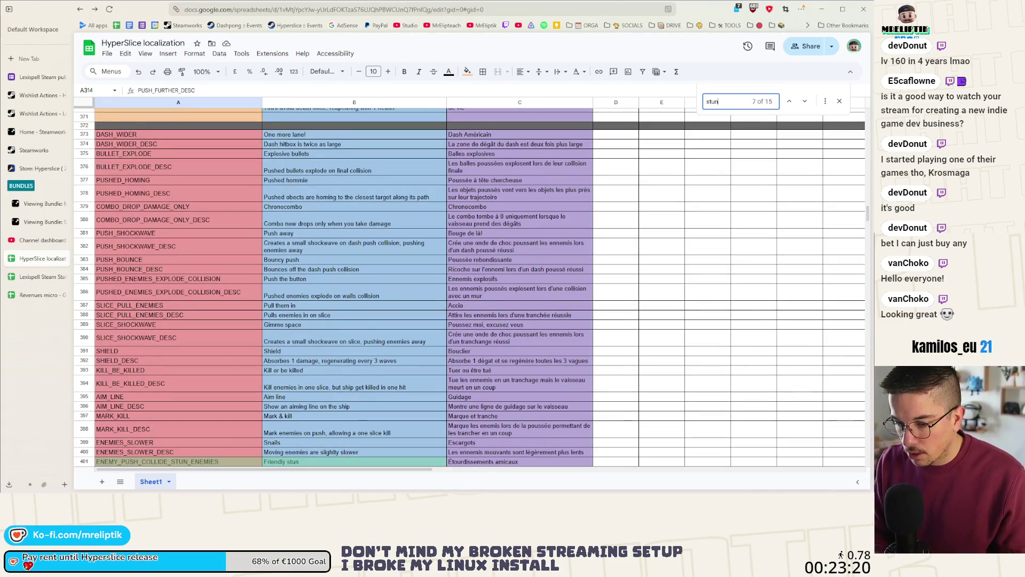
{"action": "scroll", "coordinate": [220, 315], "scroll_direction": "down", "scroll_amount": 3}
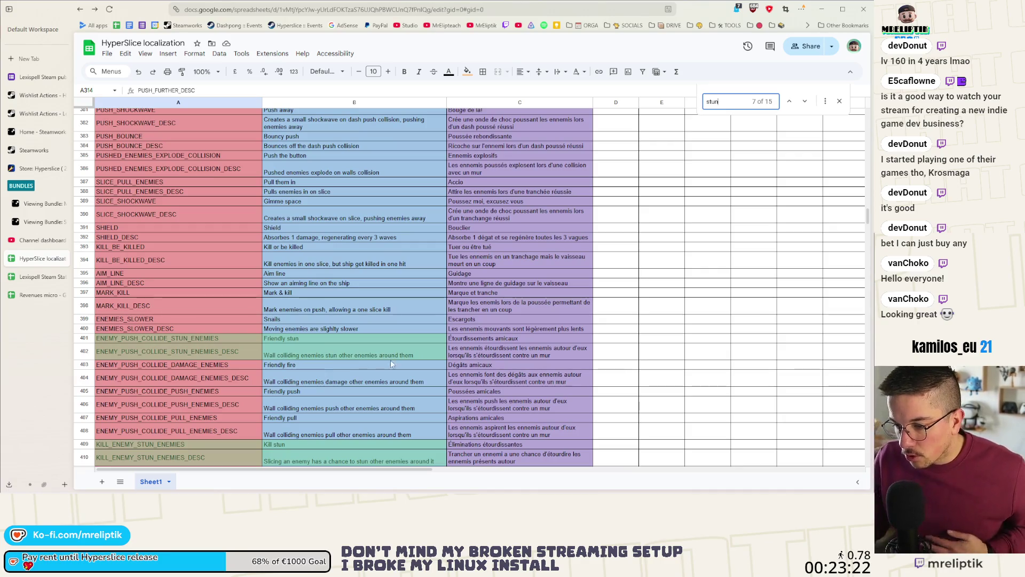
{"action": "left_click", "coordinate": [821, 9]}
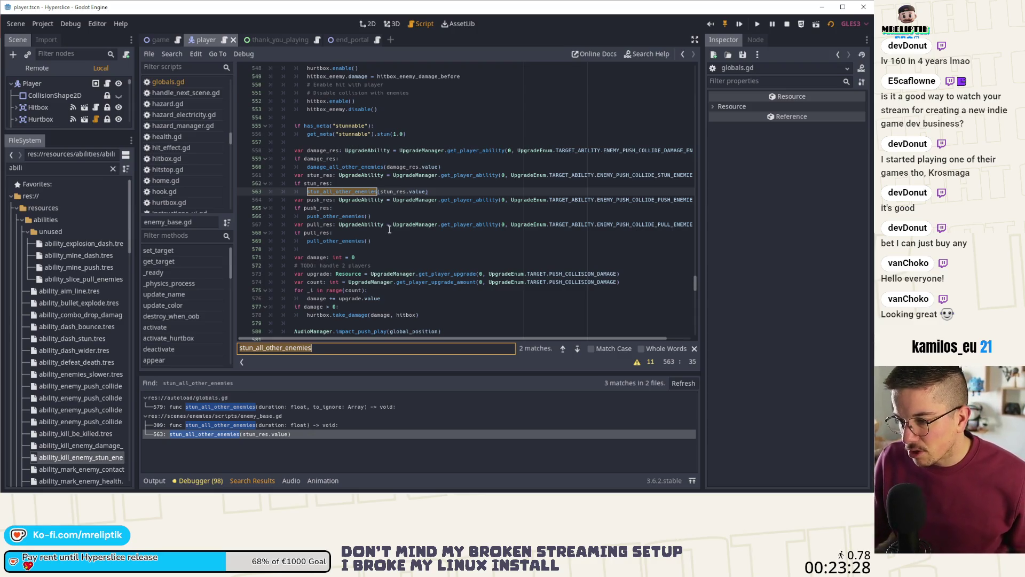
- Go between the stun_enemies_in_radius definition on line 312 and its call on line 401
{"action": "scroll", "coordinate": [389, 229], "scroll_direction": "up", "scroll_amount": 6}
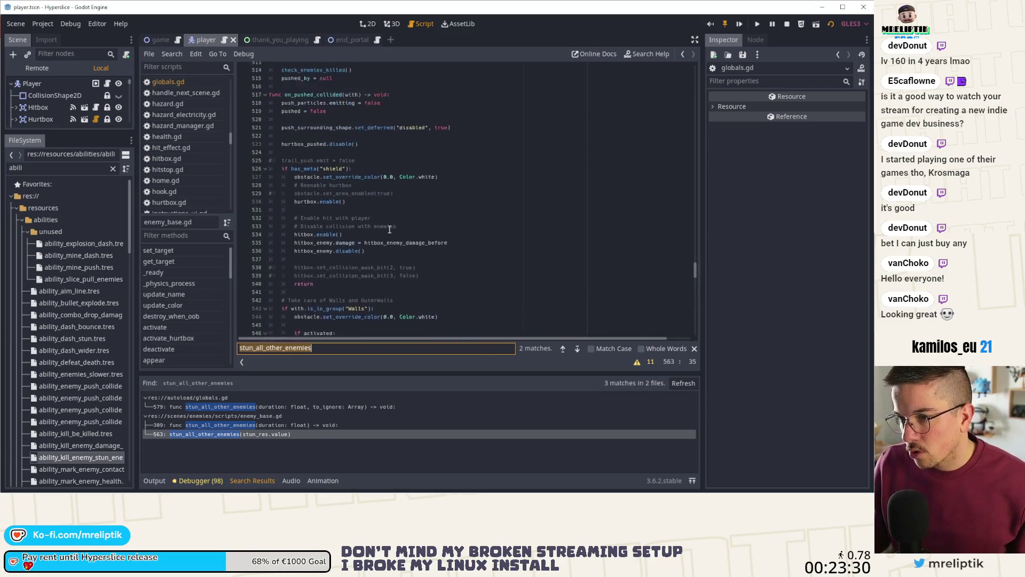
{"action": "scroll", "coordinate": [390, 229], "scroll_direction": "up", "scroll_amount": 2}
{"action": "scroll", "coordinate": [168, 316], "scroll_direction": "down", "scroll_amount": 5}
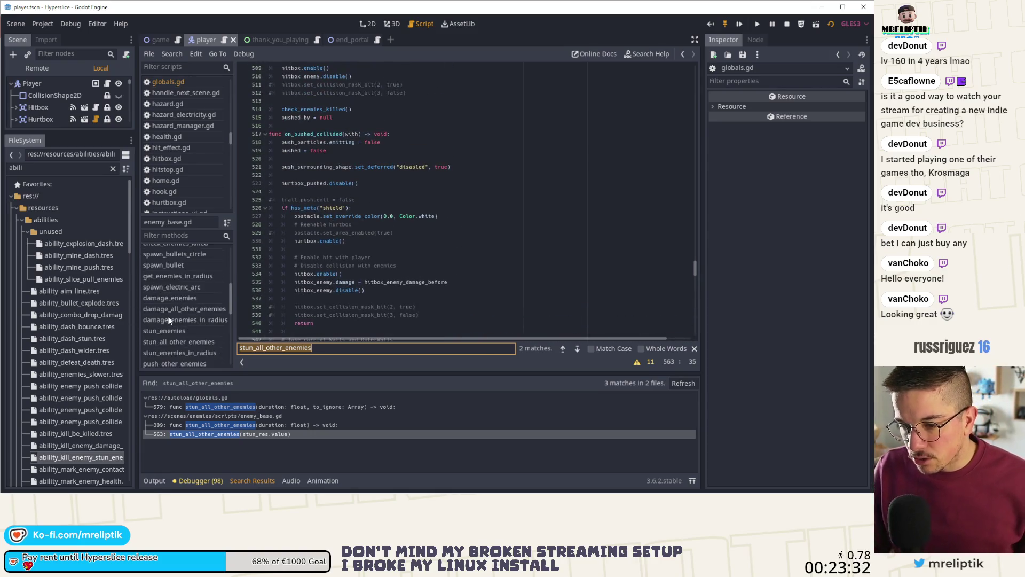
{"action": "left_click", "coordinate": [181, 353]}
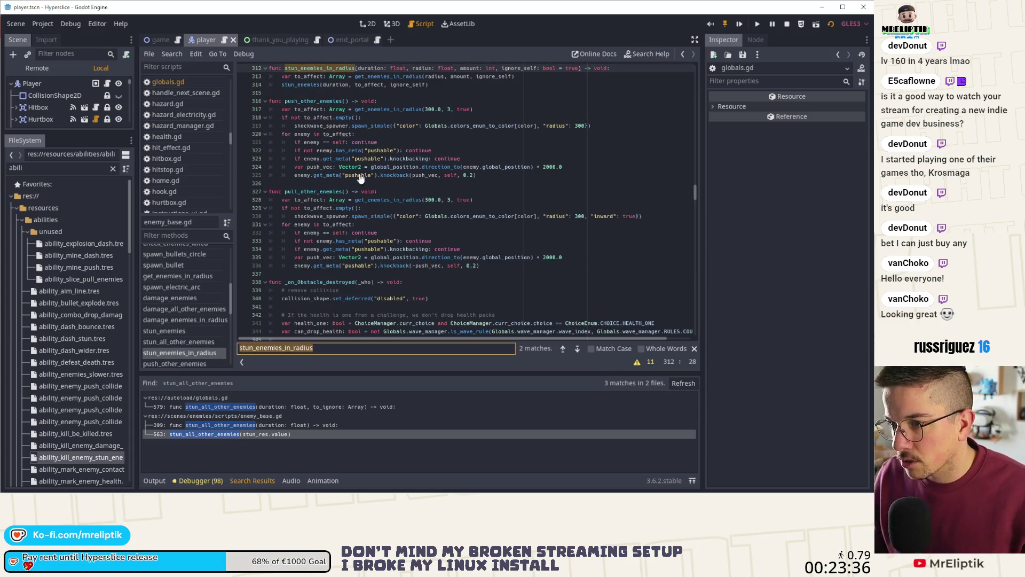
{"action": "left_click", "coordinate": [577, 349]}
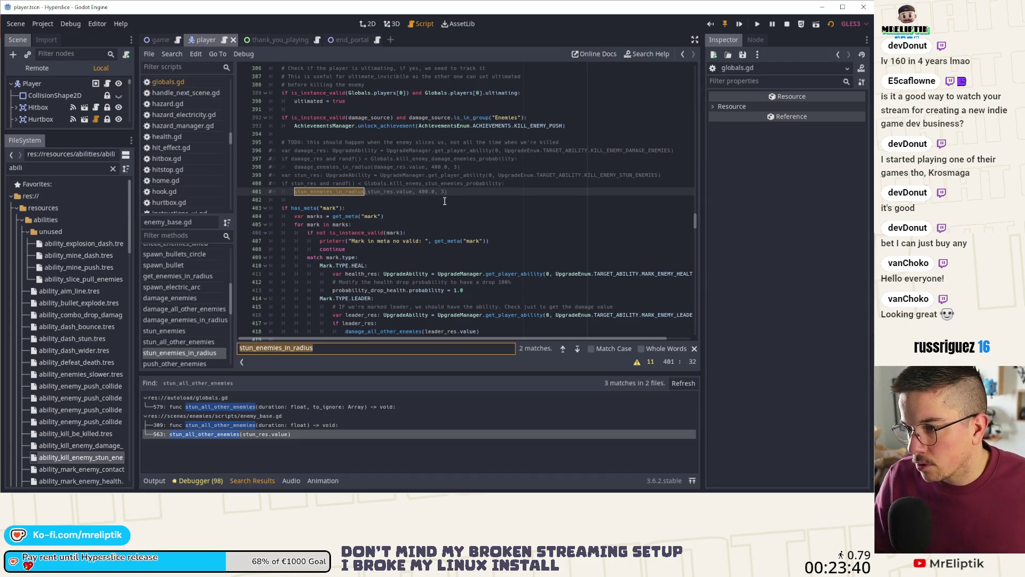
{"action": "scroll", "coordinate": [457, 202], "scroll_direction": "down", "scroll_amount": 5}
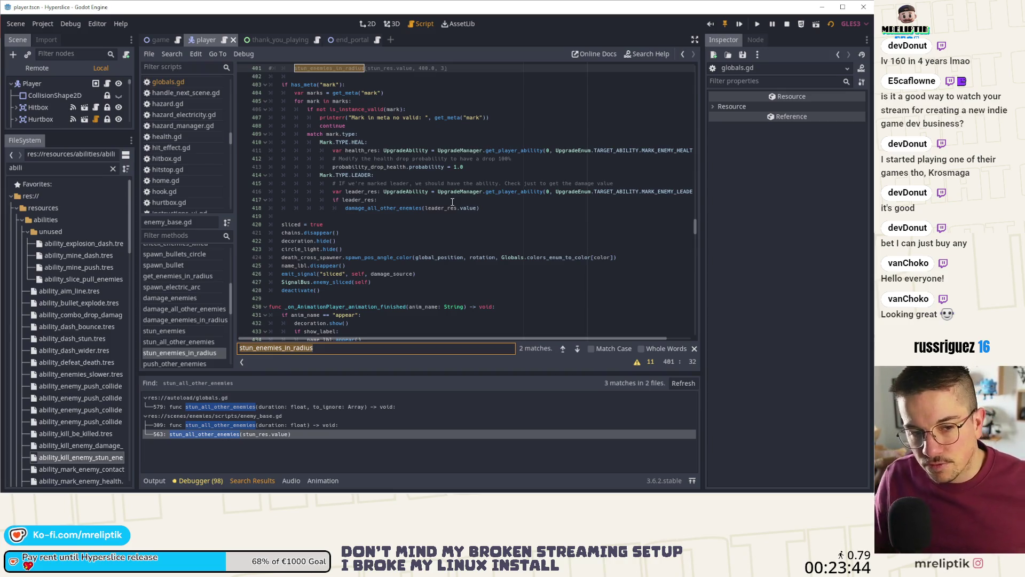
{"action": "scroll", "coordinate": [453, 202], "scroll_direction": "down", "scroll_amount": 8}
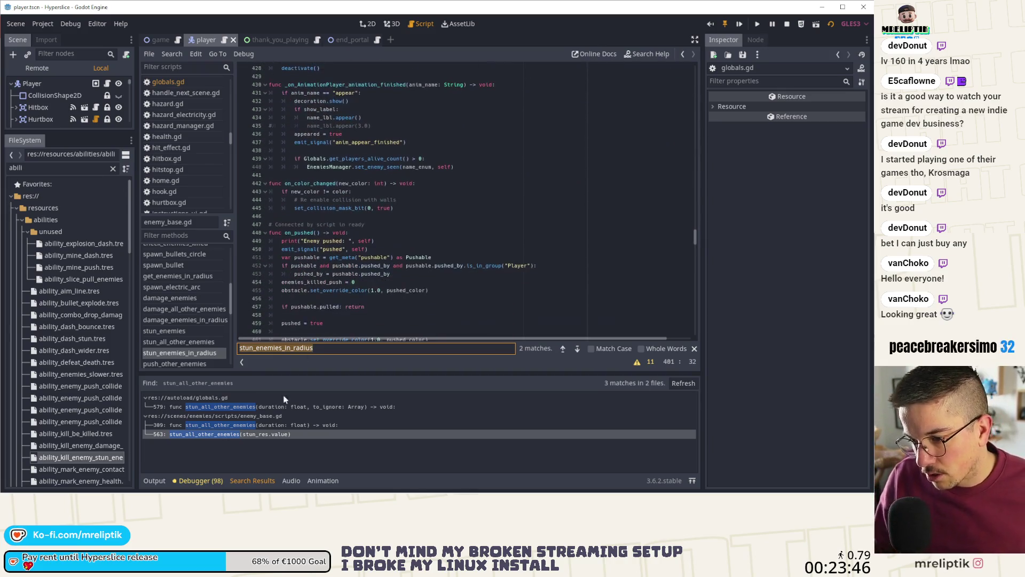
{"action": "left_click", "coordinate": [562, 350]}
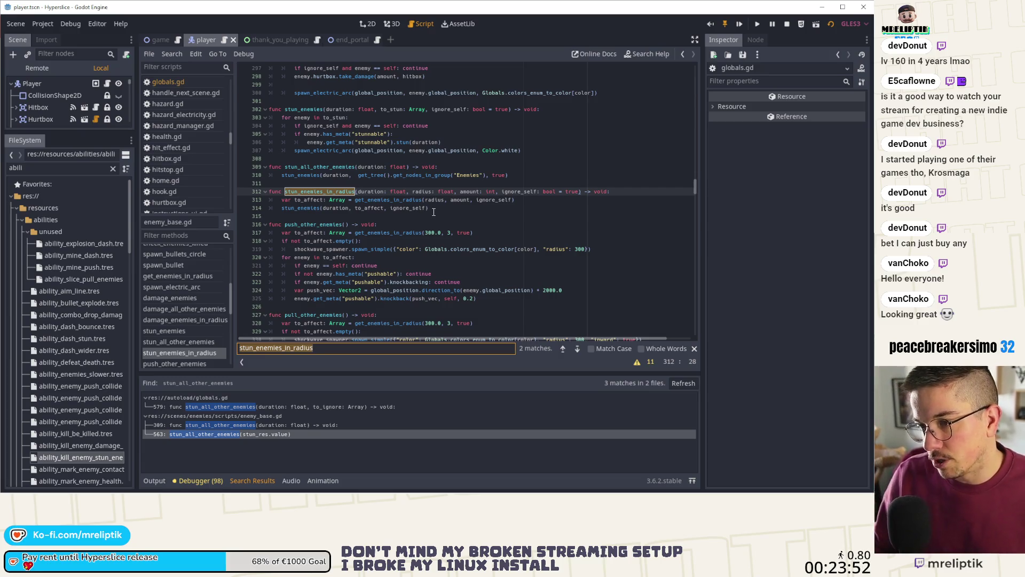
{"action": "left_click", "coordinate": [330, 191]}
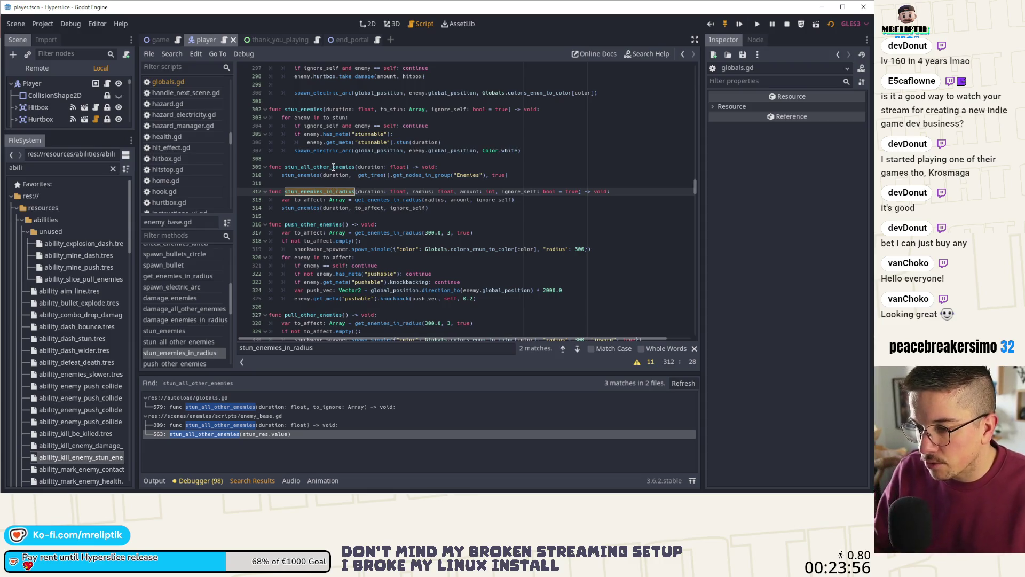
- Find the stun_all_other_enemies call on line 563, check the damage call on line 560, then go to the sheet
{"action": "double_click", "coordinate": [334, 168]}
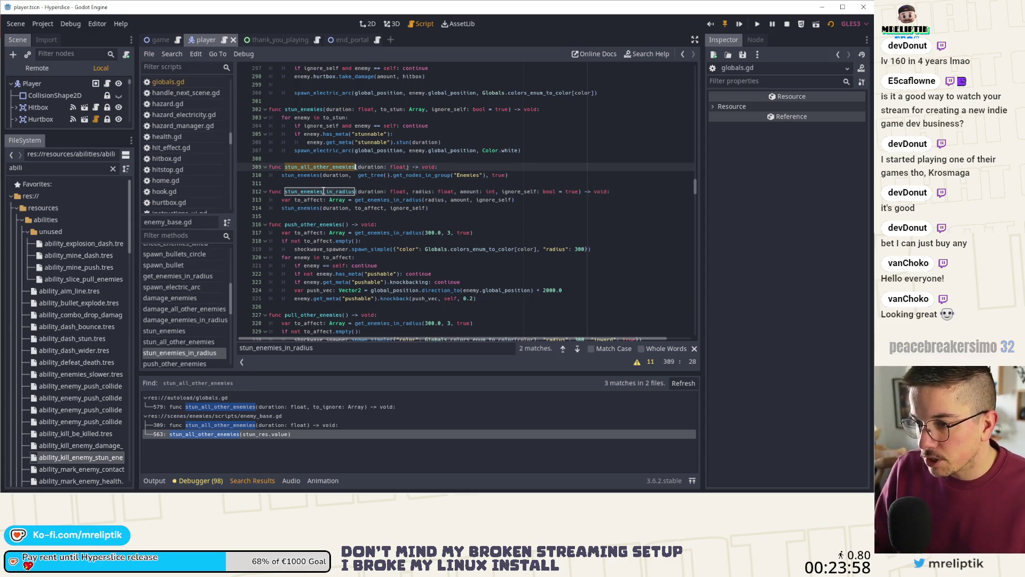
{"action": "double_click", "coordinate": [325, 192]}
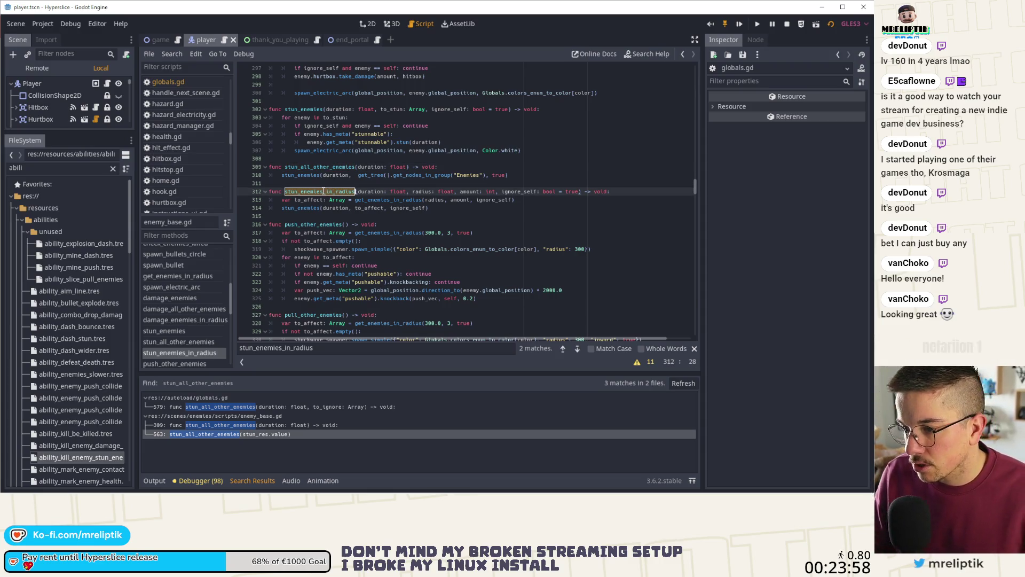
{"action": "double_click", "coordinate": [320, 166]}
{"action": "key", "text": "ctrl+f"}
{"action": "left_click", "coordinate": [578, 349]}
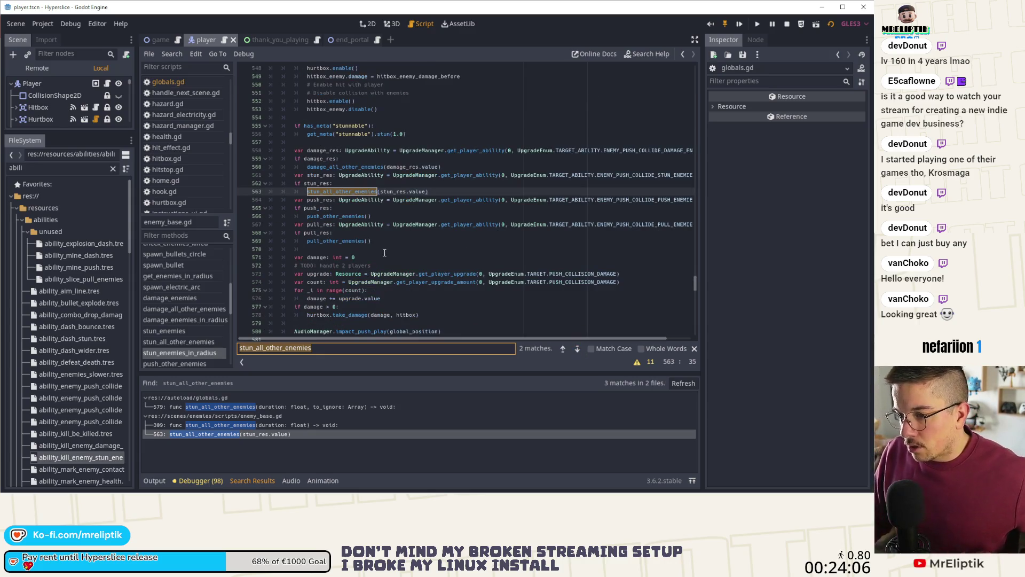
{"action": "double_click", "coordinate": [346, 167]}
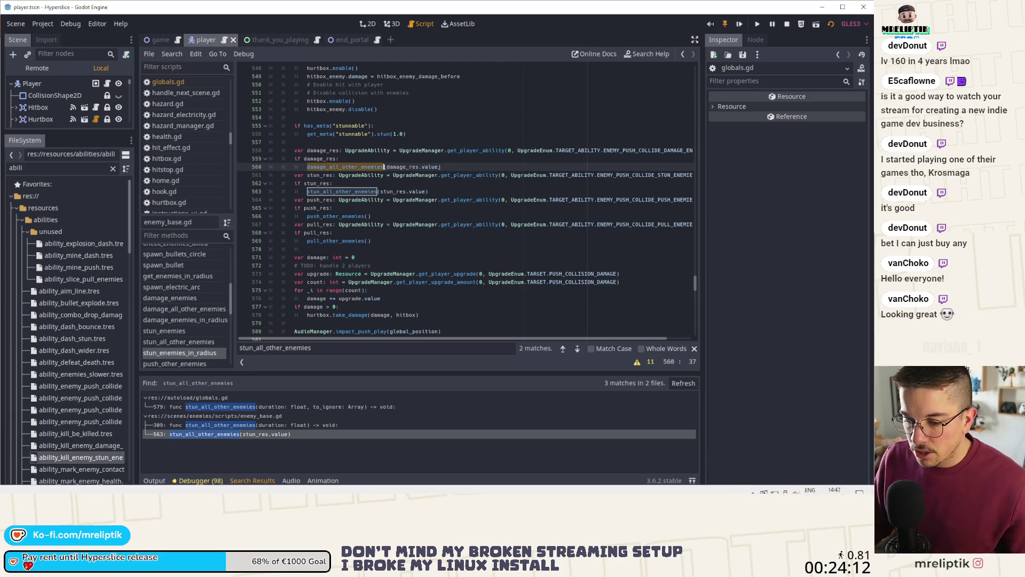
{"action": "key", "text": "alt+Tab"}
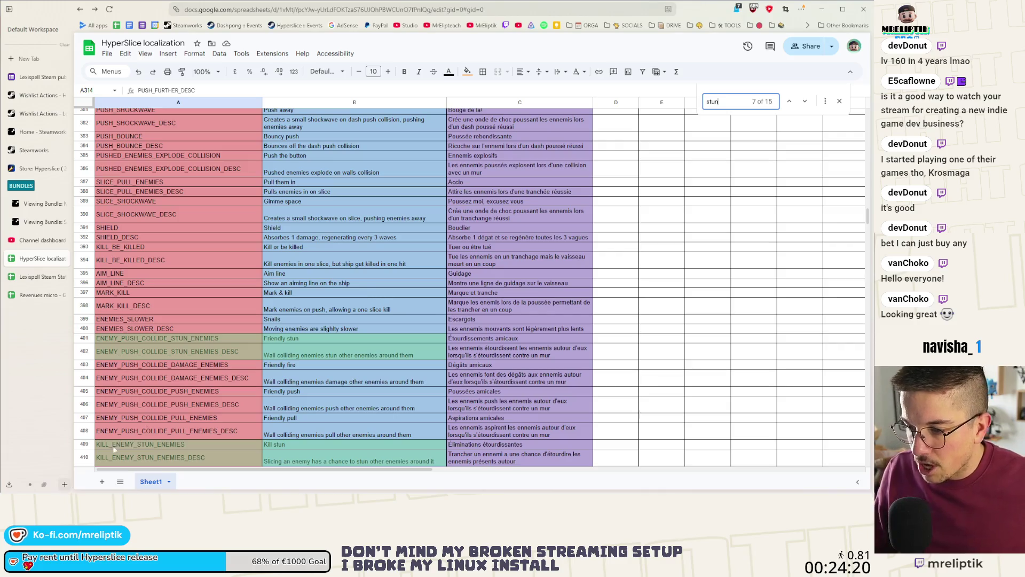
- Minimize the browser after rechecking the stun rows to return to Godot
{"action": "left_click", "coordinate": [821, 9]}
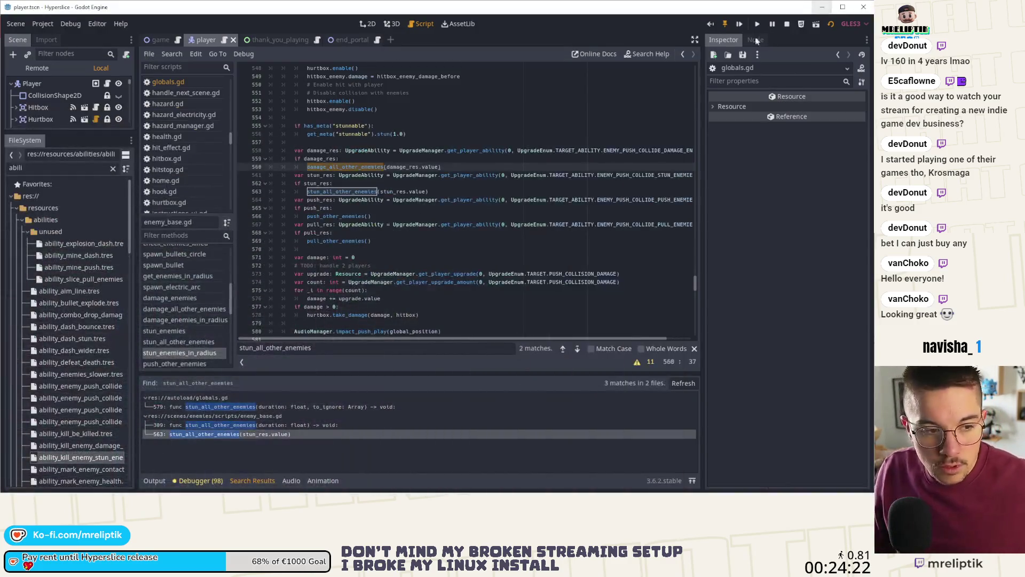
- Revert line 560 to a stun_enemies_in_radius call and start appending arguments to it
{"action": "left_click", "coordinate": [367, 224]}
{"action": "key", "text": "ctrl+z"}
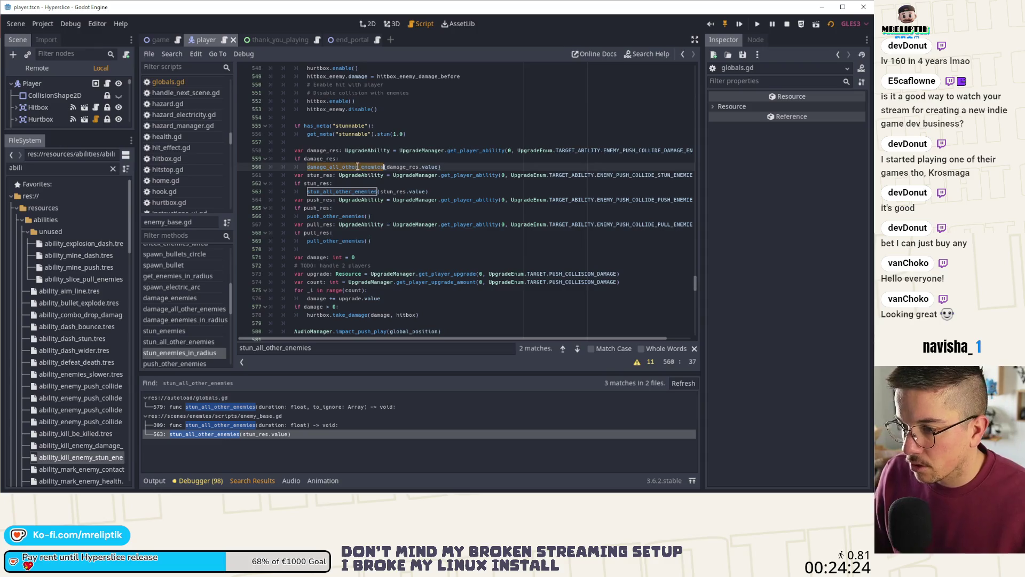
{"action": "left_click", "coordinate": [433, 167]}
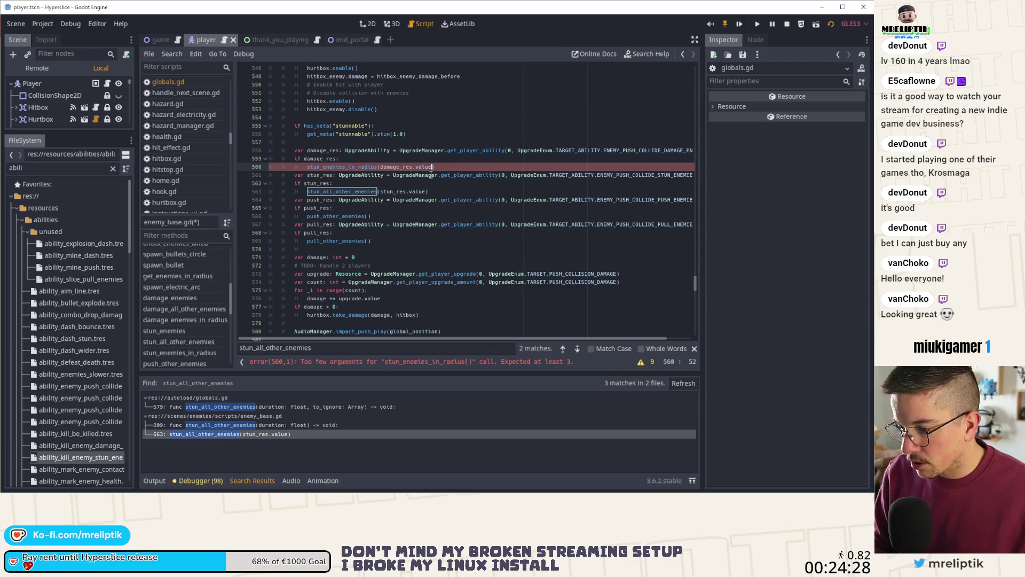
{"action": "type", "text": ","}
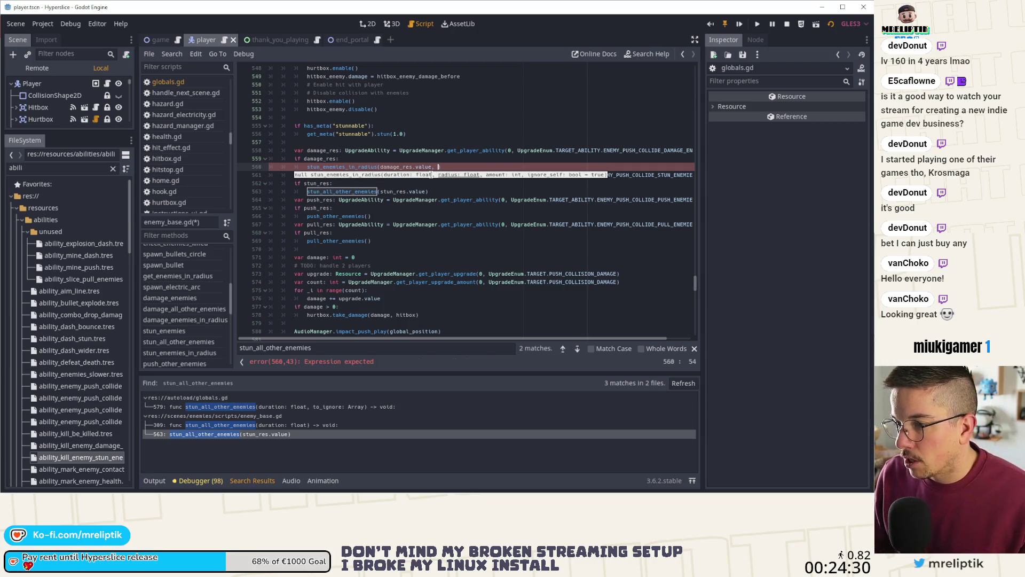
{"action": "scroll", "coordinate": [453, 214], "scroll_direction": "up", "scroll_amount": 10}
{"action": "scroll", "coordinate": [454, 215], "scroll_direction": "down", "scroll_amount": 8}
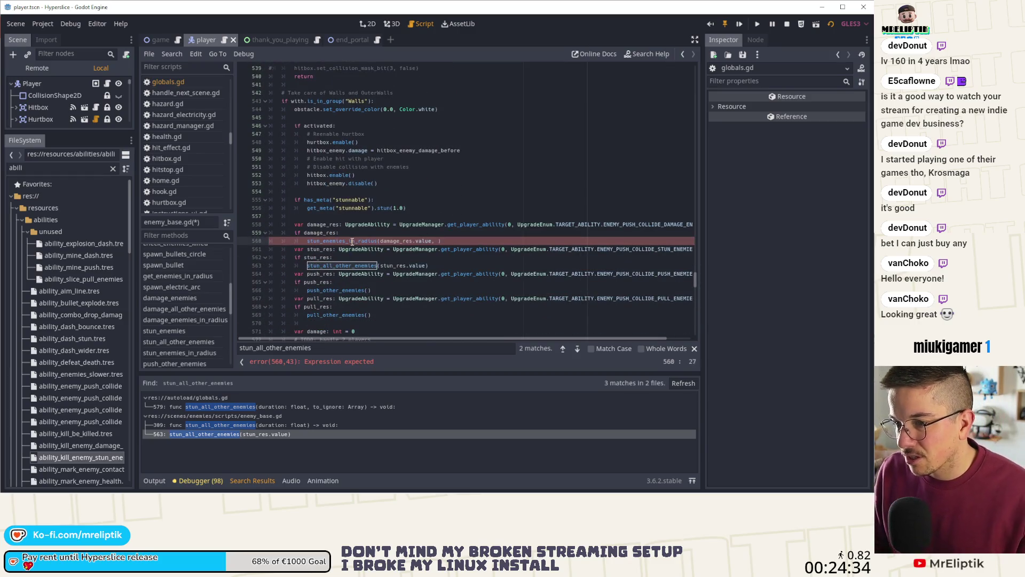
{"action": "double_click", "coordinate": [351, 242]}
{"action": "key", "text": "ctrl+f"}
{"action": "left_click", "coordinate": [564, 348]}
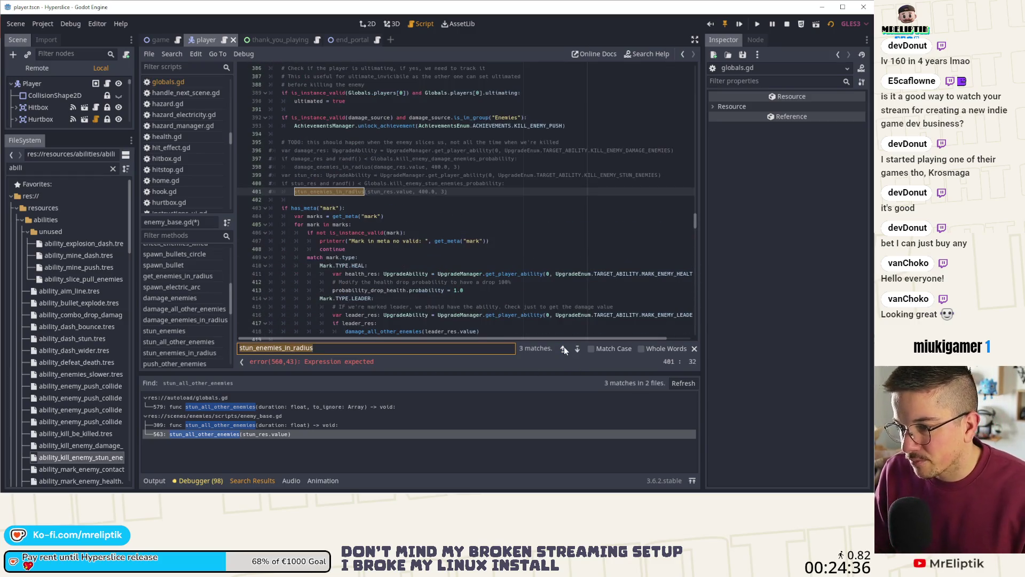
{"action": "left_click", "coordinate": [564, 348]}
{"action": "left_click", "coordinate": [435, 191]}
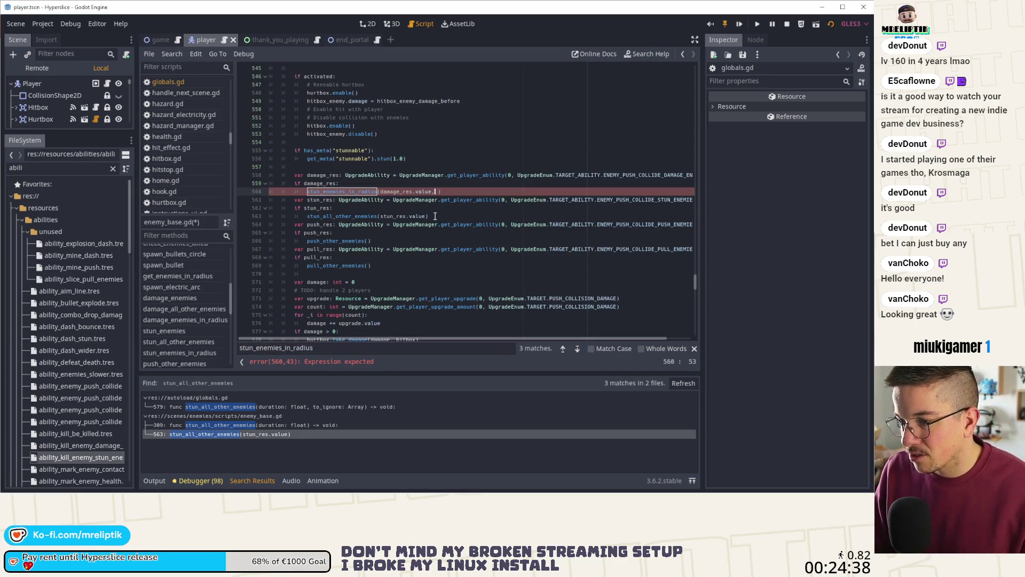
{"action": "type", "text": "430"}
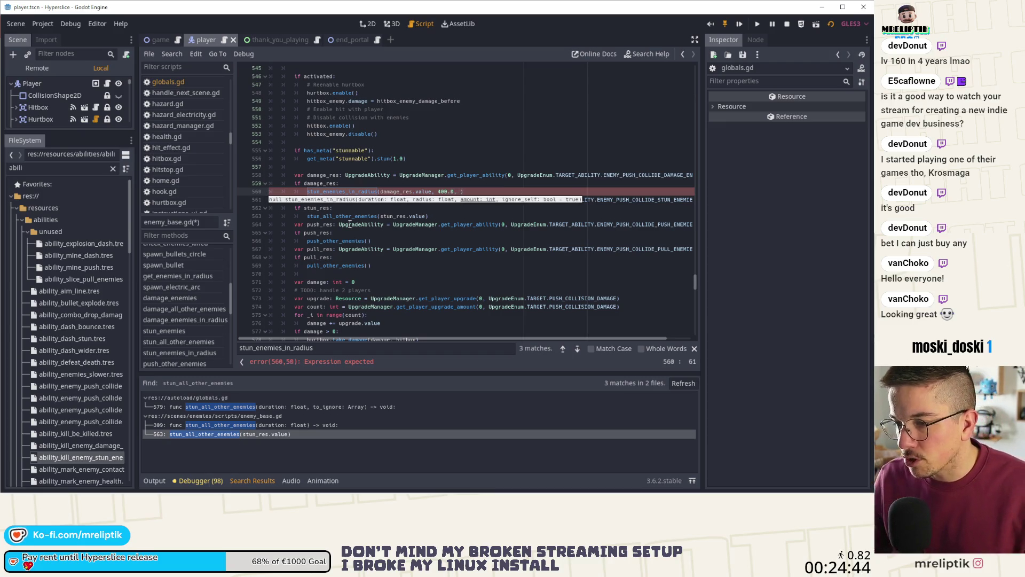
- Check the amount and duration parameters of the stun_enemies_in_radius definition, then return to line 560
{"action": "left_click", "coordinate": [342, 191], "text": "ctrl"}
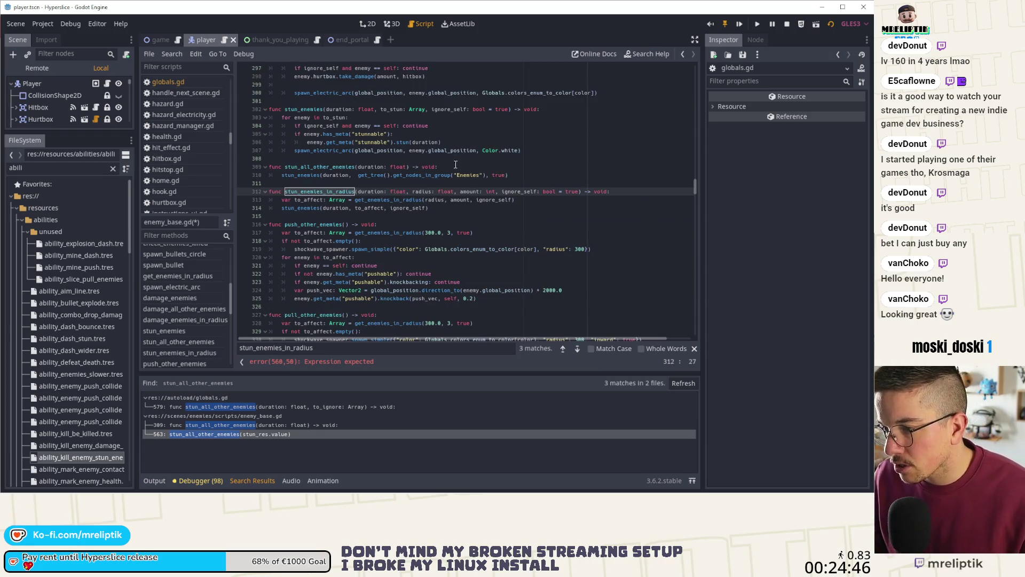
{"action": "left_click", "coordinate": [480, 191]}
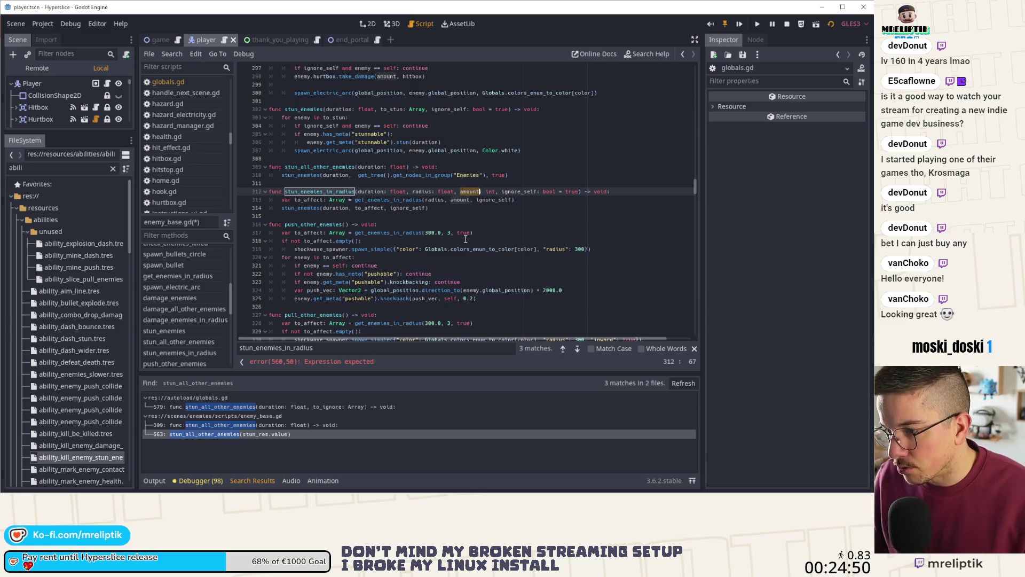
{"action": "double_click", "coordinate": [338, 208]}
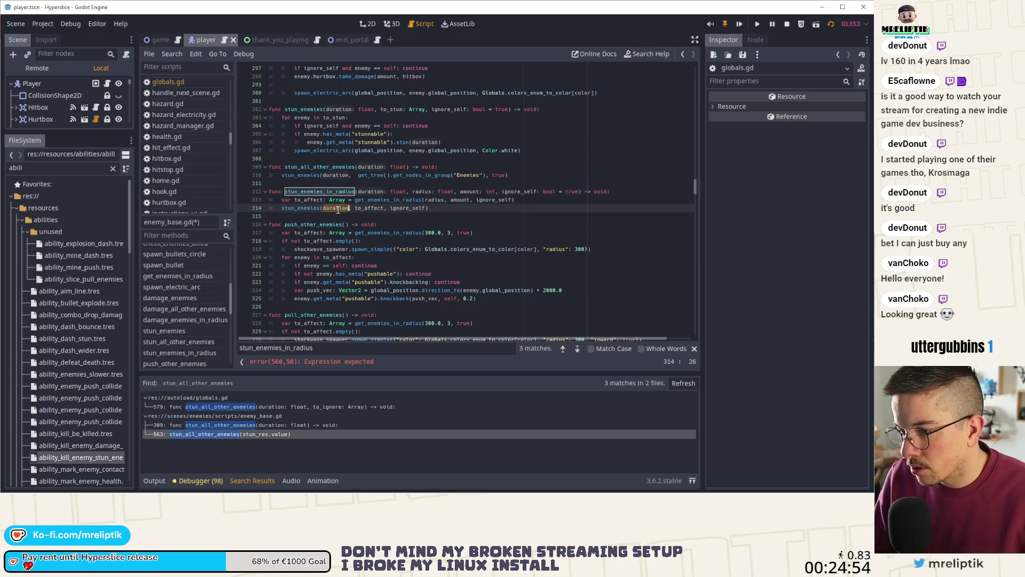
{"action": "double_click", "coordinate": [320, 191]}
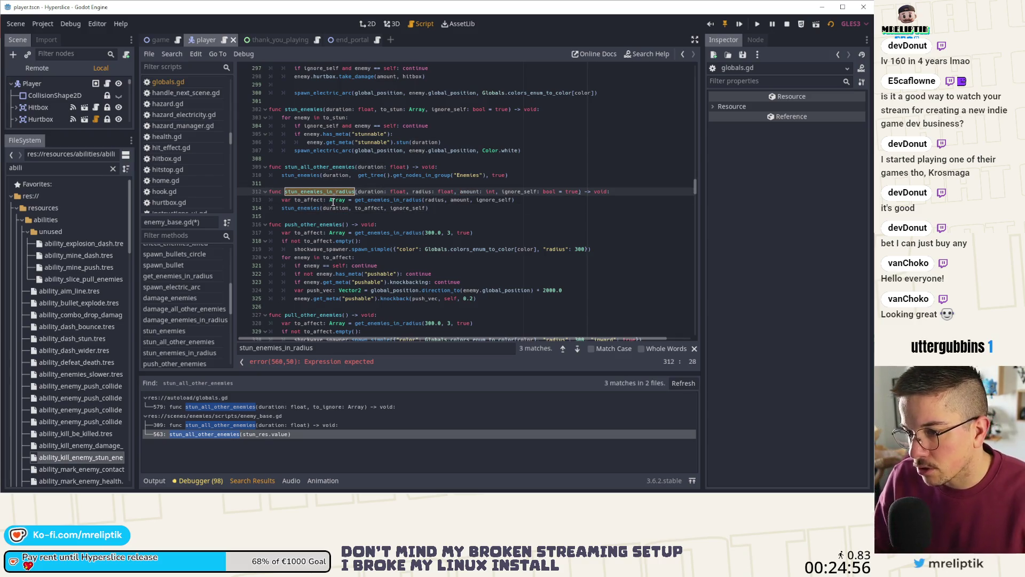
{"action": "key", "text": "ctrl+f"}
{"action": "left_click", "coordinate": [577, 349]}
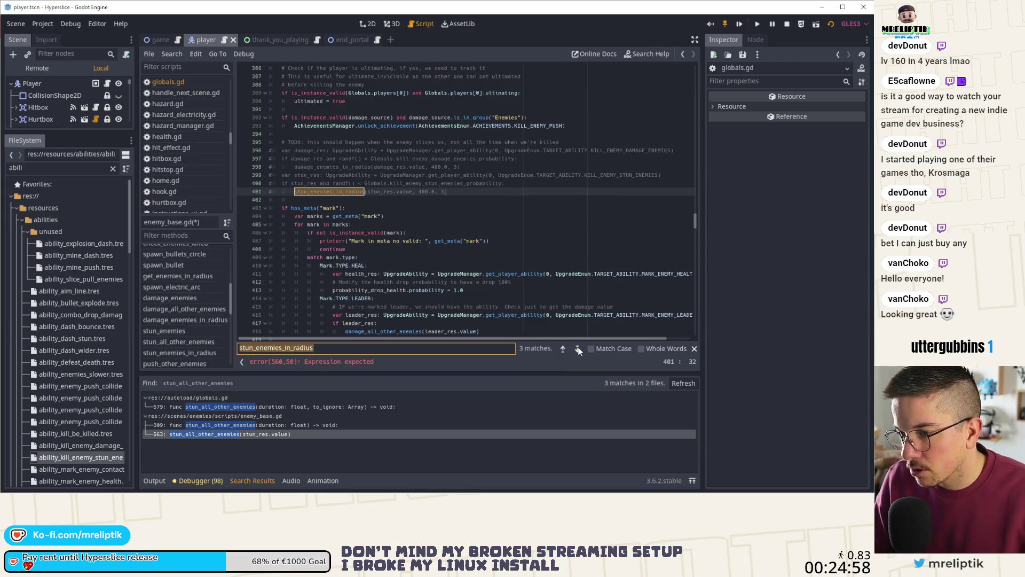
{"action": "left_click", "coordinate": [577, 348]}
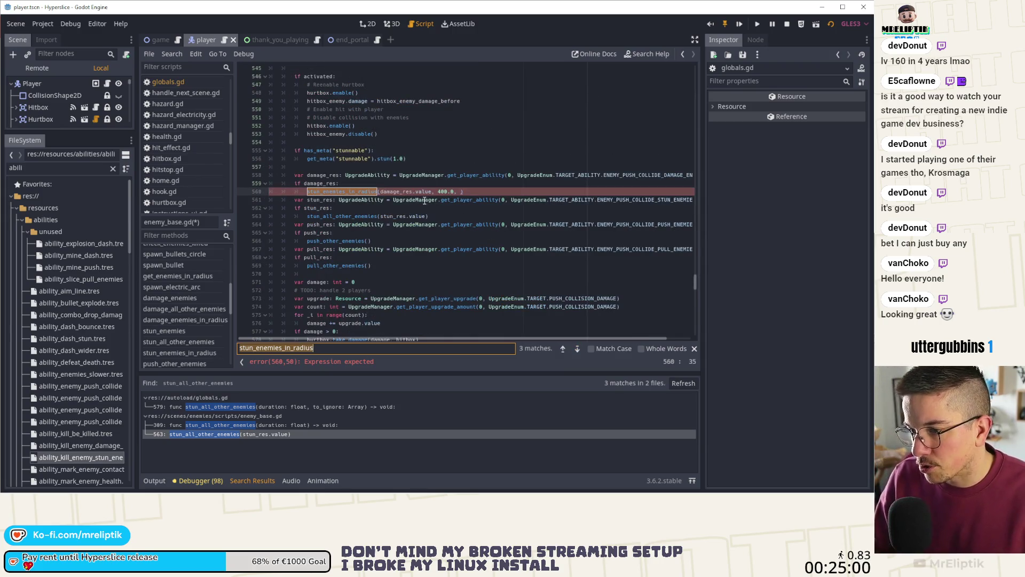
{"action": "left_click", "coordinate": [413, 192]}
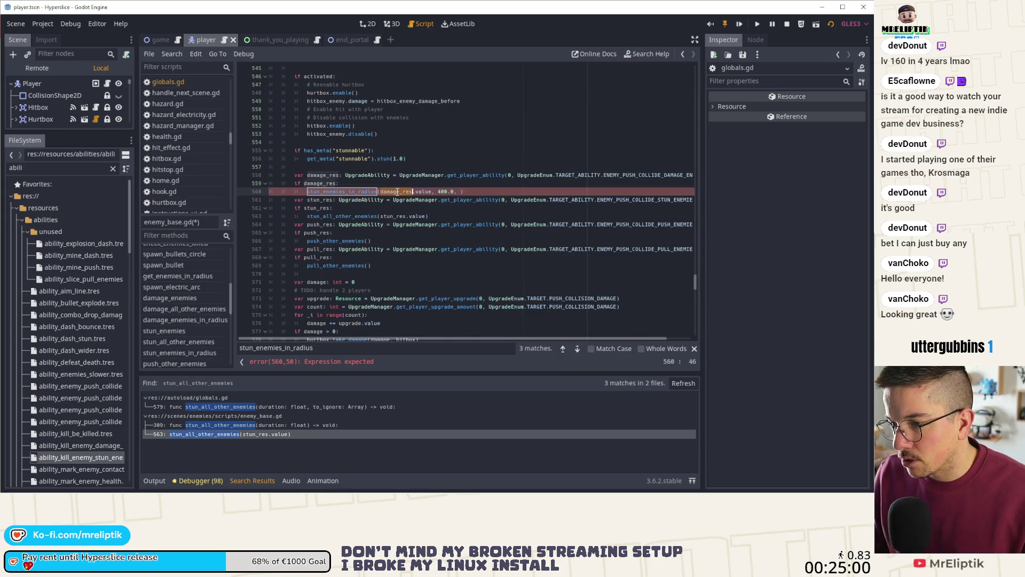
{"action": "left_click", "coordinate": [457, 191]}
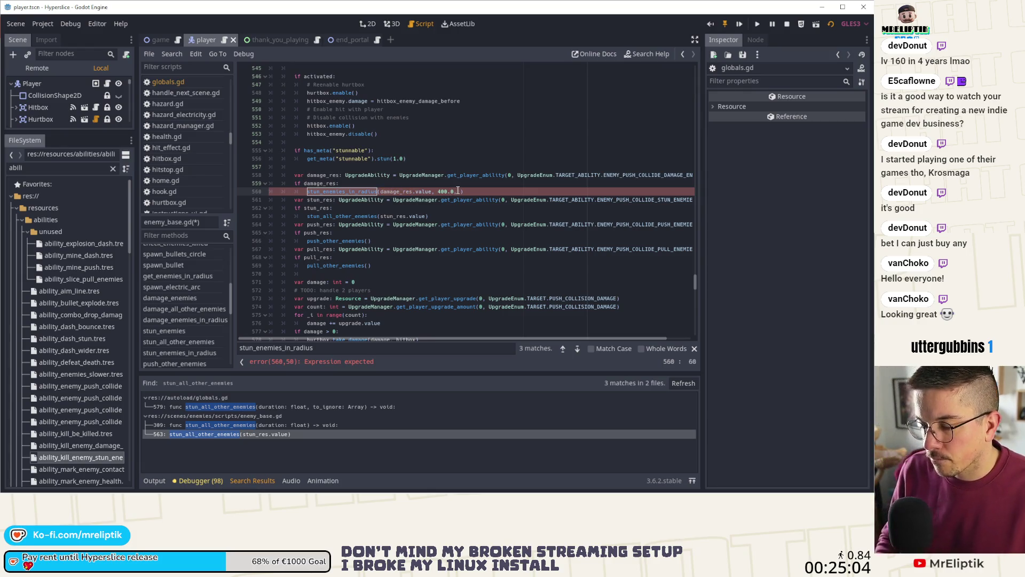
- Paste the call into the stun branch and turn line 560 into damage_enemies_in_radius with '1000, true' added
{"action": "key", "text": "Down"}
{"action": "key", "text": "Down"}
{"action": "key", "text": "Down"}
{"action": "type", "text": "stun_enemies_in_radius(damage_res.value, 400.0, )"}
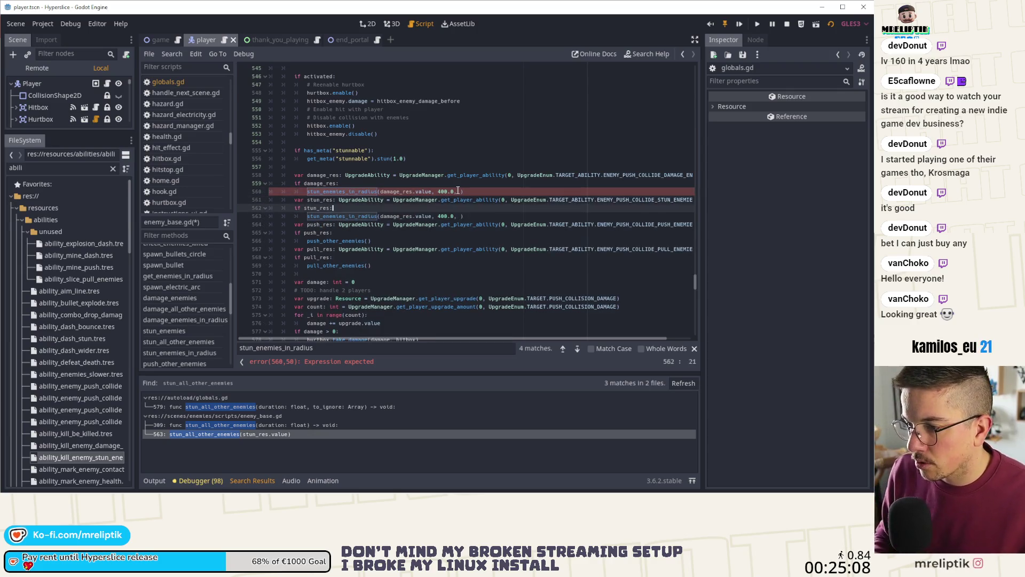
{"action": "key", "text": "Up"}
{"action": "key", "text": "Up"}
{"action": "key", "text": "Up"}
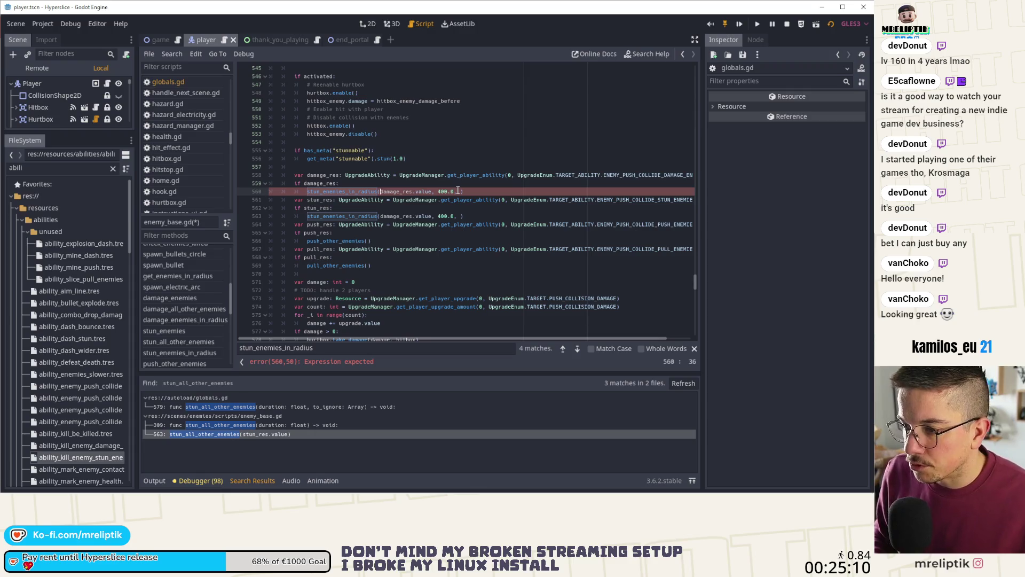
{"action": "key", "text": "ctrl+BackSpace"}
{"action": "key", "text": "ctrl+BackSpace"}
{"action": "type", "text": "damage"}
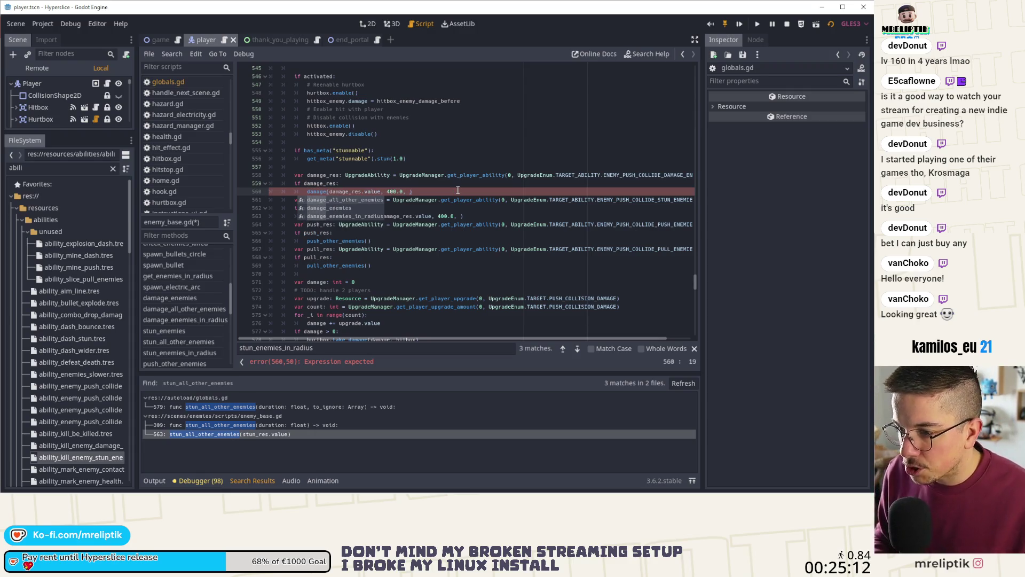
{"action": "key", "text": "Down"}
{"action": "key", "text": "Down"}
{"action": "key", "text": "Return"}
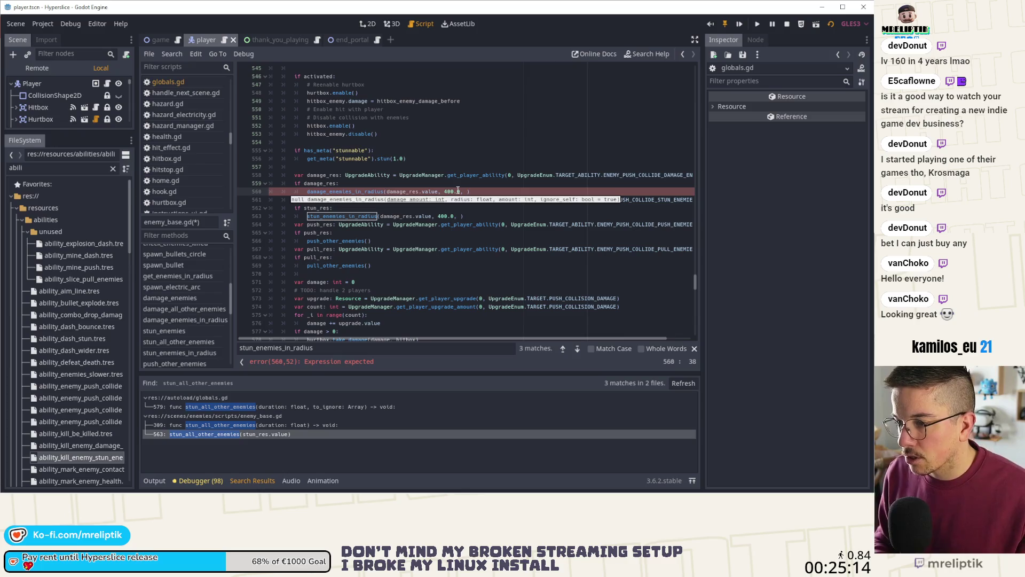
{"action": "left_click", "coordinate": [457, 191]}
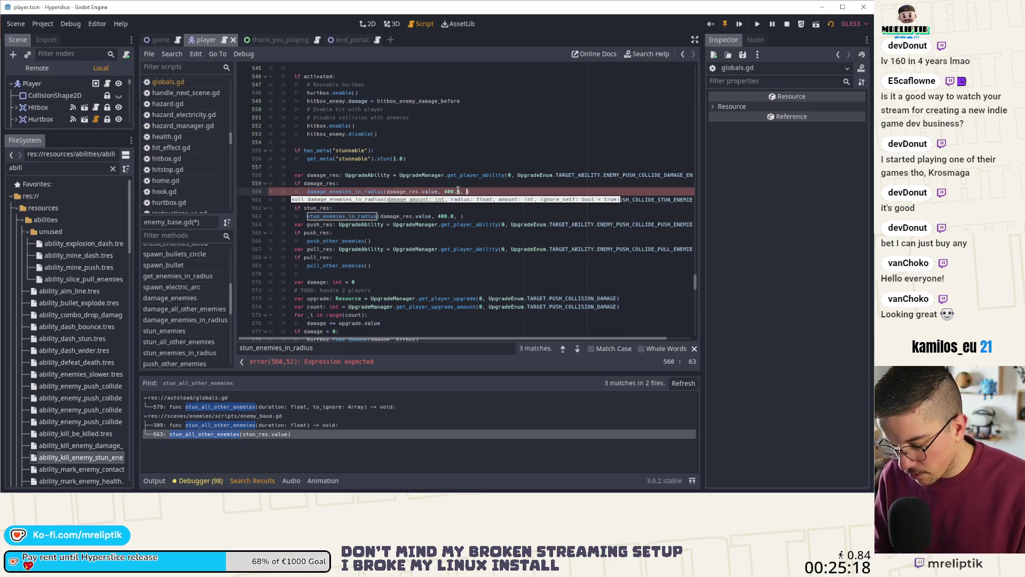
{"action": "type", "text": "1000"}
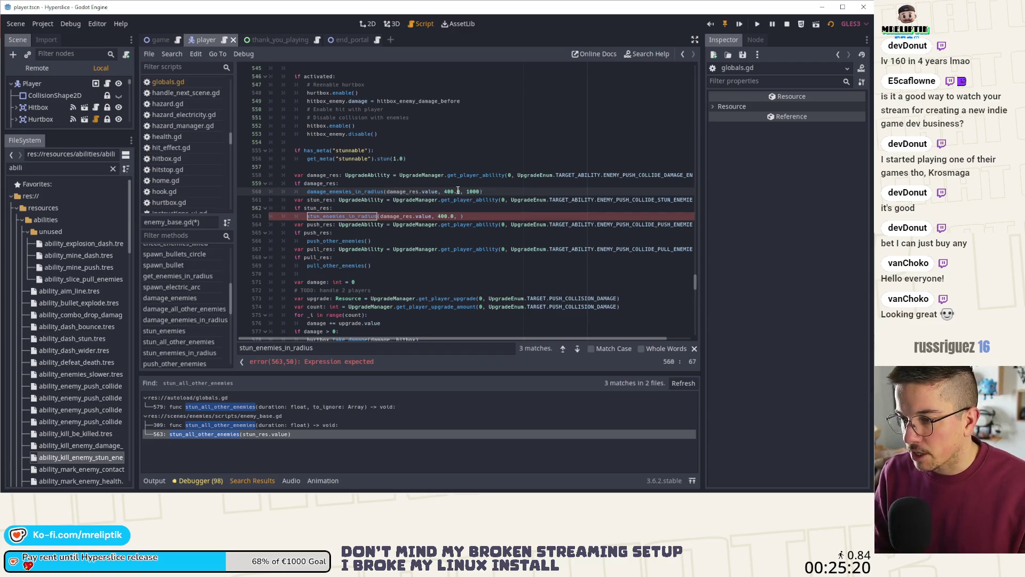
{"action": "type", "text": ", "}
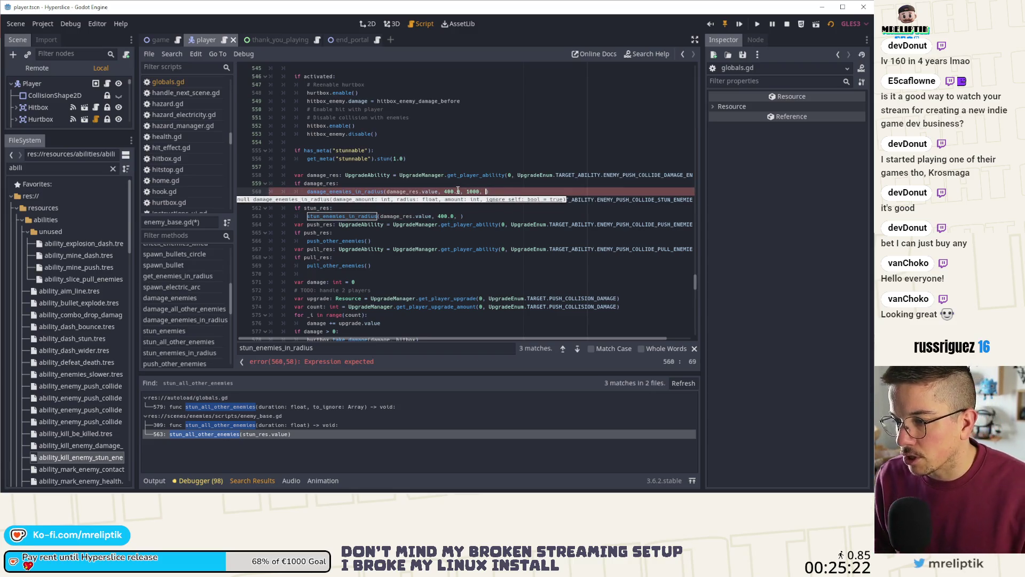
{"action": "type", "text": "true"}
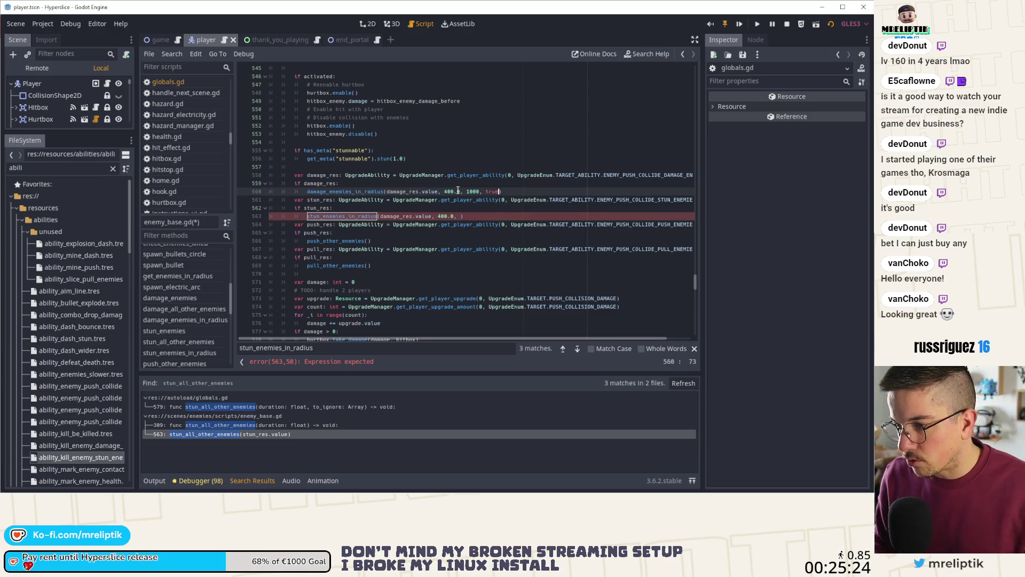
- Change line 560's 1000 amount to 10 and begin typing '10, trye' into the line 563 stun call
{"action": "key", "text": "Down"}
{"action": "key", "text": "Down"}
{"action": "key", "text": "Down"}
{"action": "key", "text": "End"}
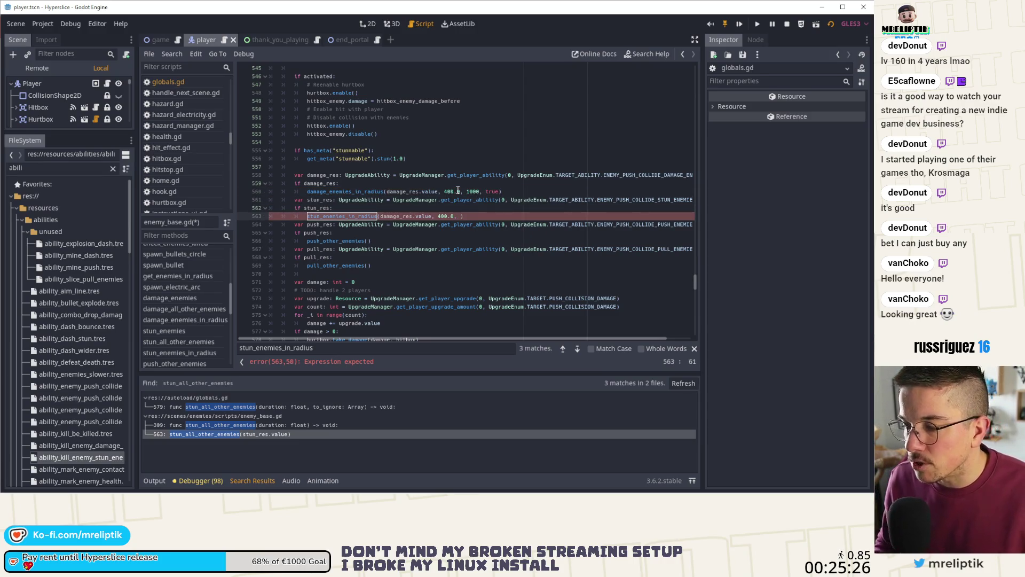
{"action": "left_click", "coordinate": [466, 191]}
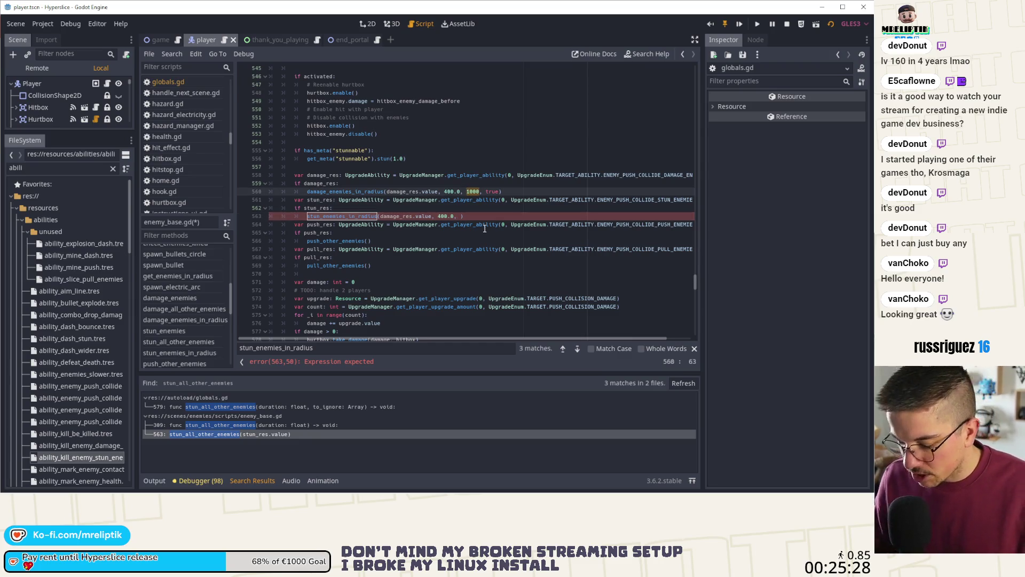
{"action": "type", "text": "10"}
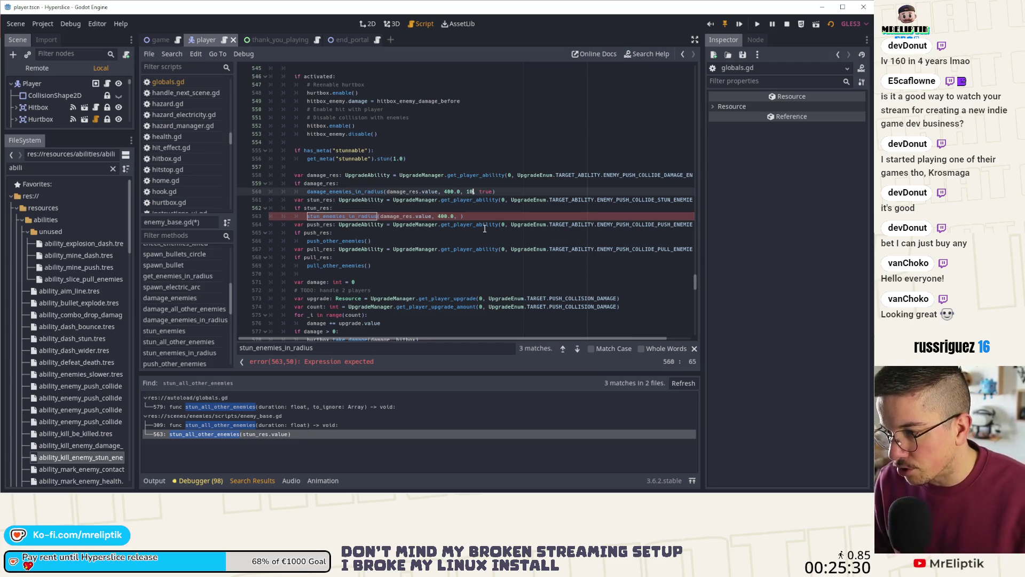
{"action": "key", "text": "Down"}
{"action": "key", "text": "Down"}
{"action": "key", "text": "Down"}
{"action": "type", "text": "10, try"}
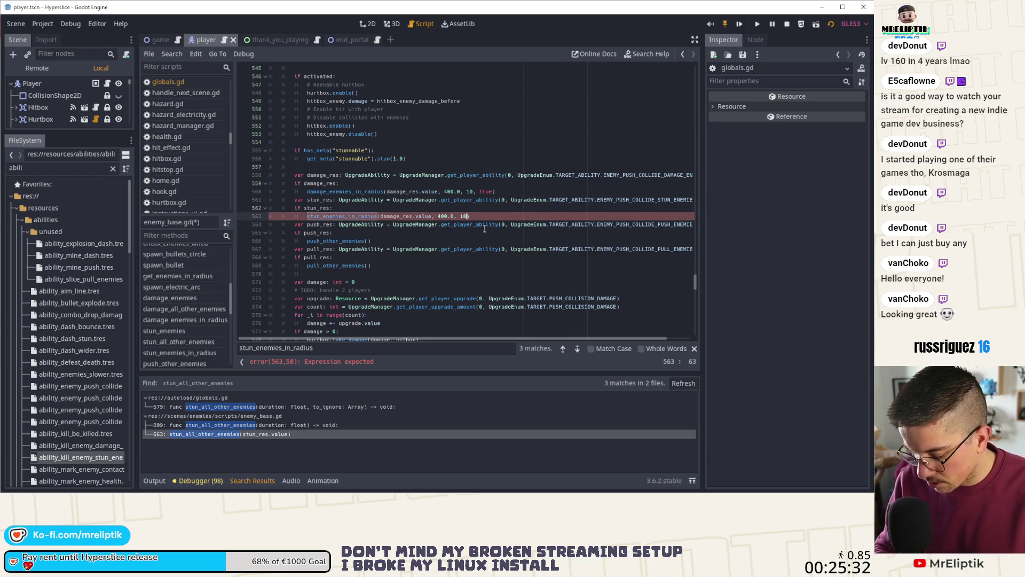
{"action": "type", "text": "e"}
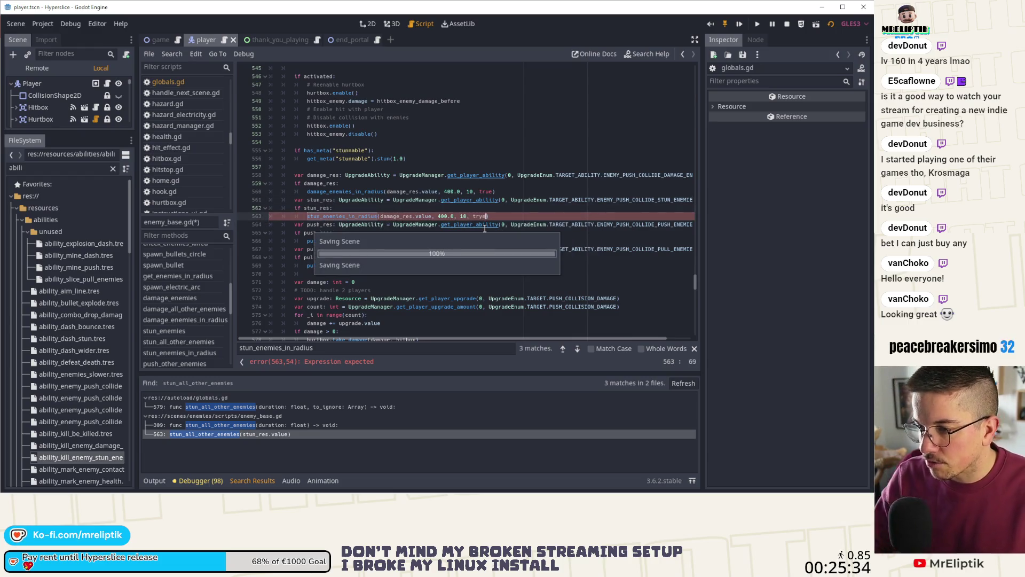
- Briefly playtest, then open enemy_base and fix the 'trye' typo to 'true' in the stun branch
{"action": "key", "text": "F5"}
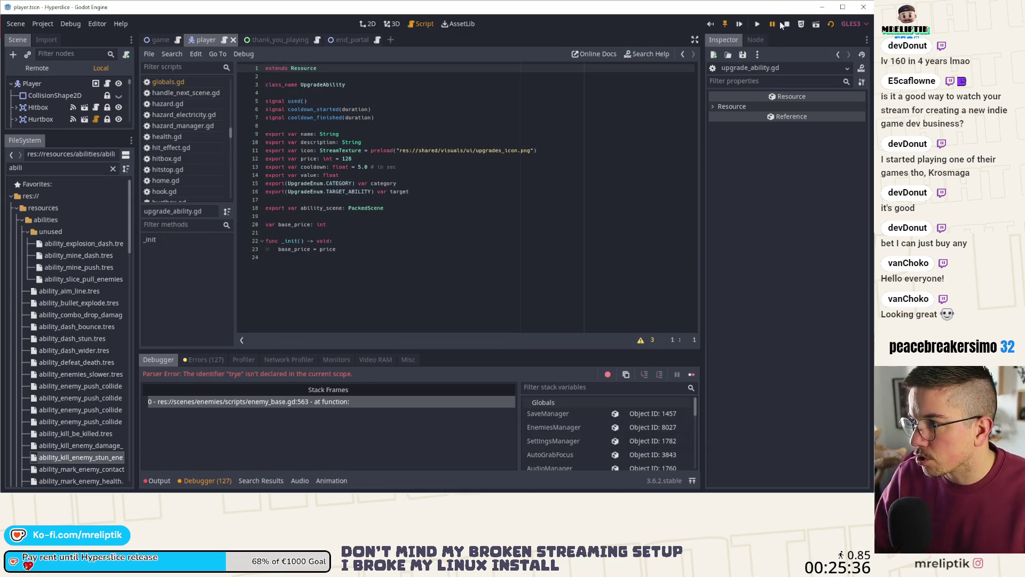
{"action": "left_click", "coordinate": [786, 23]}
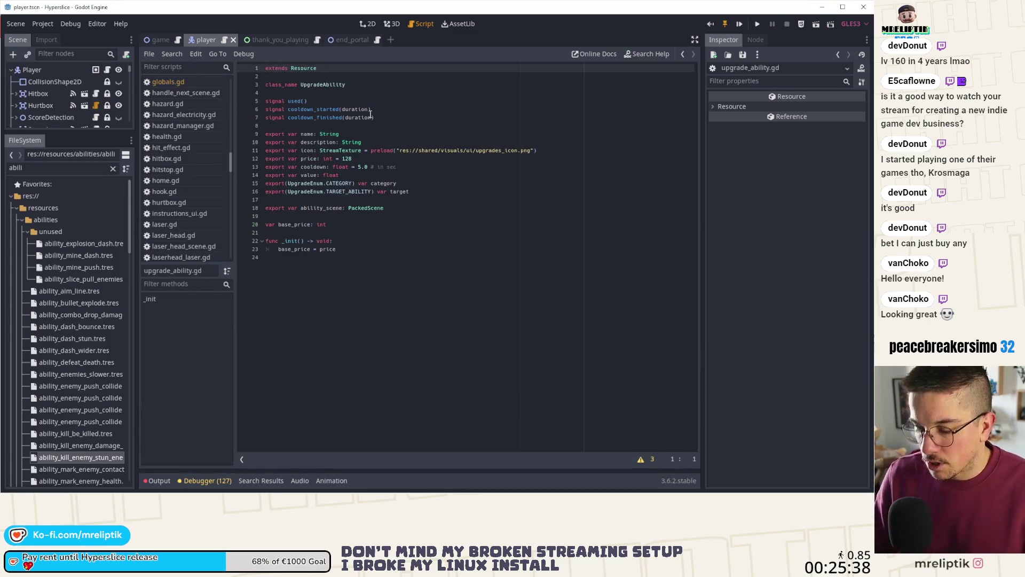
{"action": "key", "text": "ctrl+shift+o"}
{"action": "type", "text": "enemy_base"}
{"action": "key", "text": "Return"}
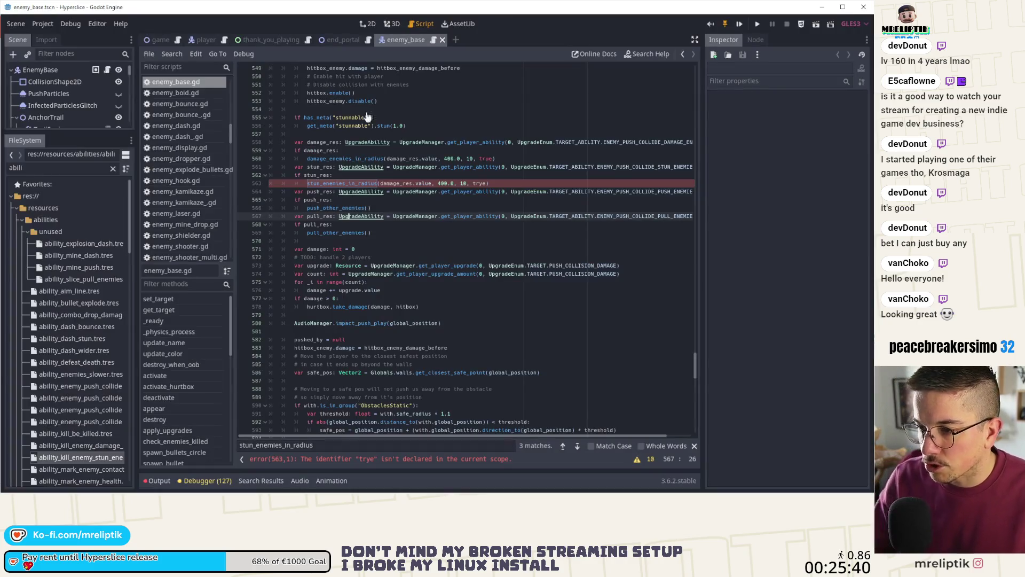
{"action": "left_click", "coordinate": [346, 179]}
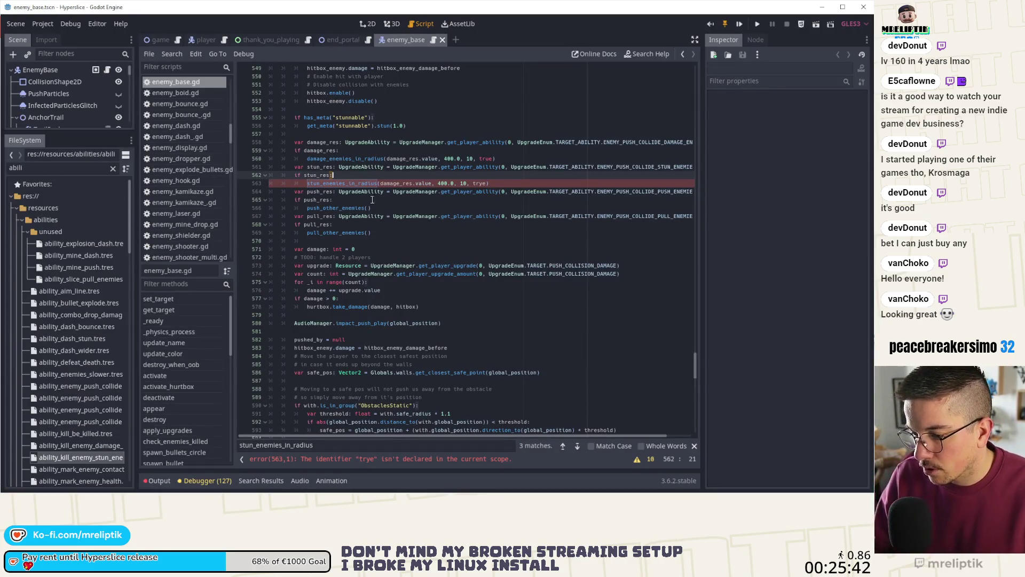
{"action": "left_click", "coordinate": [480, 183]}
{"action": "key", "text": "BackSpace"}
{"action": "key", "text": "BackSpace"}
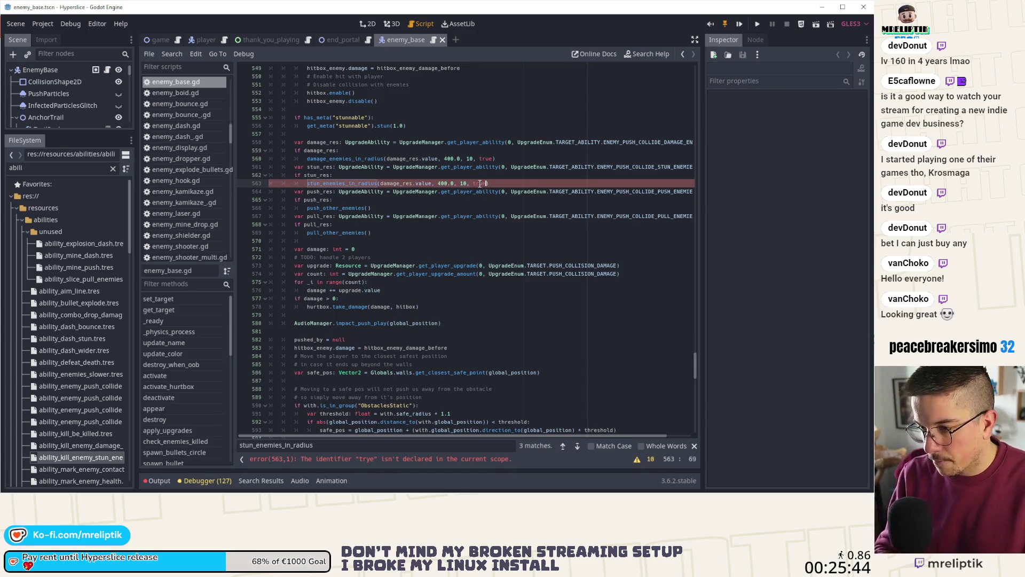
{"action": "type", "text": "ue"}
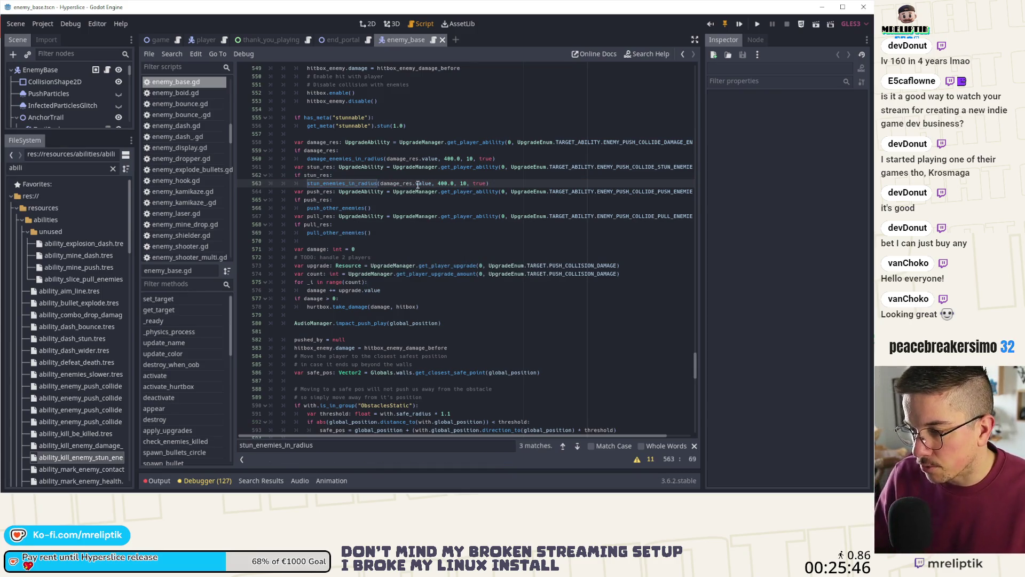
- Replace amount with damage_amount in the take_damage(amount, hitbox) call
{"action": "left_click", "coordinate": [377, 184], "text": "ctrl"}
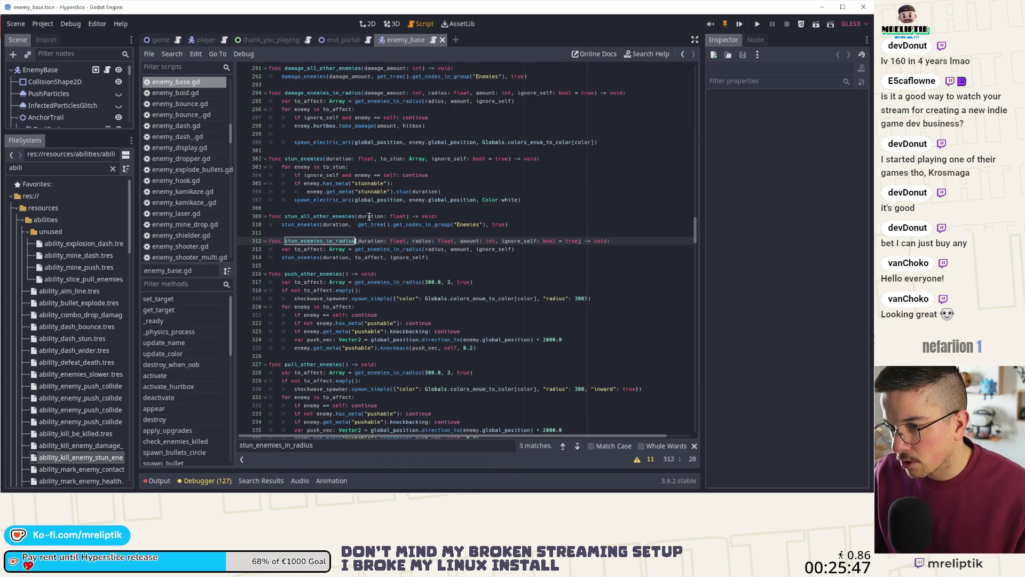
{"action": "left_click", "coordinate": [470, 249]}
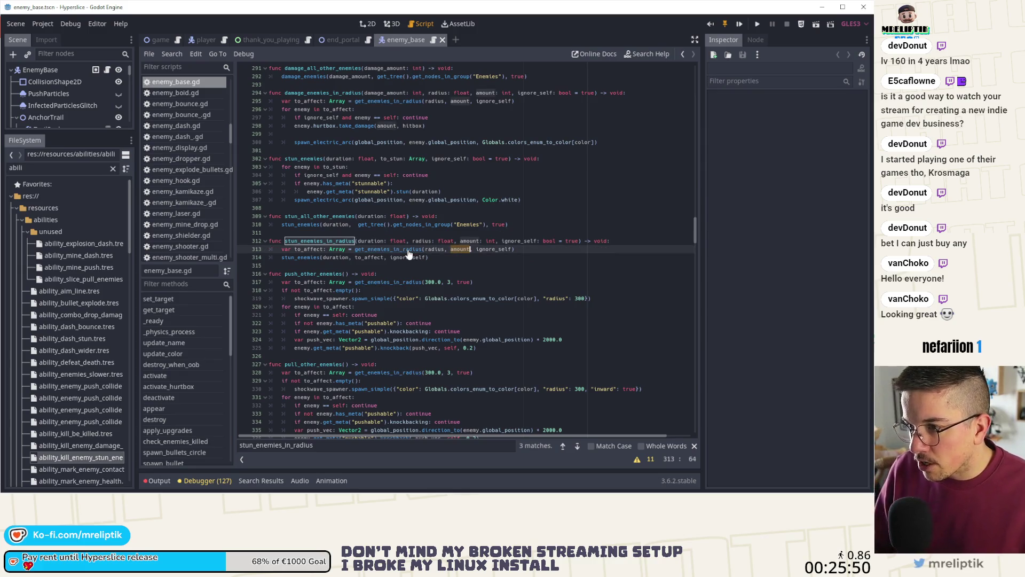
{"action": "double_click", "coordinate": [385, 125]}
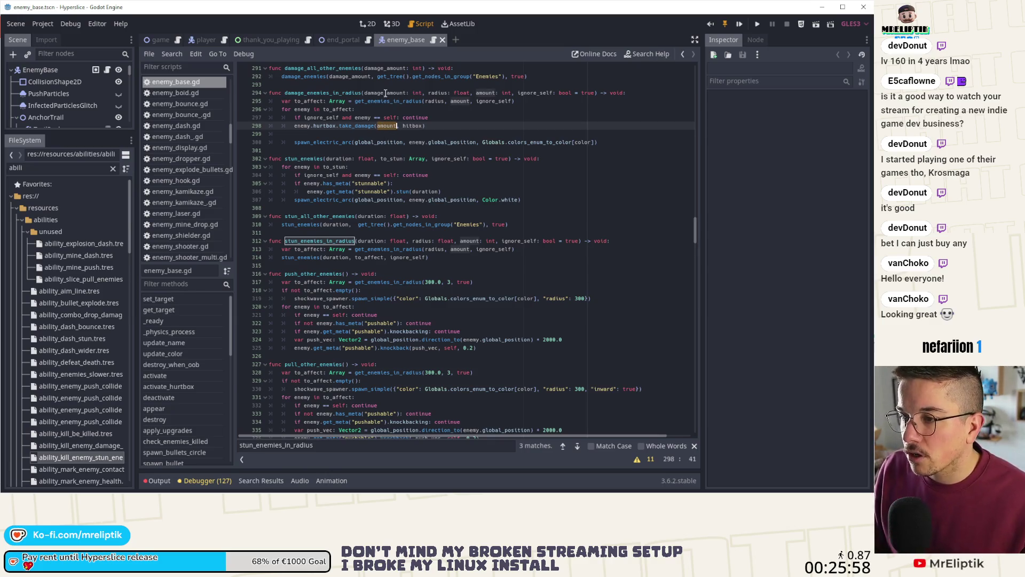
{"action": "double_click", "coordinate": [385, 93]}
{"action": "key", "text": "ctrl+c"}
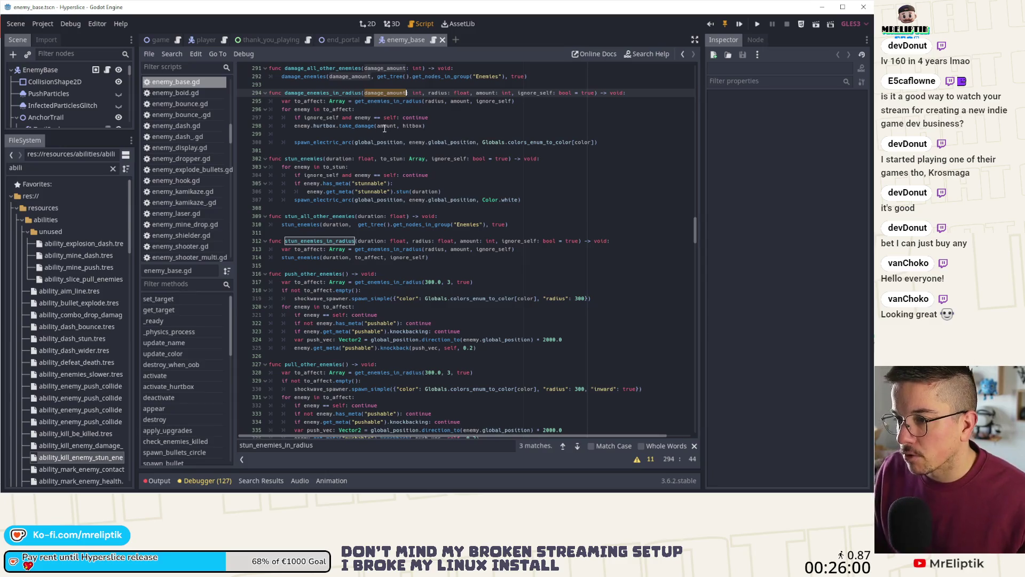
{"action": "double_click", "coordinate": [382, 126]}
{"action": "key", "text": "ctrl+v"}
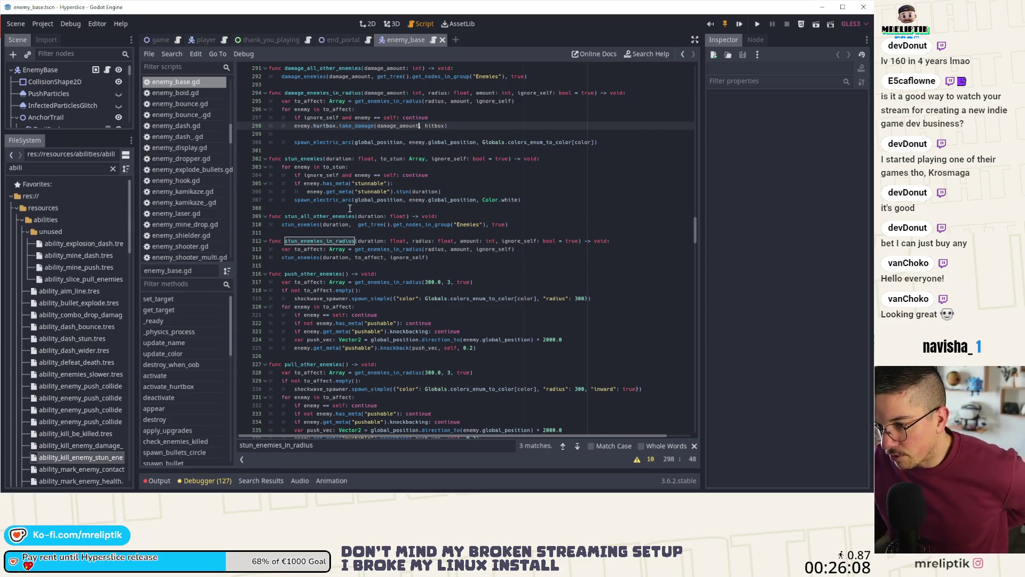
- Highlight the uses of duration, damage_amount and amount, then go to get_enemies_in_radius's definition
{"action": "double_click", "coordinate": [338, 159]}
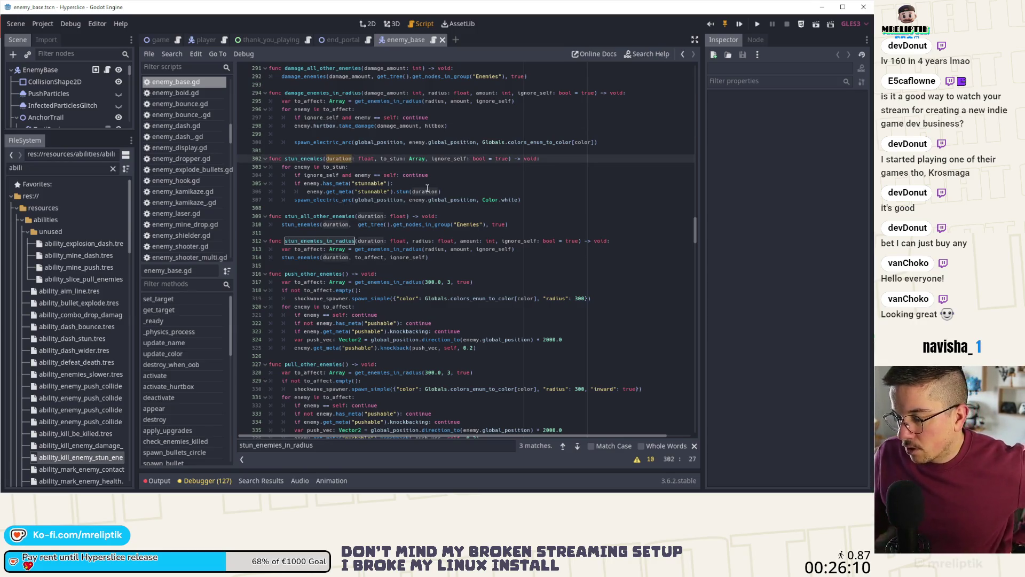
{"action": "double_click", "coordinate": [406, 126]}
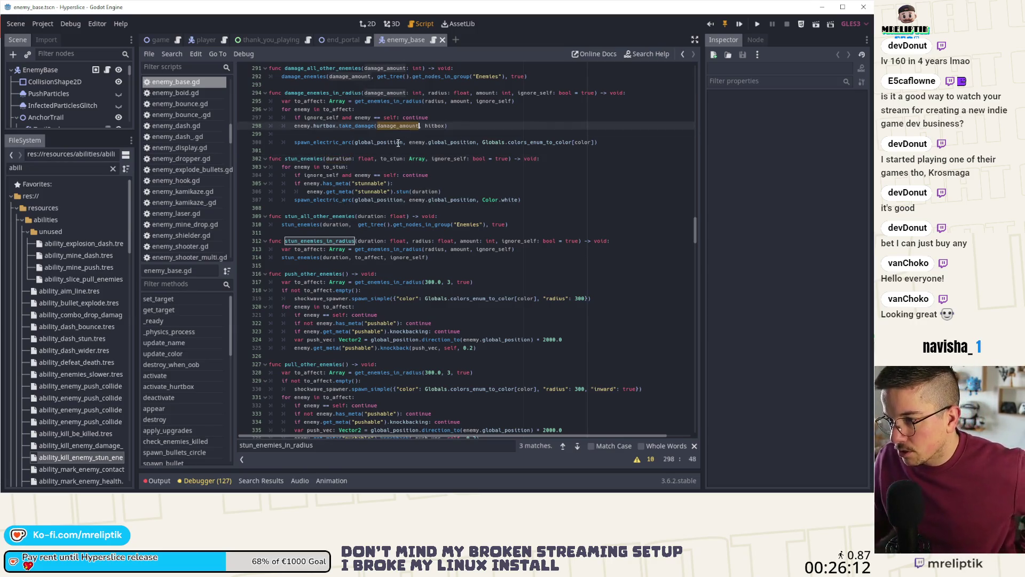
{"action": "double_click", "coordinate": [486, 93]}
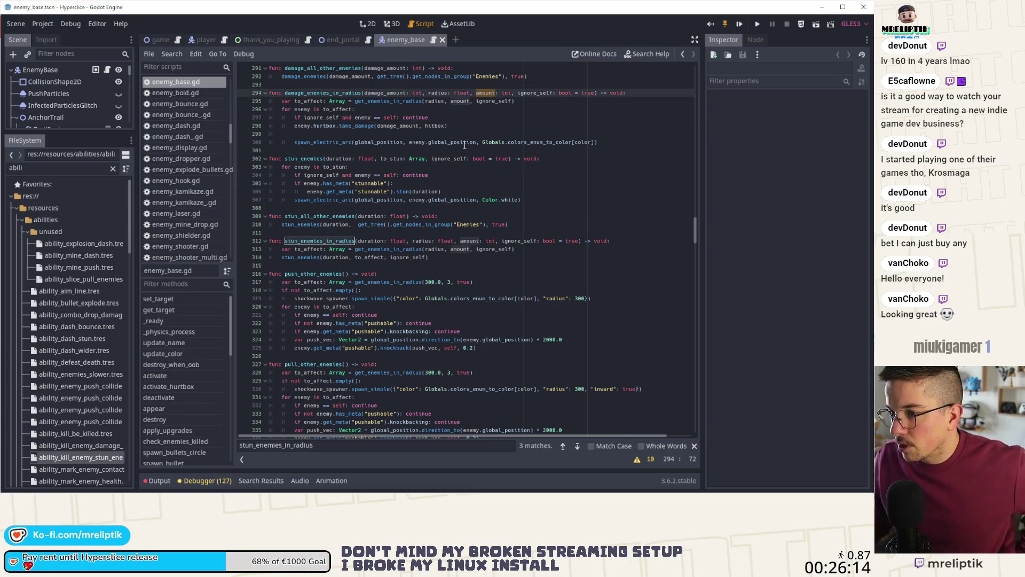
{"action": "left_click", "coordinate": [387, 102], "text": "ctrl"}
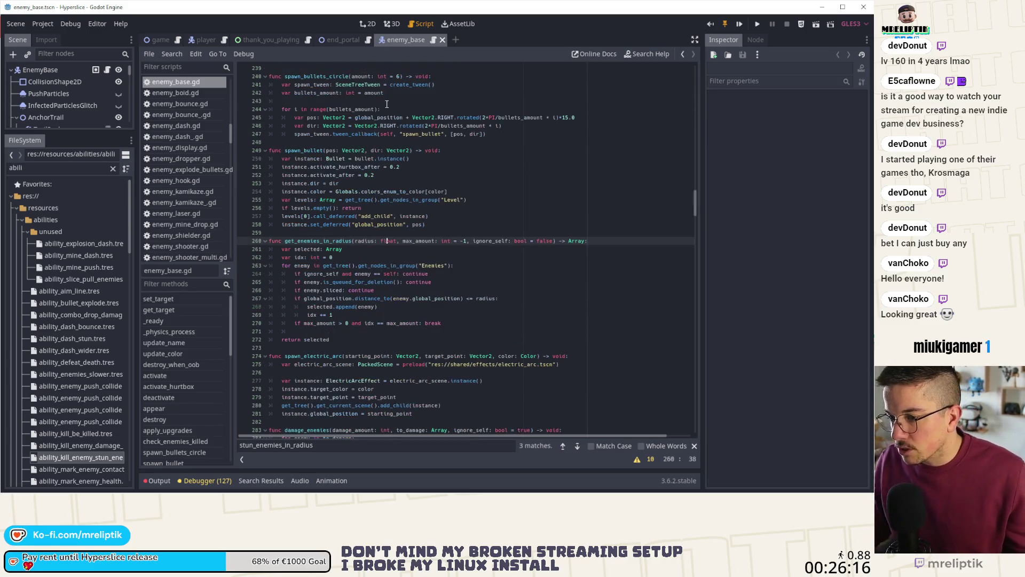
{"action": "double_click", "coordinate": [419, 241]}
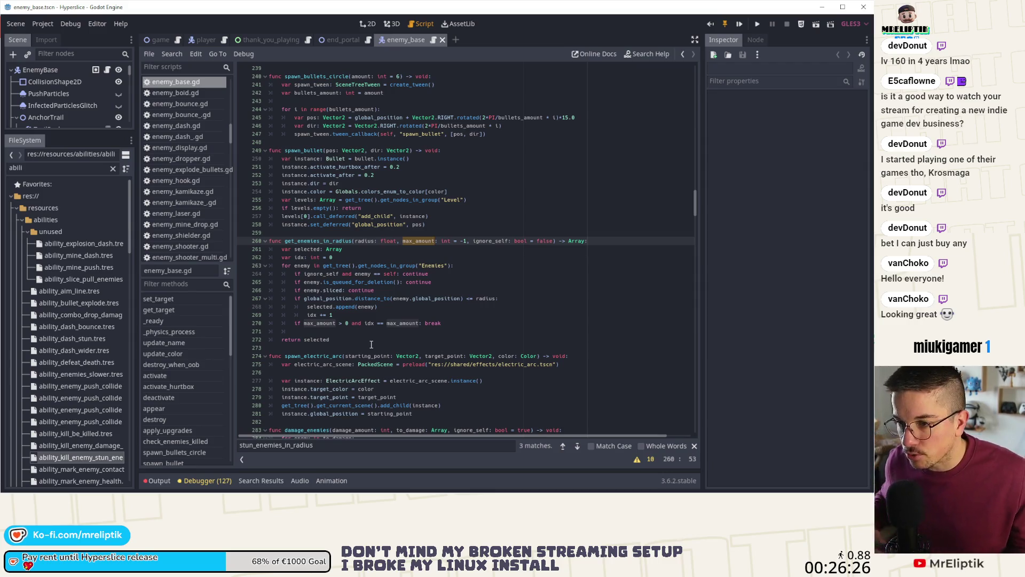
{"action": "left_click", "coordinate": [384, 265]}
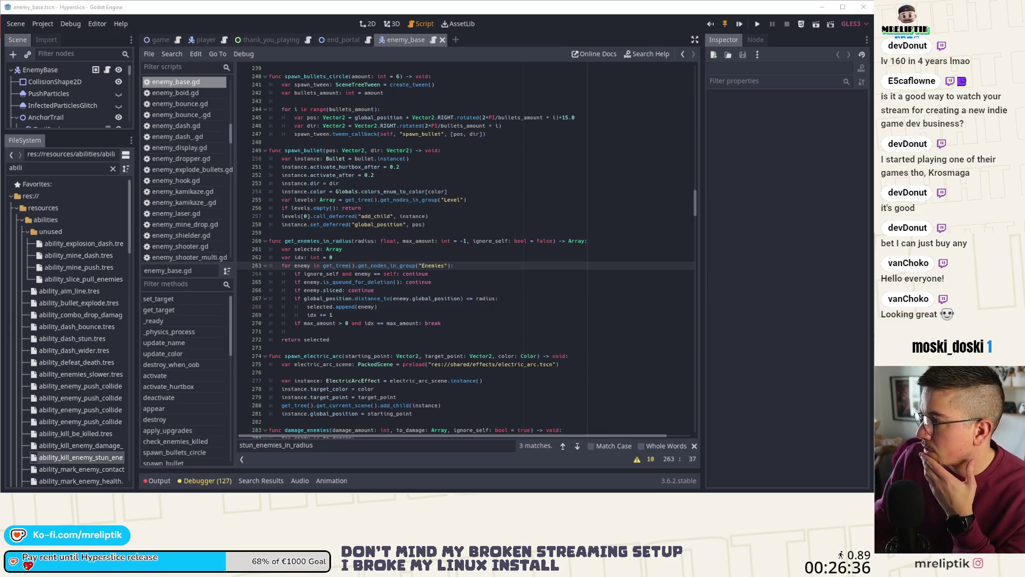
{"action": "key", "text": "Down"}
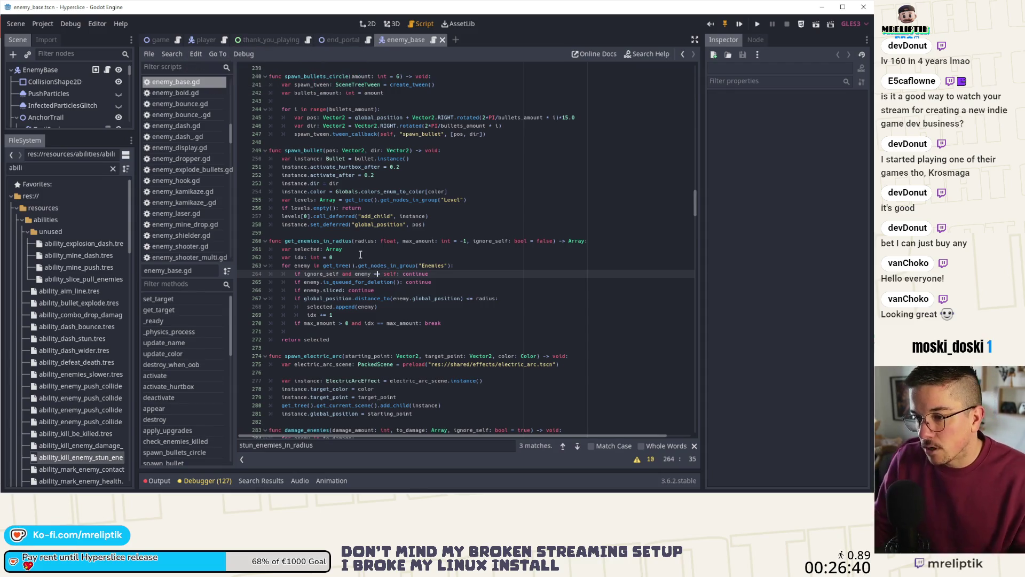
{"action": "scroll", "coordinate": [181, 189], "scroll_direction": "down", "scroll_amount": 5}
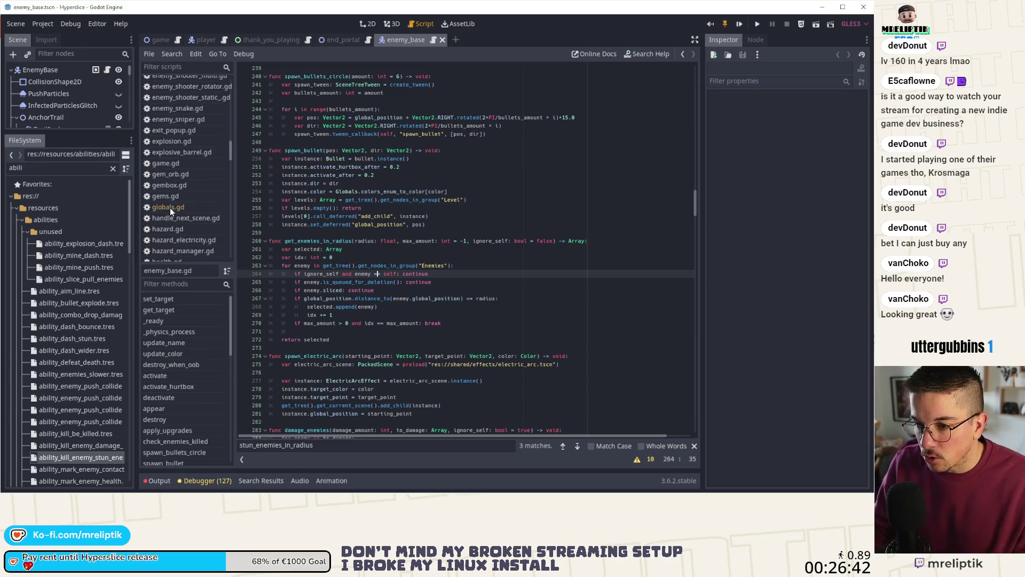
- Inspect damage_enemies and its damage_amount uses in globals.gd, then switch to player.gd
{"action": "left_click", "coordinate": [169, 207]}
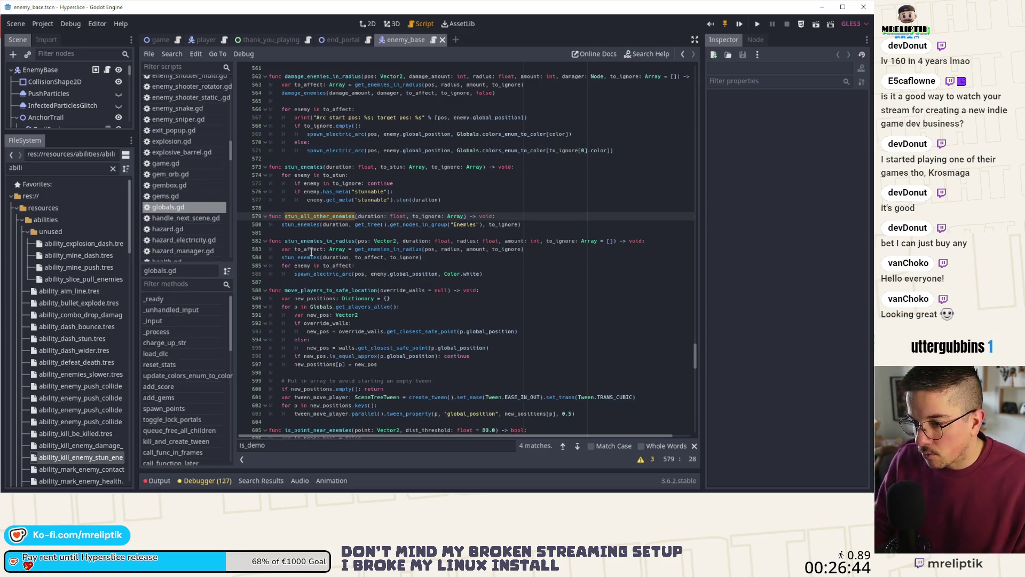
{"action": "scroll", "coordinate": [317, 159], "scroll_direction": "up", "scroll_amount": 2}
{"action": "double_click", "coordinate": [304, 142]}
{"action": "scroll", "coordinate": [401, 184], "scroll_direction": "up", "scroll_amount": 4}
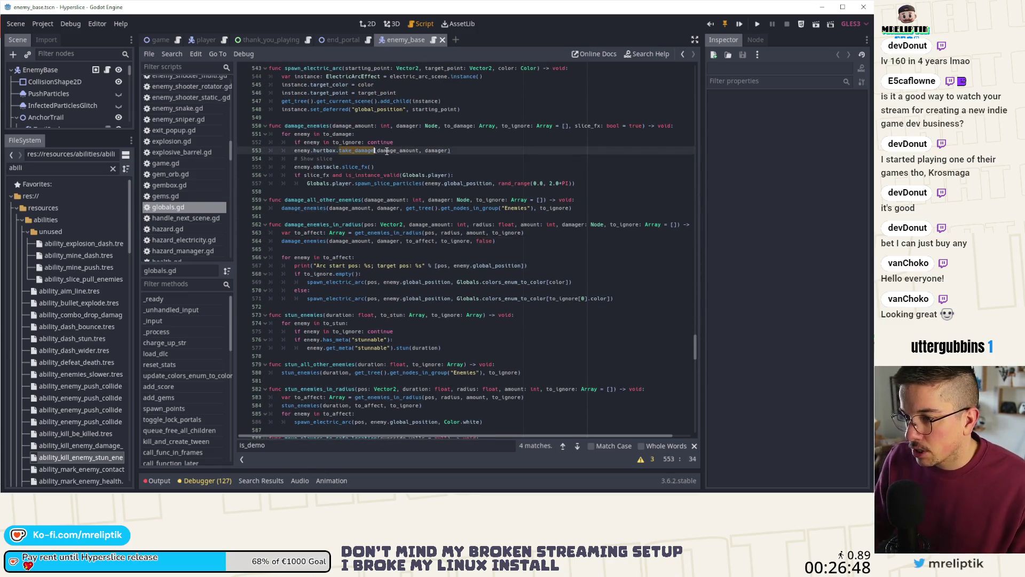
{"action": "double_click", "coordinate": [398, 150]}
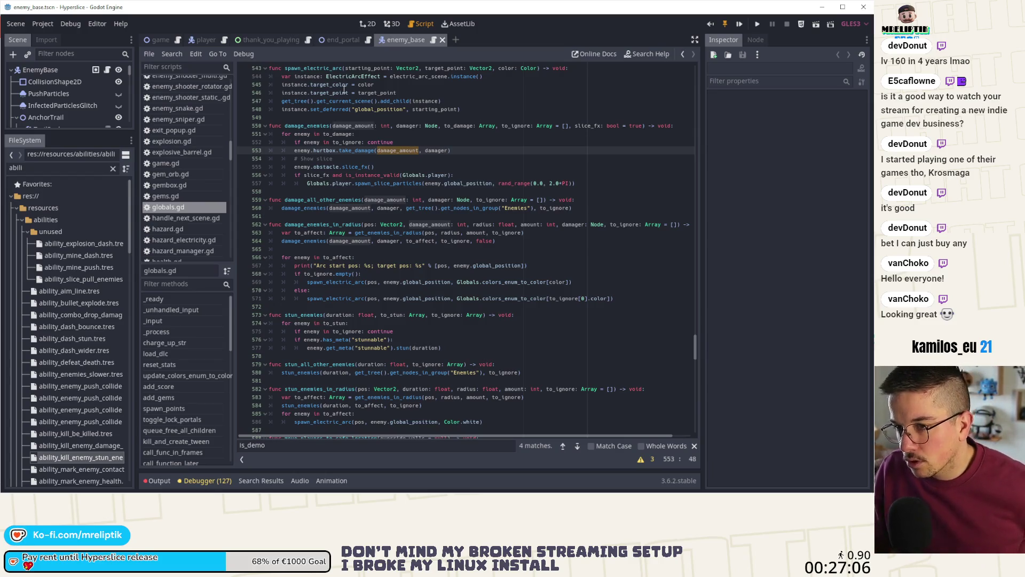
{"action": "left_click", "coordinate": [201, 37]}
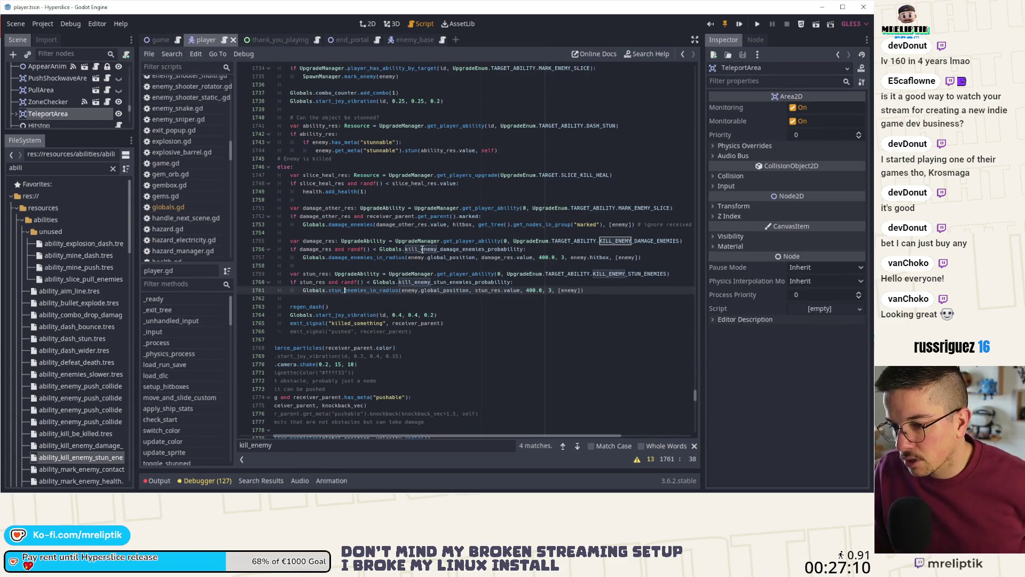
- On line 1752, replace receiver_parent.get_parent().marked with enemy.marked
{"action": "scroll", "coordinate": [422, 249], "scroll_direction": "up", "scroll_amount": 4}
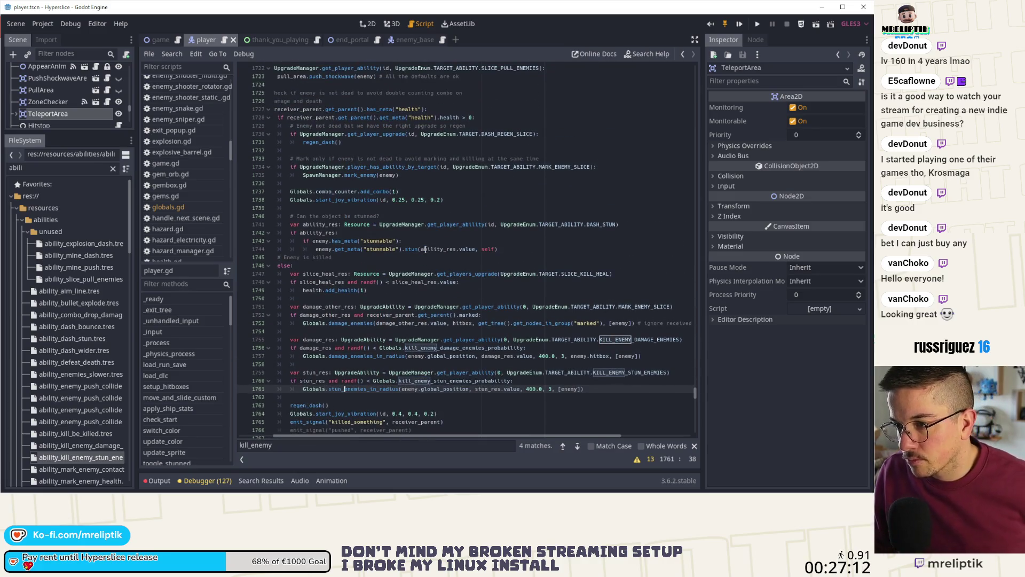
{"action": "scroll", "coordinate": [425, 248], "scroll_direction": "down", "scroll_amount": 3}
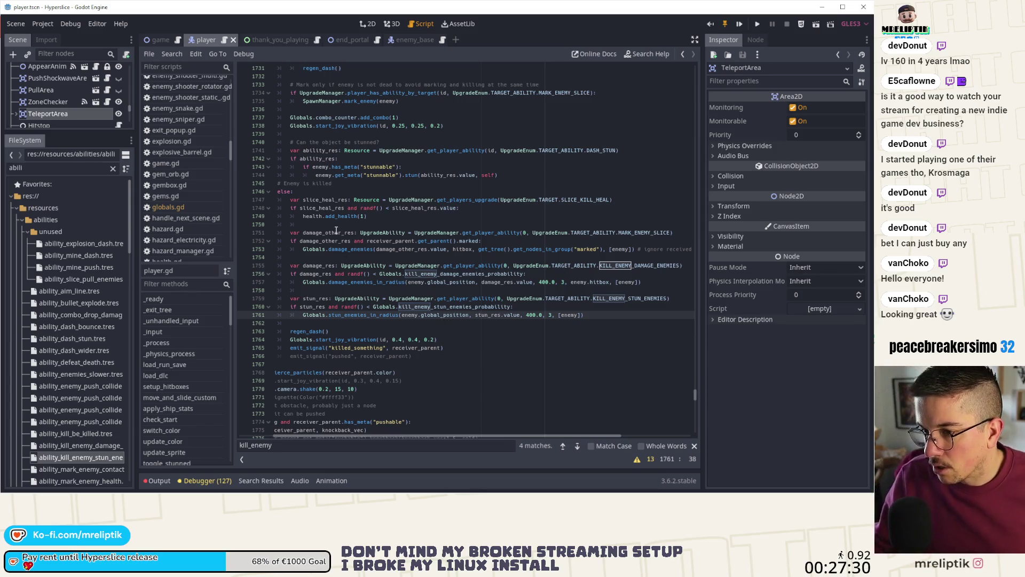
{"action": "left_click", "coordinate": [480, 241]}
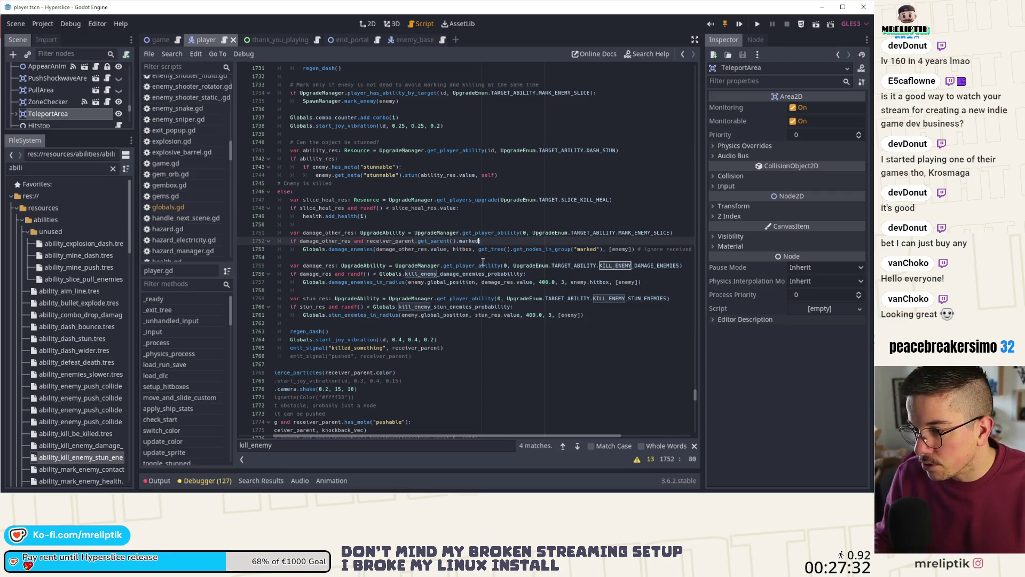
{"action": "key", "text": "ctrl+shift+Left"}
{"action": "key", "text": "ctrl+shift+Left"}
{"action": "key", "text": "ctrl+shift+Left"}
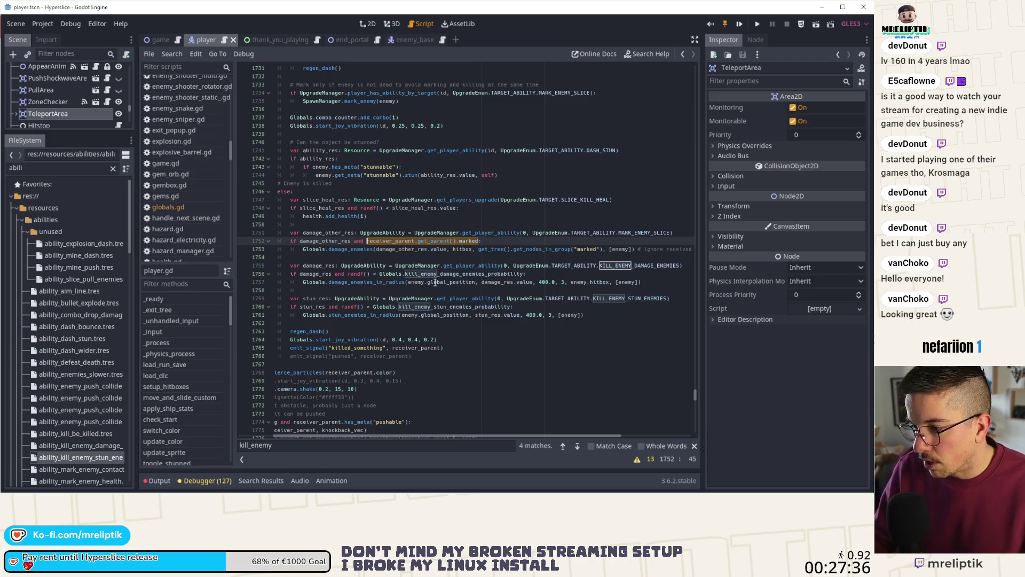
{"action": "scroll", "coordinate": [374, 257], "scroll_direction": "up", "scroll_amount": 4}
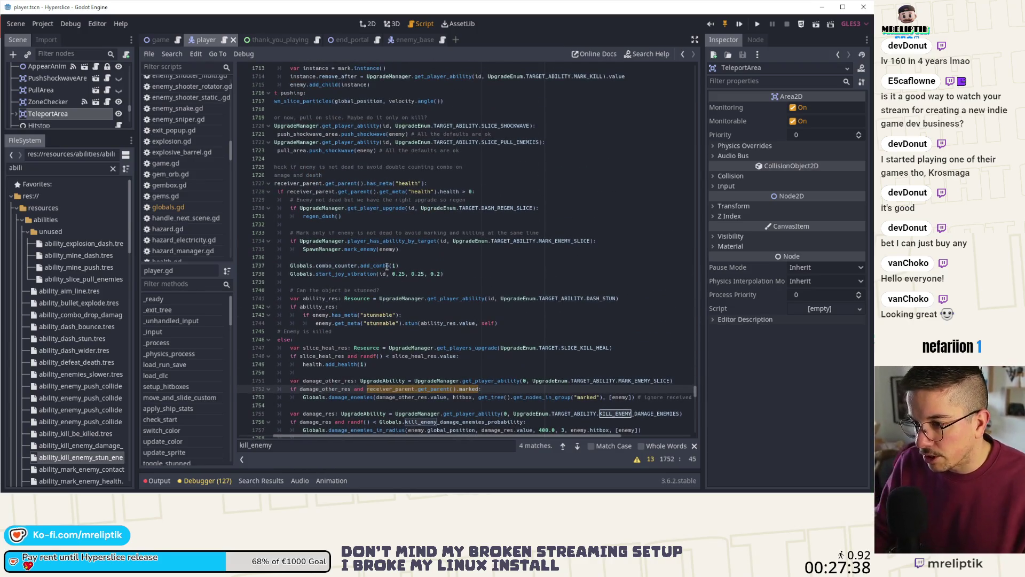
{"action": "left_click", "coordinate": [435, 340]}
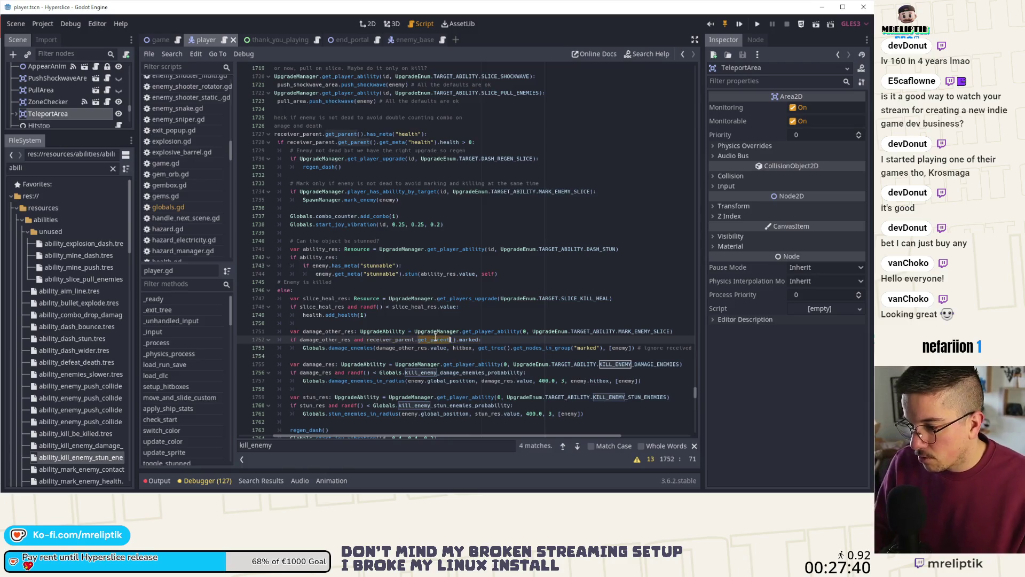
{"action": "key", "text": "Delete"}
{"action": "key", "text": "Delete"}
{"action": "key", "text": "Delete"}
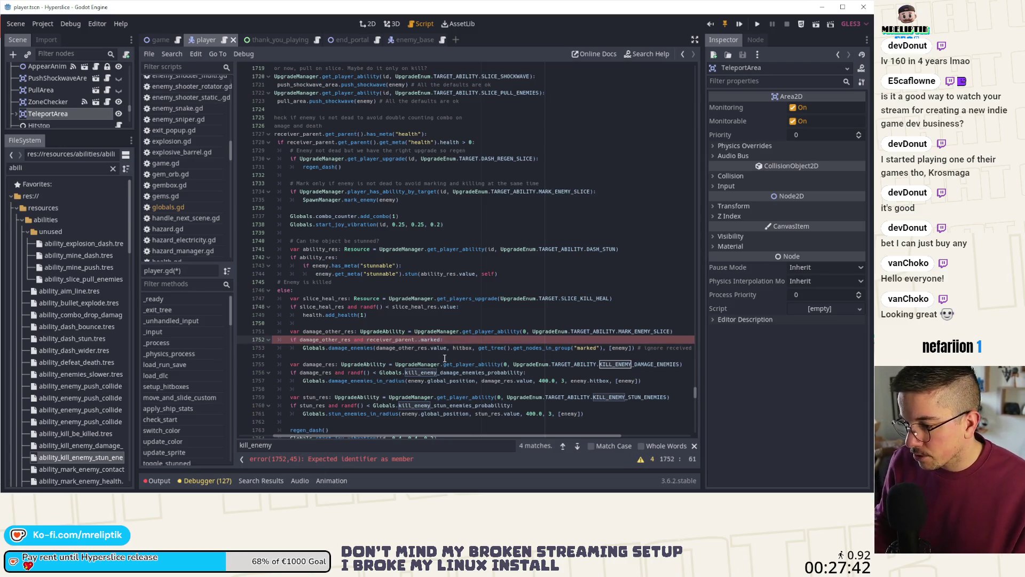
{"action": "key", "text": "BackSpace"}
{"action": "key", "text": "BackSpace"}
{"action": "key", "text": "BackSpace"}
{"action": "type", "text": "enemy"}
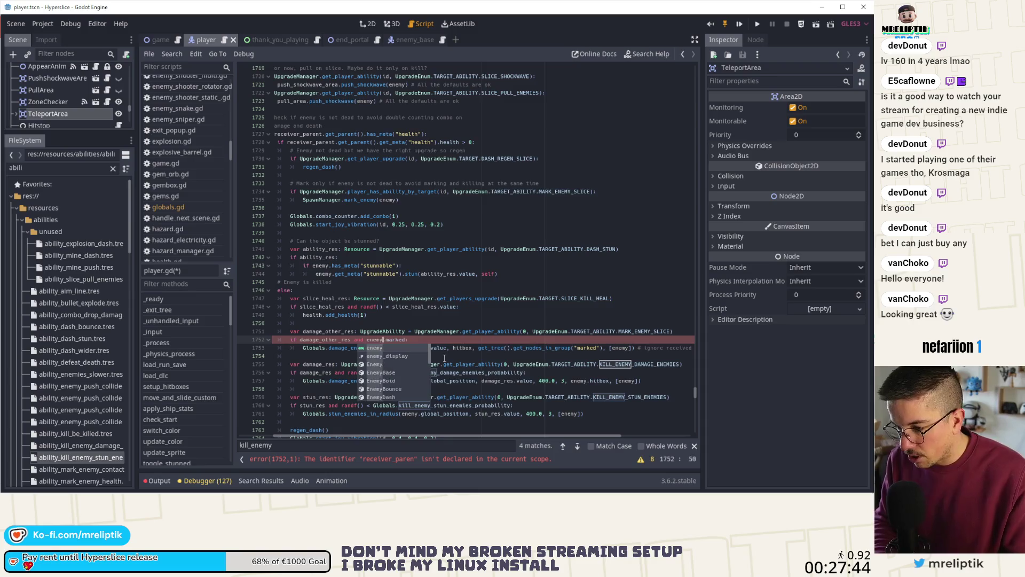
{"action": "key", "text": "Escape"}
- Prefix line 1748's slice-heal condition with 'enemy.marked and', save, and recheck the stun condition
{"action": "scroll", "coordinate": [456, 332], "scroll_direction": "down", "scroll_amount": 2}
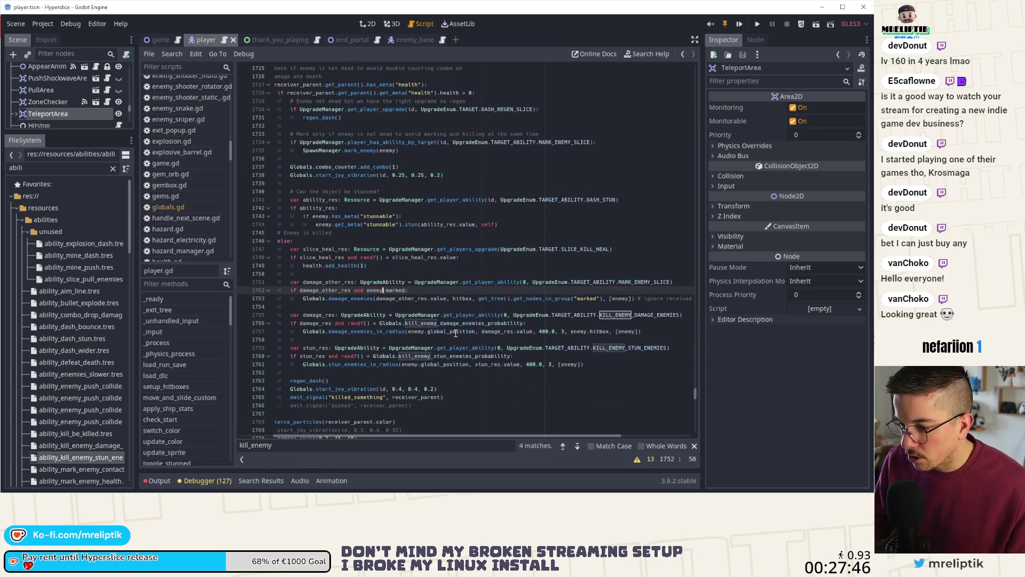
{"action": "left_click", "coordinate": [456, 258]}
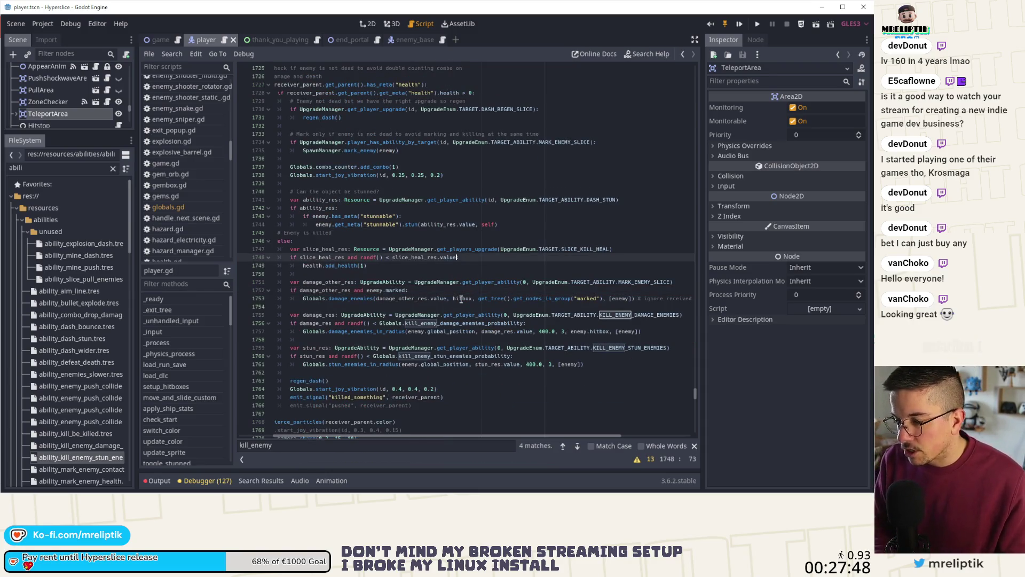
{"action": "key", "text": "Left"}
{"action": "key", "text": "Left"}
{"action": "key", "text": "Left"}
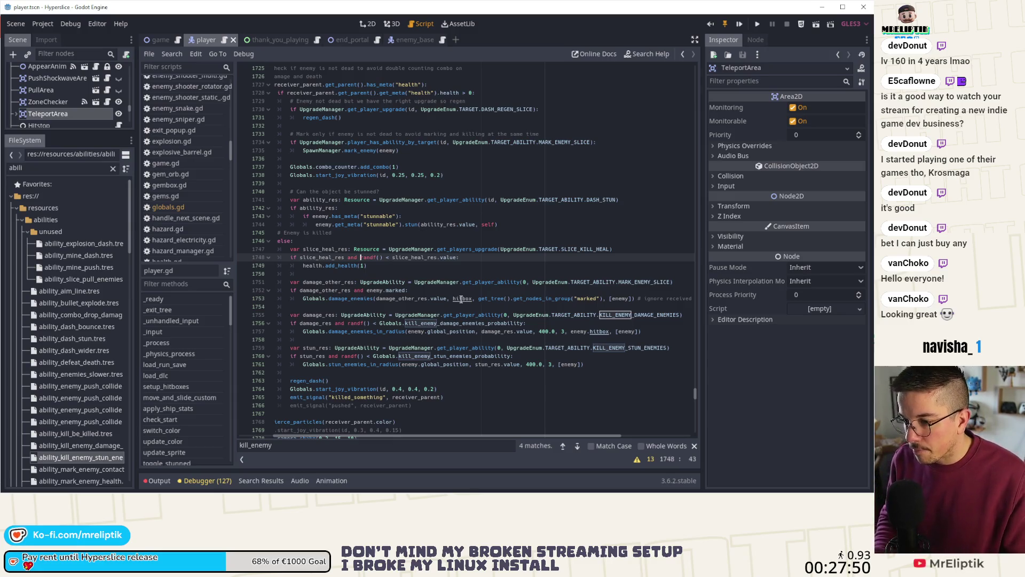
{"action": "type", "text": "enemy.mark"}
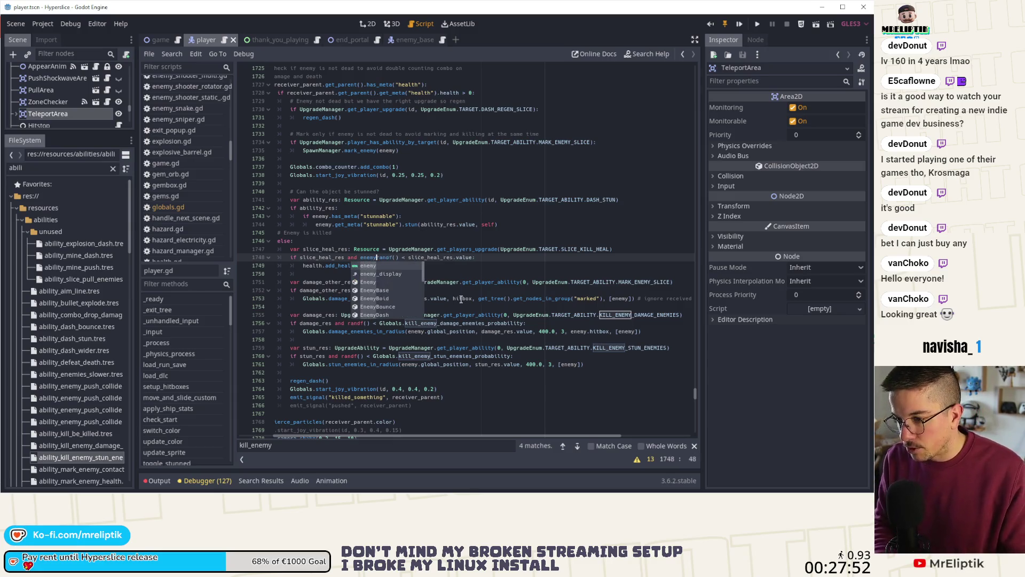
{"action": "type", "text": "ed and"}
{"action": "key", "text": "ctrl+s"}
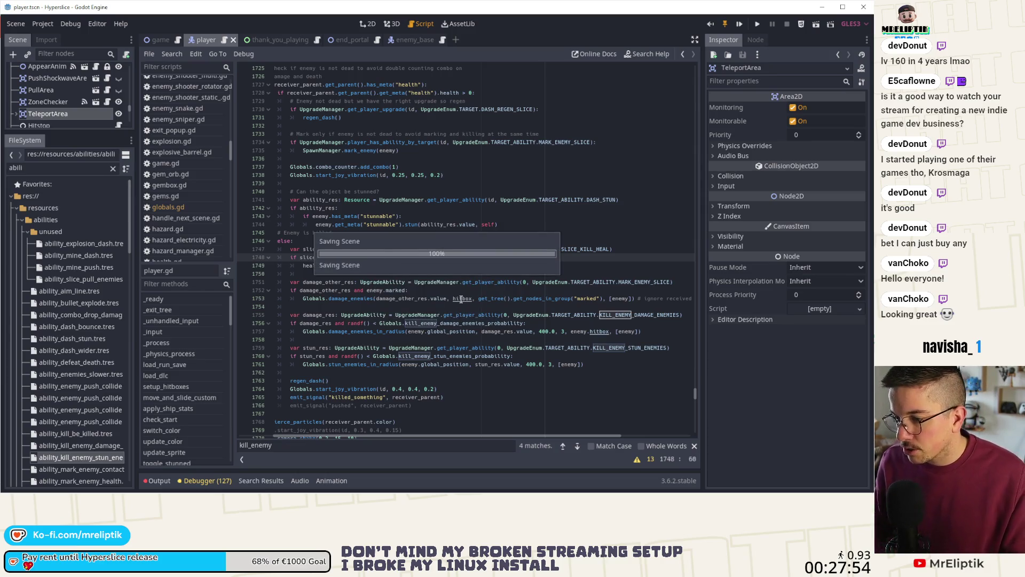
{"action": "scroll", "coordinate": [477, 257], "scroll_direction": "down", "scroll_amount": 2}
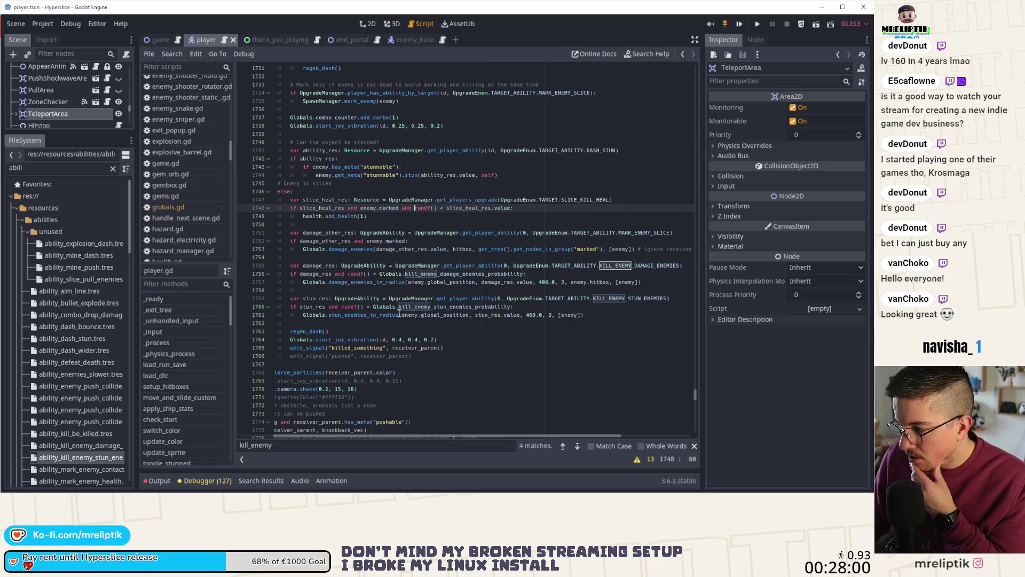
{"action": "left_click", "coordinate": [590, 309]}
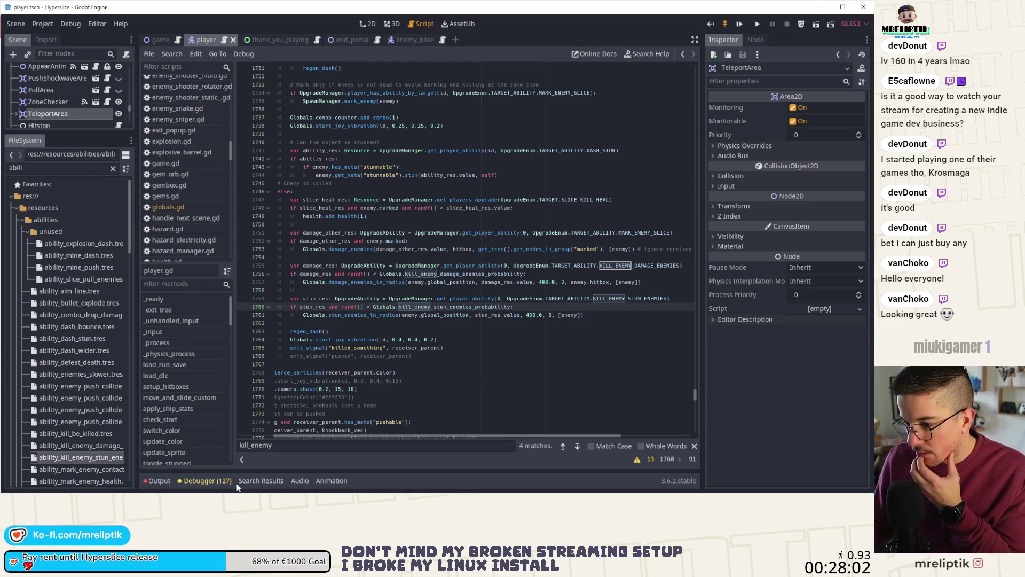
{"action": "left_click", "coordinate": [49, 492]}
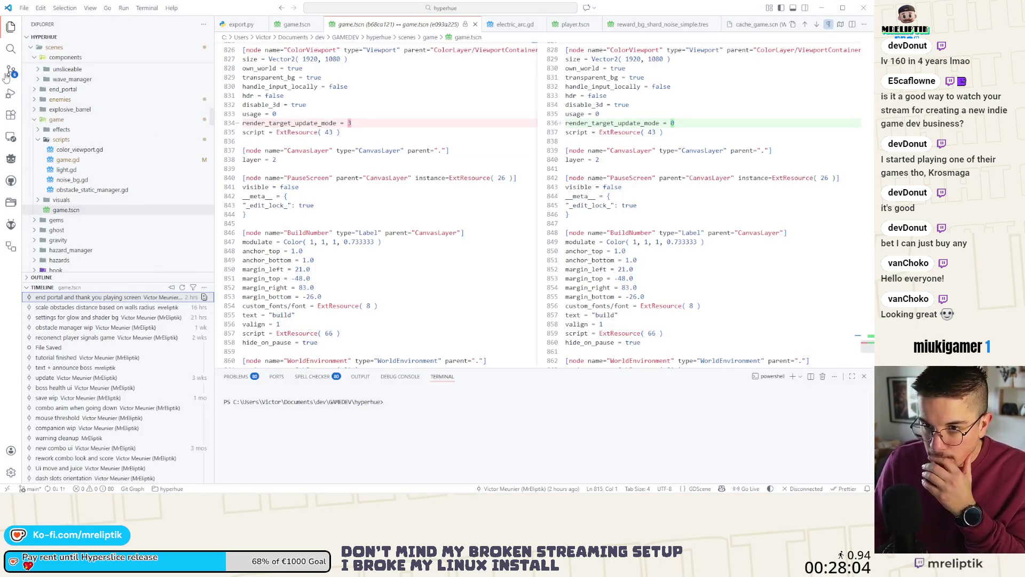
- Review the enemy_base.gd diff and stage it
{"action": "left_click", "coordinate": [93, 121]}
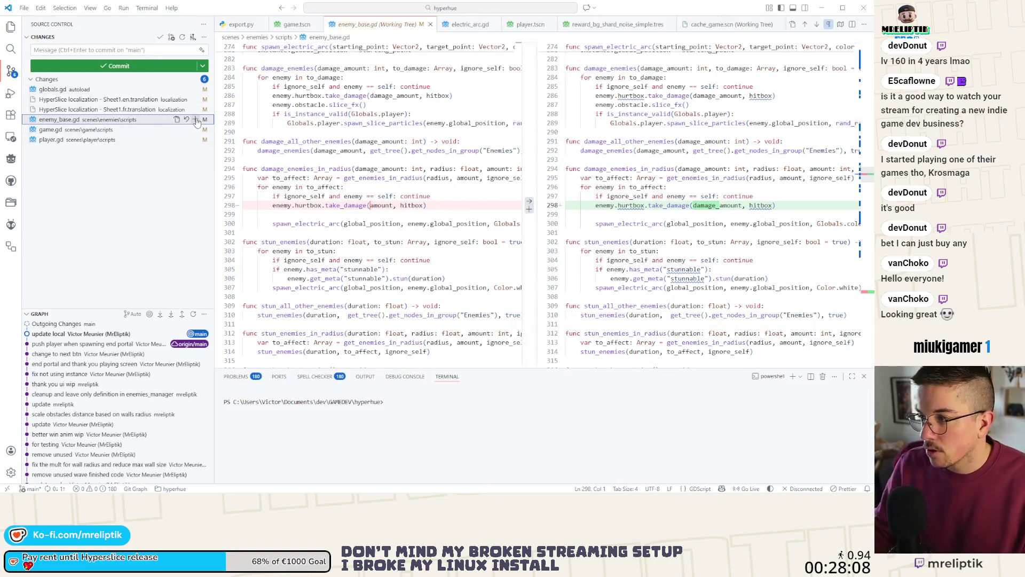
{"action": "left_click", "coordinate": [858, 293]}
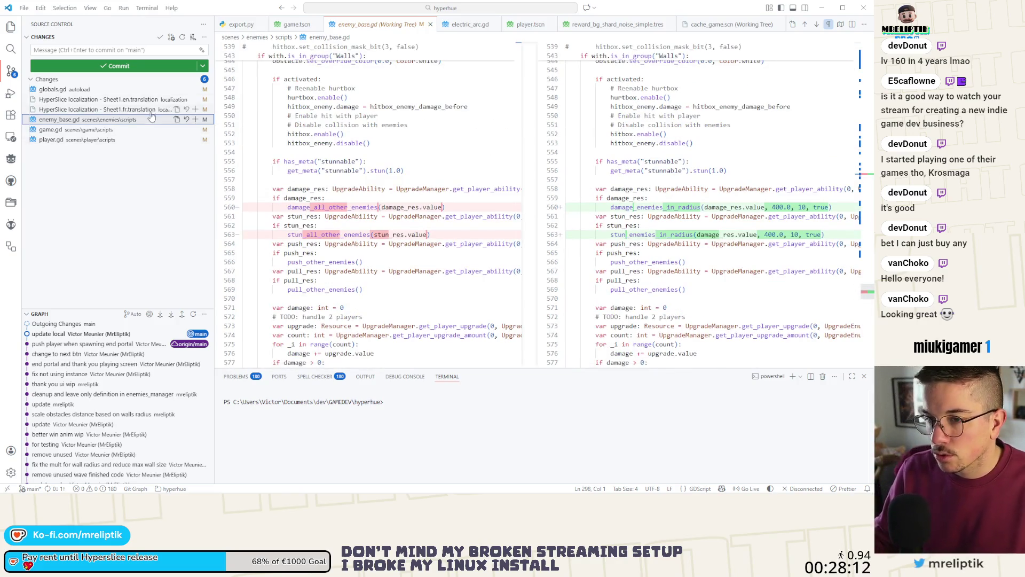
{"action": "left_click", "coordinate": [196, 120]}
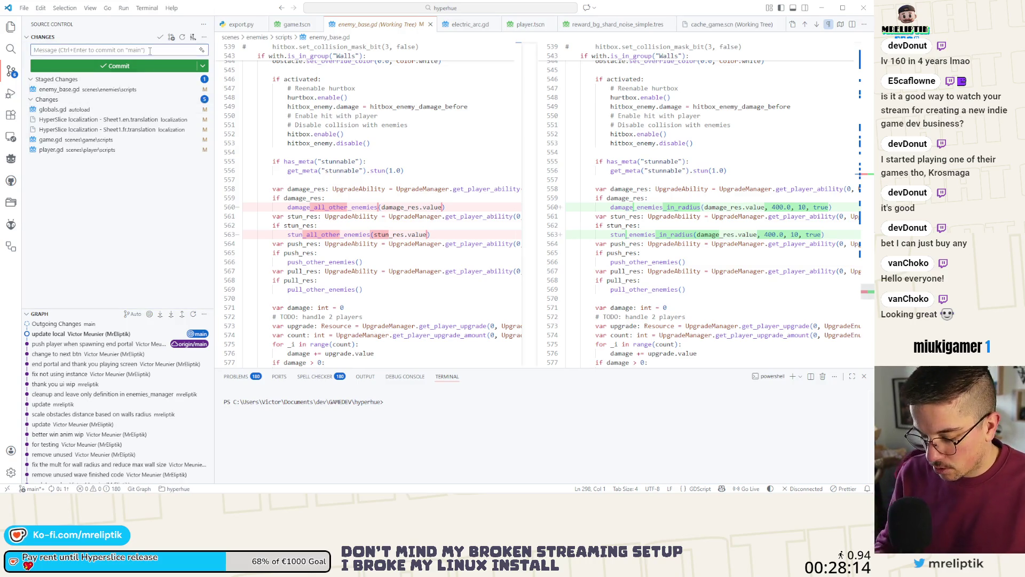
- Write the commit message 'fix ability by damaging and stunning in radius' with a second line 'he right amount of damage'
{"action": "left_click", "coordinate": [150, 50]}
{"action": "type", "text": "fix ability b"}
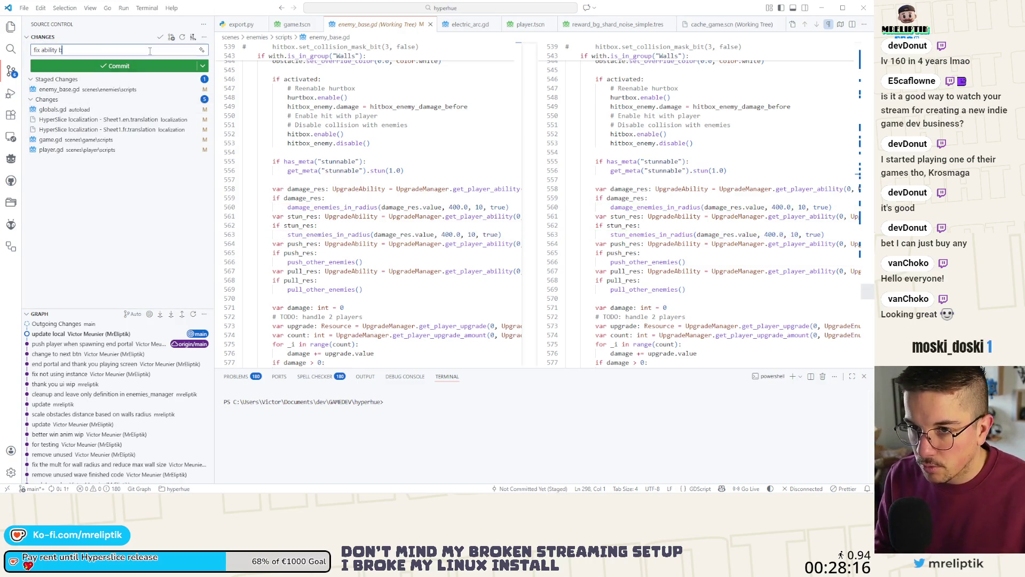
{"action": "type", "text": "y damagin and stun"}
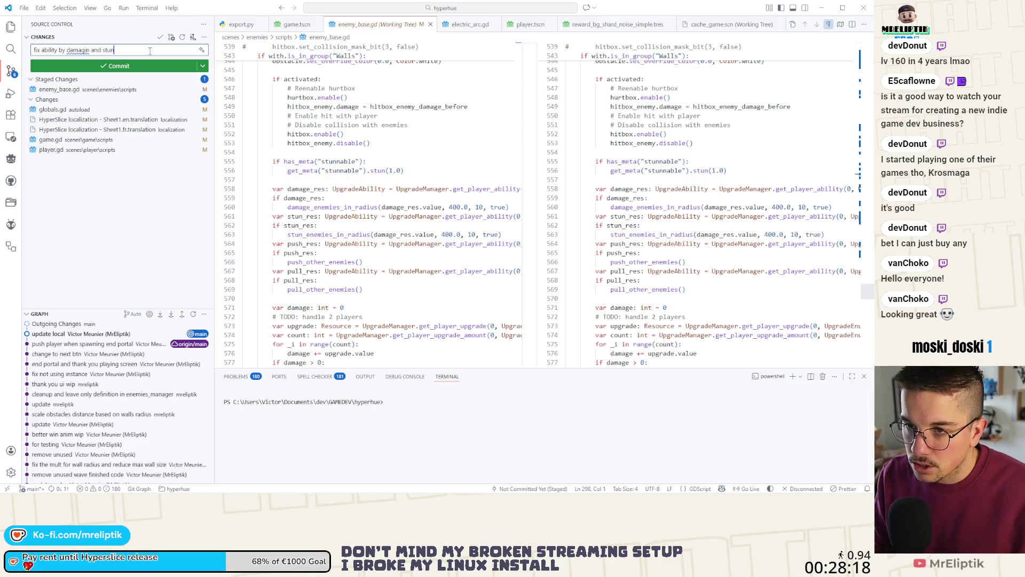
{"action": "type", "text": "ning in radius"}
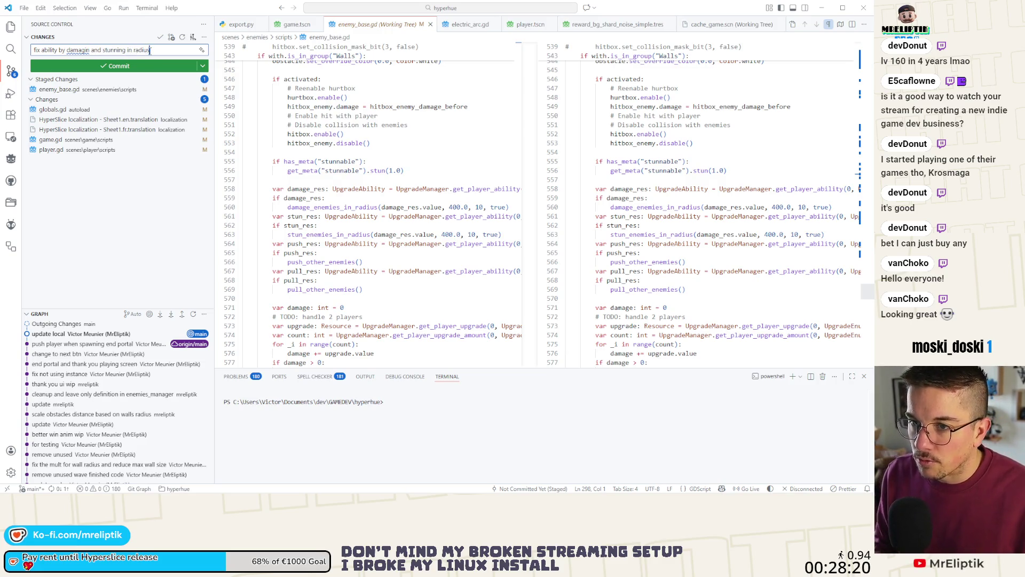
{"action": "key", "text": "Return"}
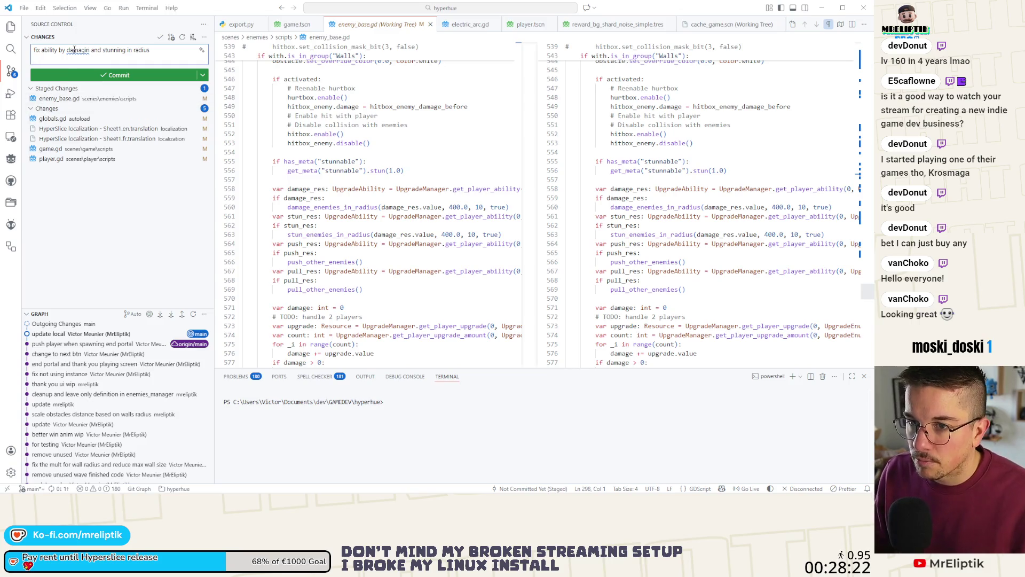
{"action": "double_click", "coordinate": [86, 50]}
{"action": "type", "text": "damaging"}
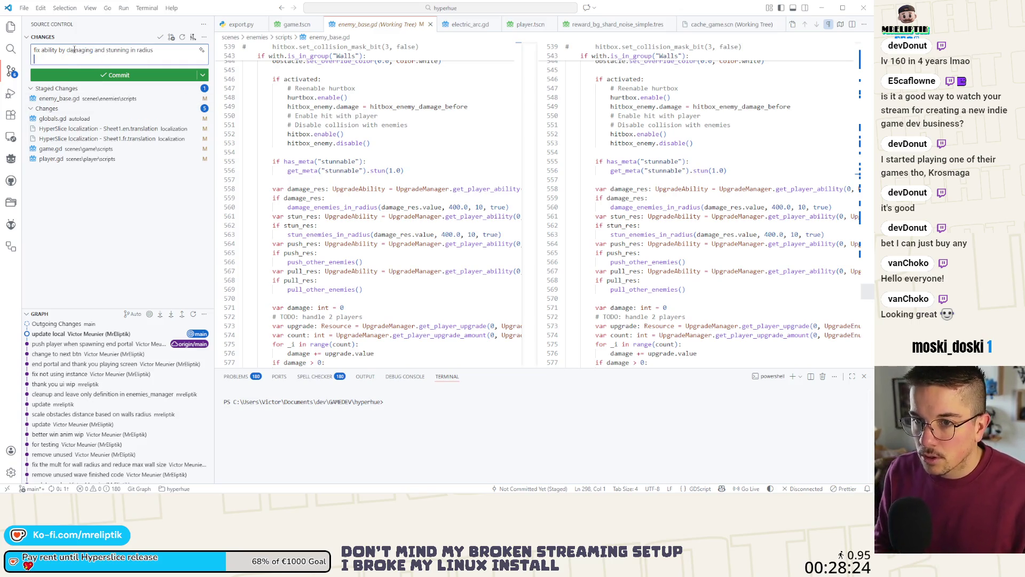
{"action": "key", "text": "Down"}
{"action": "type", "text": "he r"}
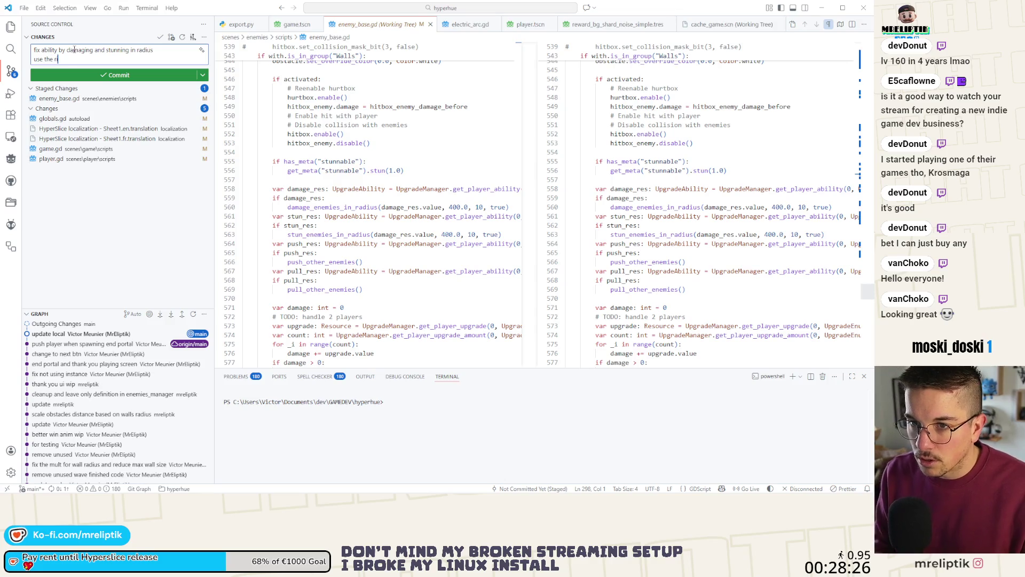
{"action": "type", "text": "ight amount of damage"}
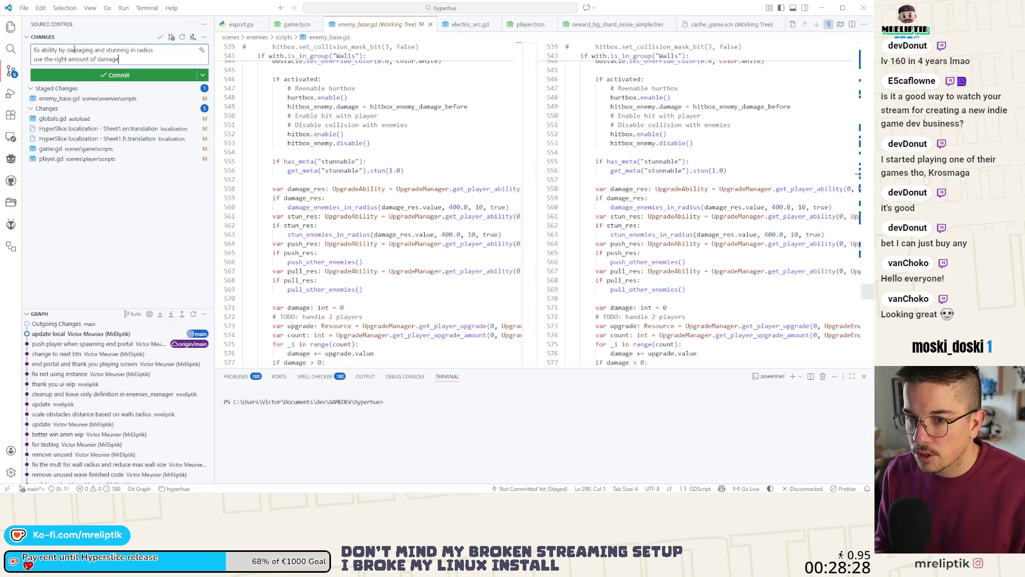
{"action": "key", "text": "Return"}
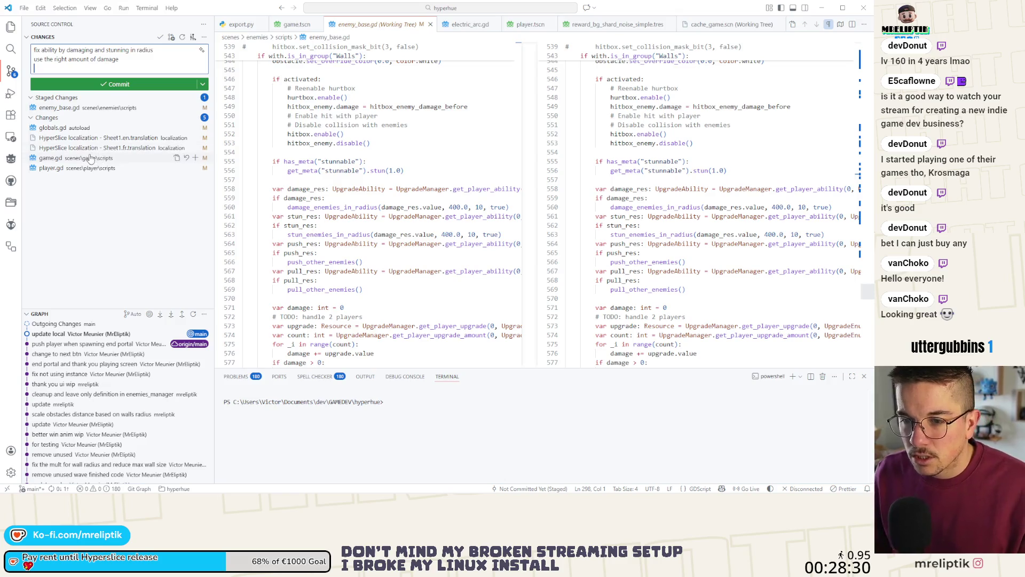
- Review the game.gd and player.gd diffs and commit the staged enemy_base.gd change
{"action": "left_click", "coordinate": [90, 158]}
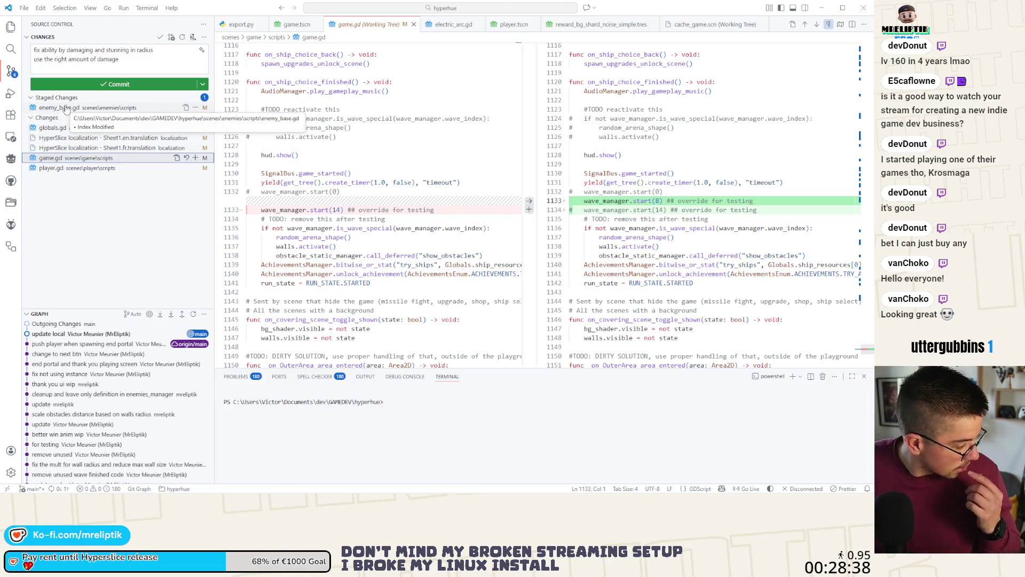
{"action": "left_click", "coordinate": [94, 169]}
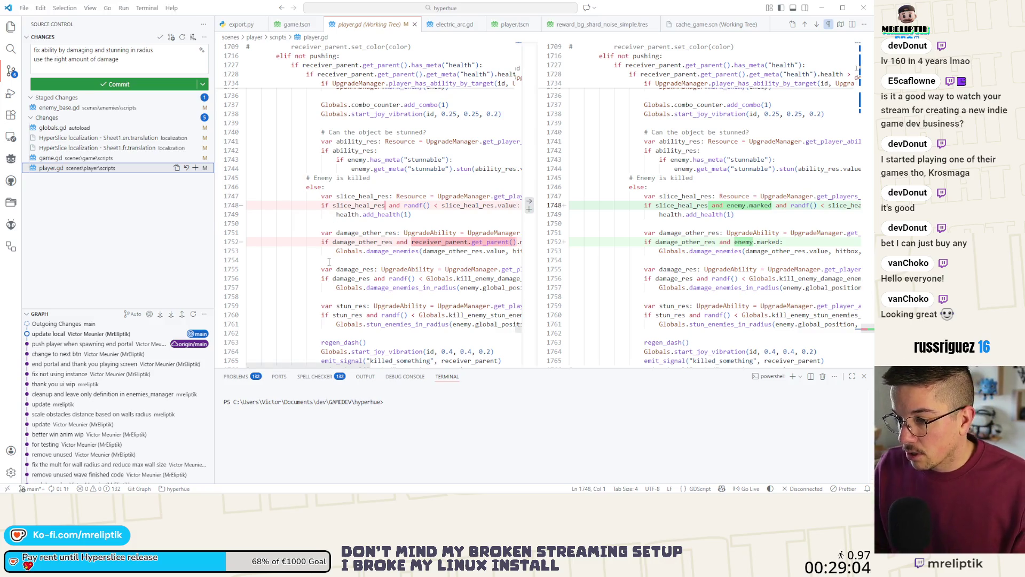
{"action": "scroll", "coordinate": [328, 262], "scroll_direction": "right", "scroll_amount": 2}
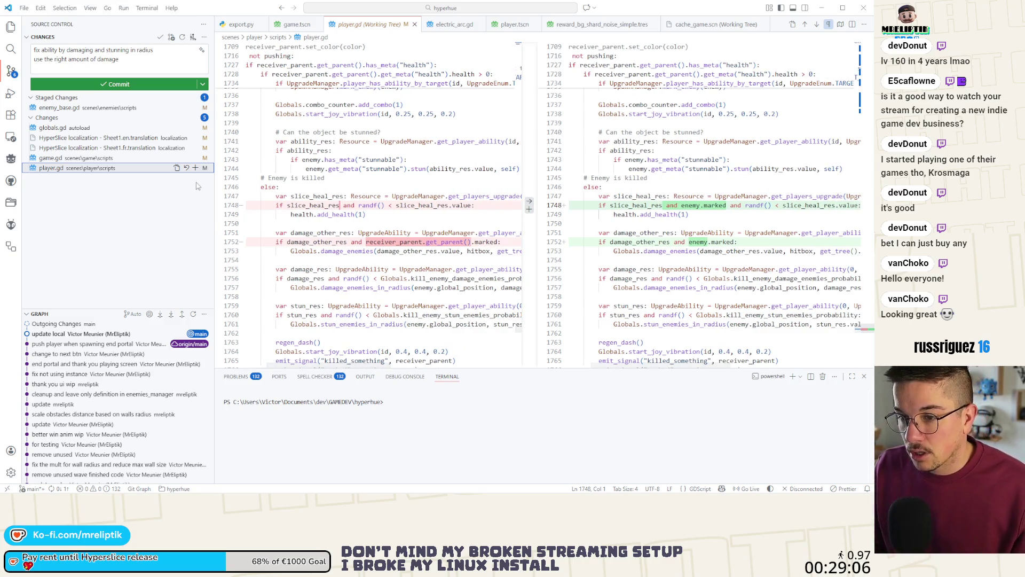
{"action": "left_click", "coordinate": [195, 168]}
{"action": "left_click", "coordinate": [81, 167]}
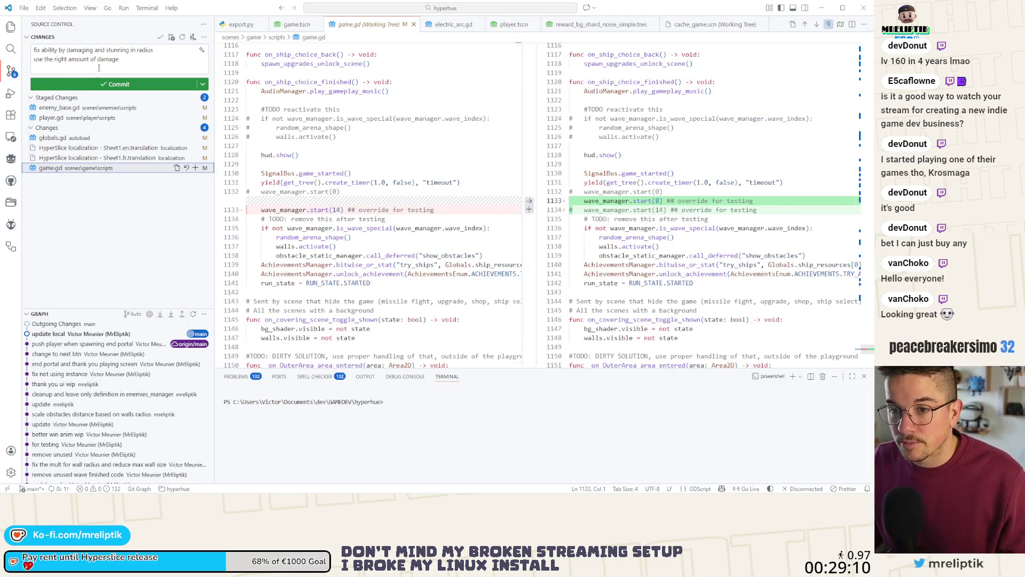
{"action": "left_click", "coordinate": [195, 117]}
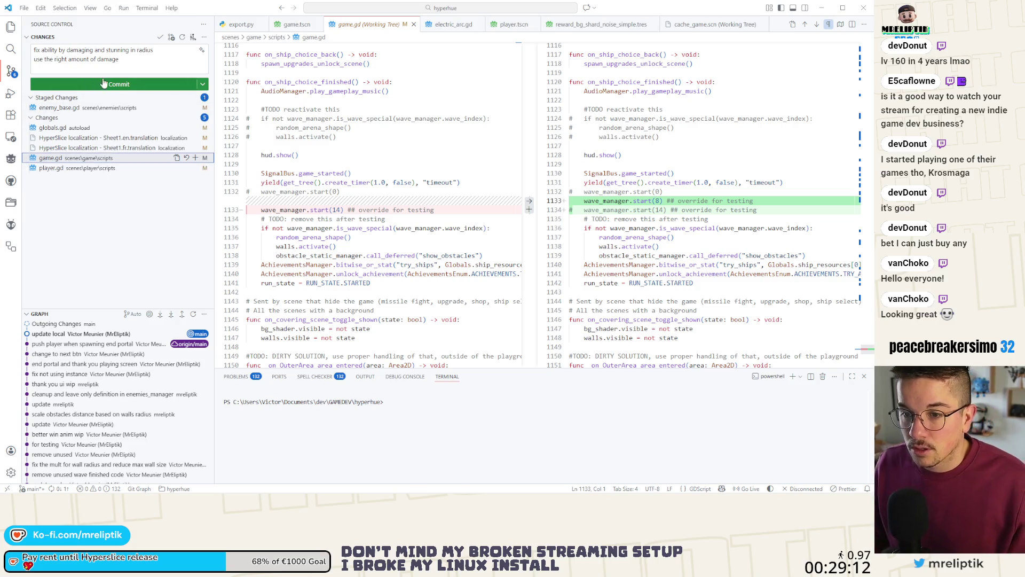
{"action": "left_click", "coordinate": [104, 84]}
- Stage player.gd and commit it as 'make sure enemy is marked'
{"action": "left_click", "coordinate": [80, 129]}
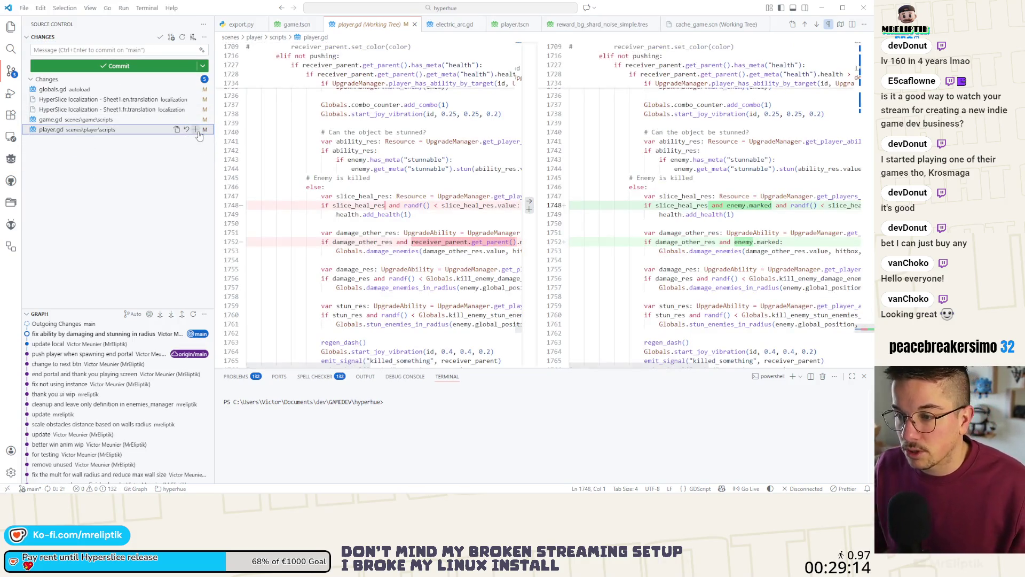
{"action": "left_click", "coordinate": [195, 130]}
{"action": "left_click", "coordinate": [99, 50]}
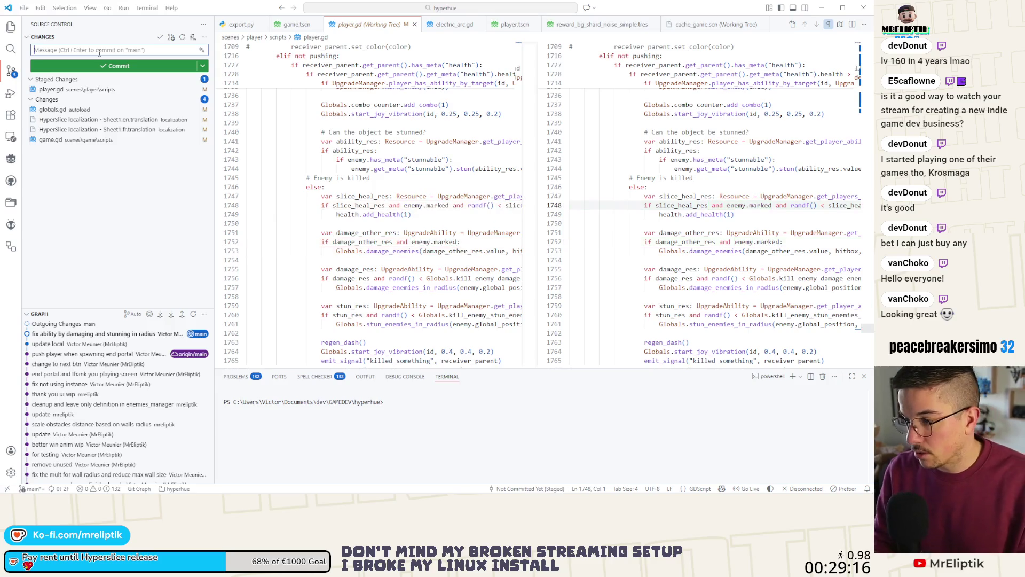
{"action": "type", "text": "make suy"}
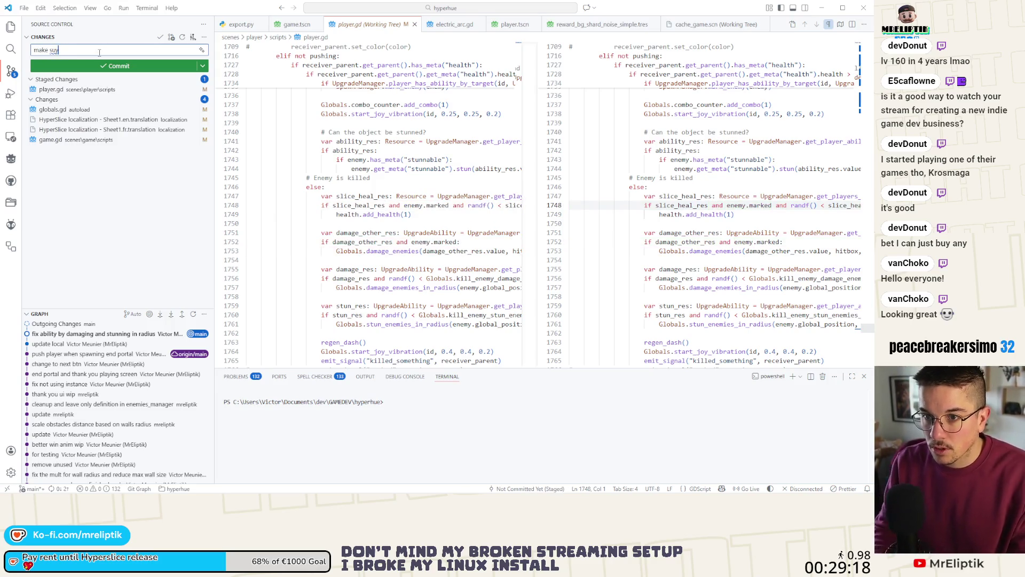
{"action": "key", "text": "BackSpace"}
{"action": "key", "text": "BackSpace"}
{"action": "key", "text": "BackSpace"}
{"action": "type", "text": "e enemy"}
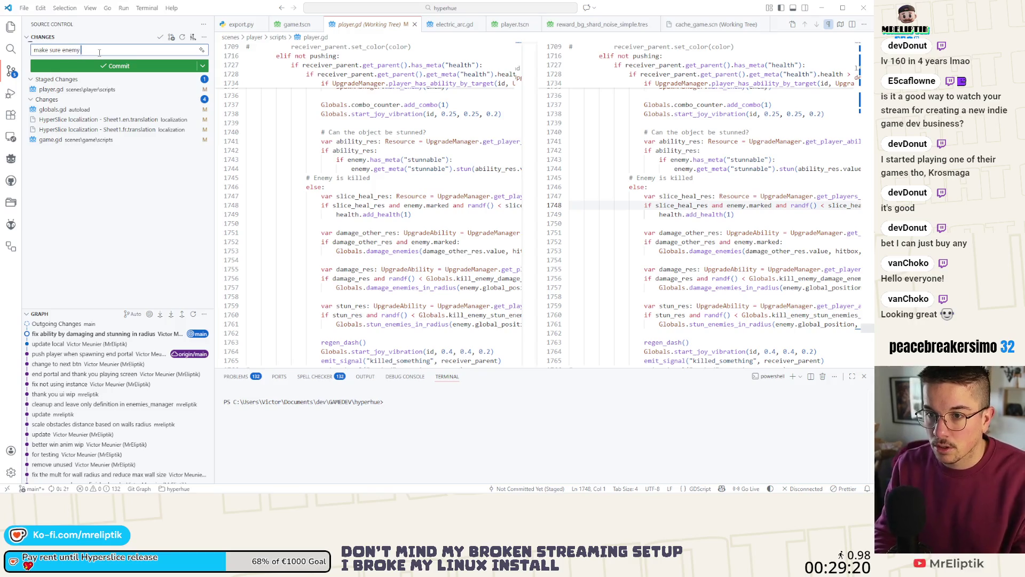
{"action": "type", "text": "is marked"}
{"action": "key", "text": "ctrl+Return"}
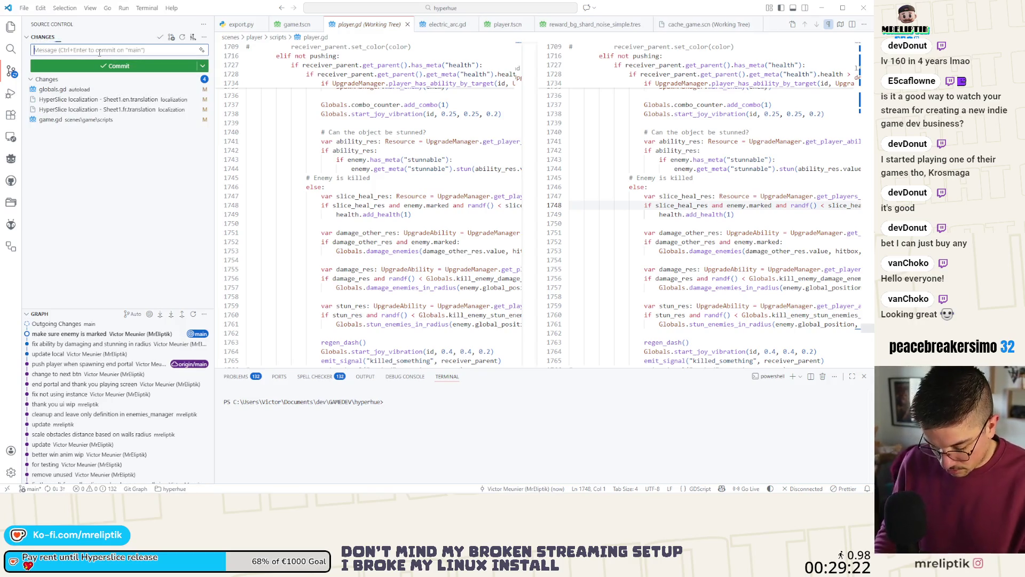
- Review the remaining game.gd and globals.gd diffs, then return to Godot
{"action": "left_click", "coordinate": [69, 120]}
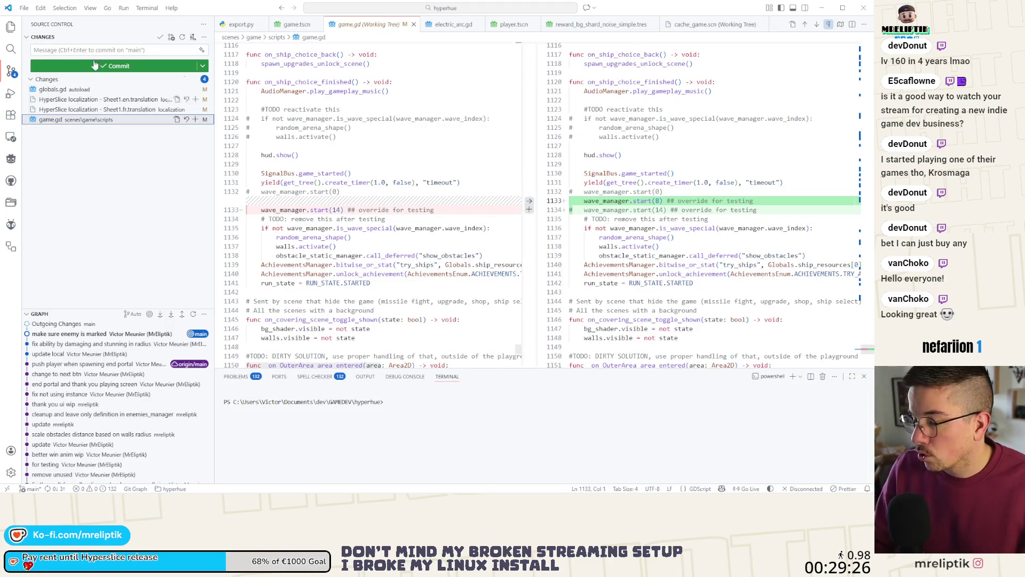
{"action": "left_click", "coordinate": [67, 92]}
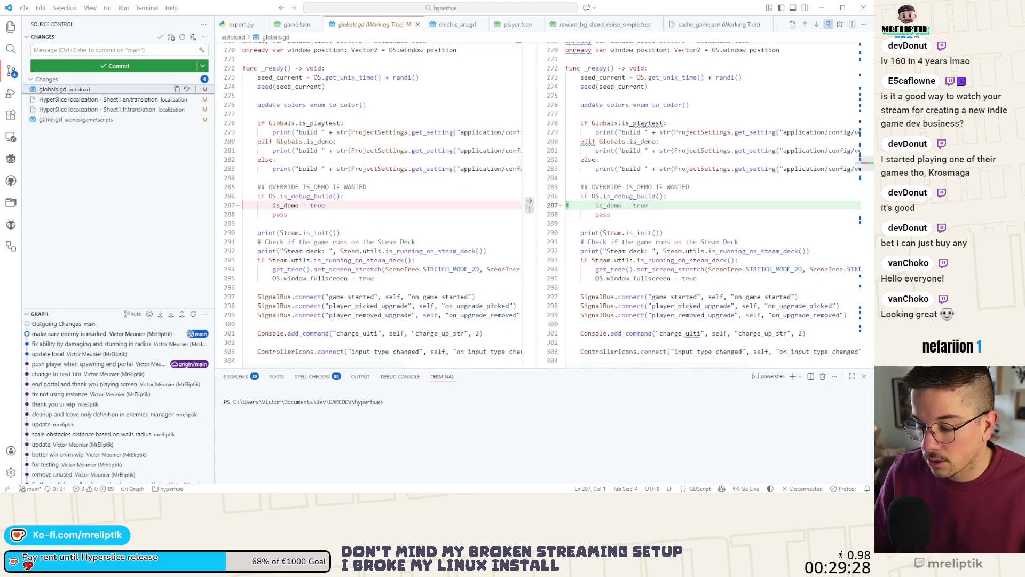
{"action": "key", "text": "alt+Tab"}
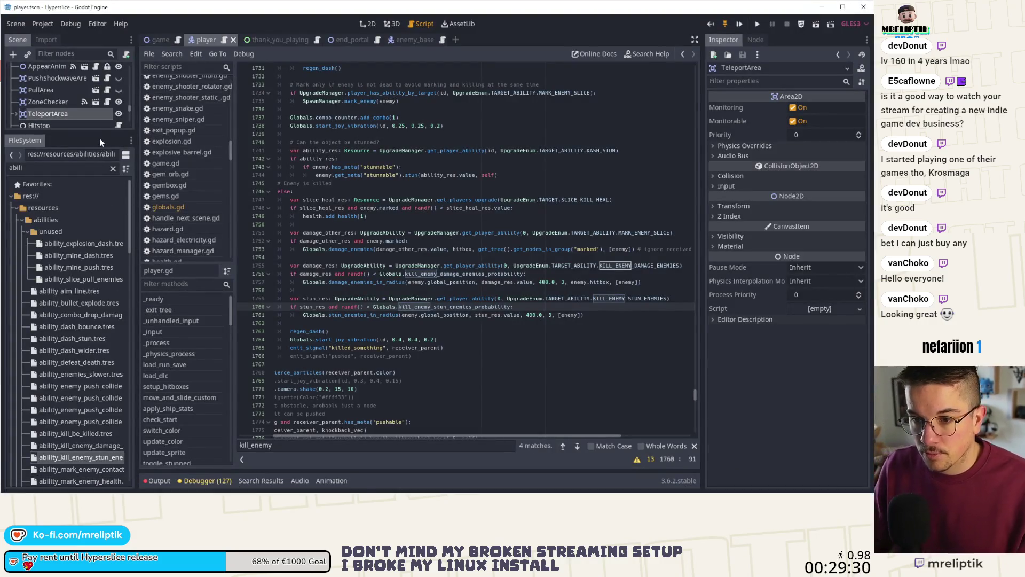
- Enlarge the Scene dock, open the game scene, select Player, and browse game.gd to line 1135
{"action": "left_click_drag", "start_coordinate": [100, 133], "coordinate": [100, 246]}
{"action": "left_click", "coordinate": [160, 40]}
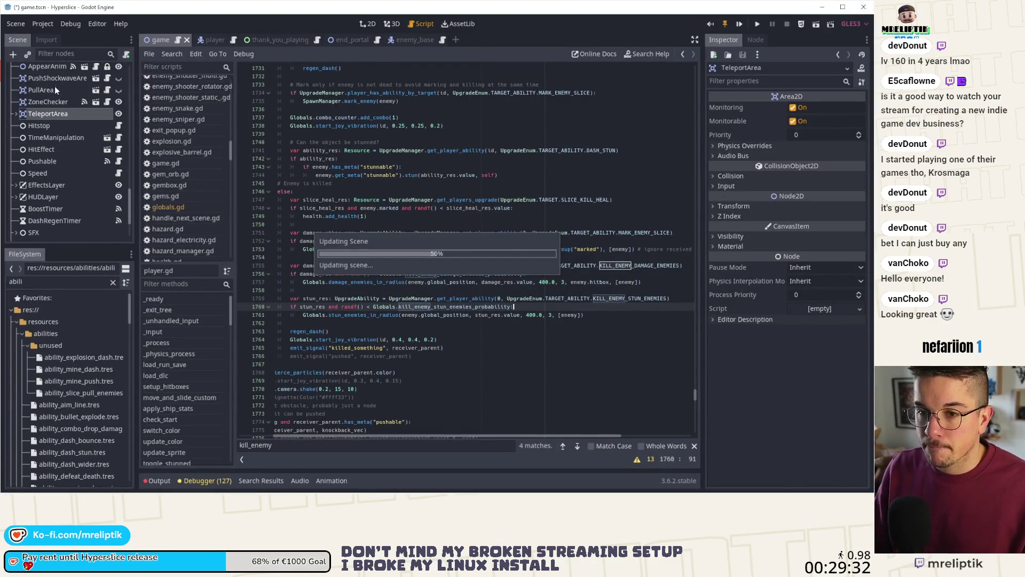
{"action": "scroll", "coordinate": [341, 319], "scroll_direction": "down", "scroll_amount": 1}
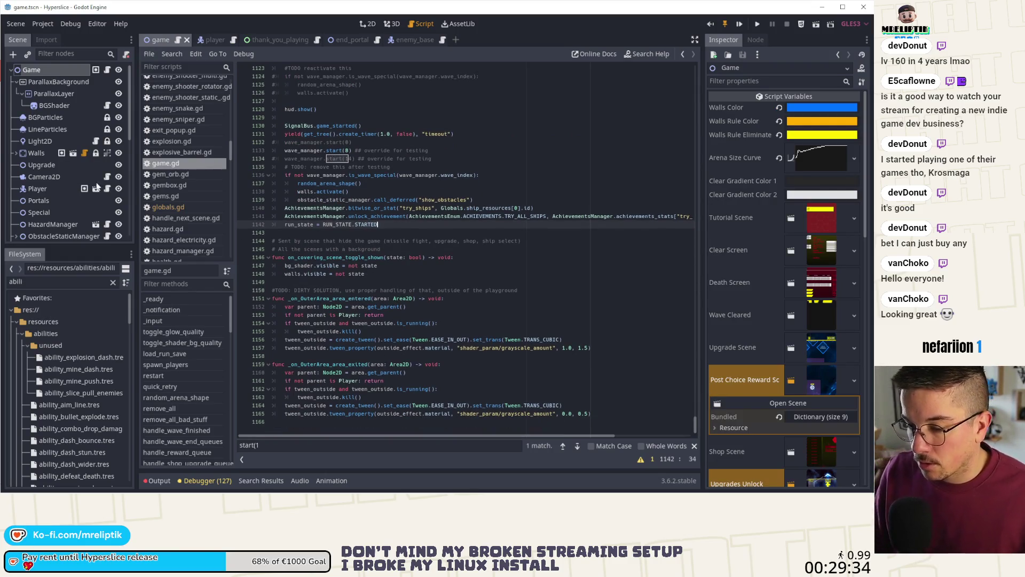
{"action": "scroll", "coordinate": [96, 187], "scroll_direction": "down", "scroll_amount": 5}
{"action": "left_click", "coordinate": [38, 80]}
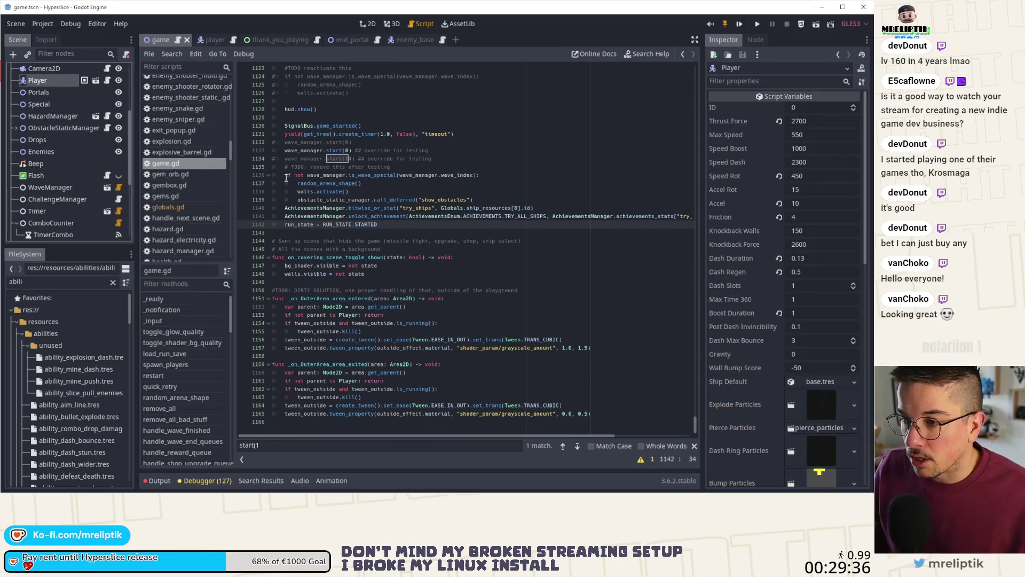
{"action": "scroll", "coordinate": [286, 178], "scroll_direction": "up", "scroll_amount": 5}
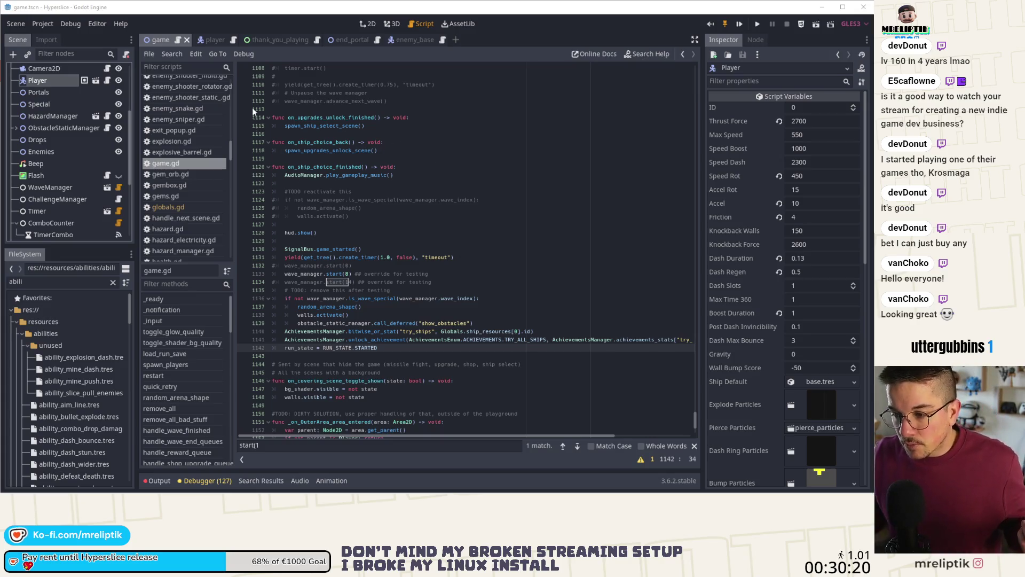
{"action": "scroll", "coordinate": [105, 88], "scroll_direction": "up", "scroll_amount": 3}
{"action": "left_click", "coordinate": [526, 291]}
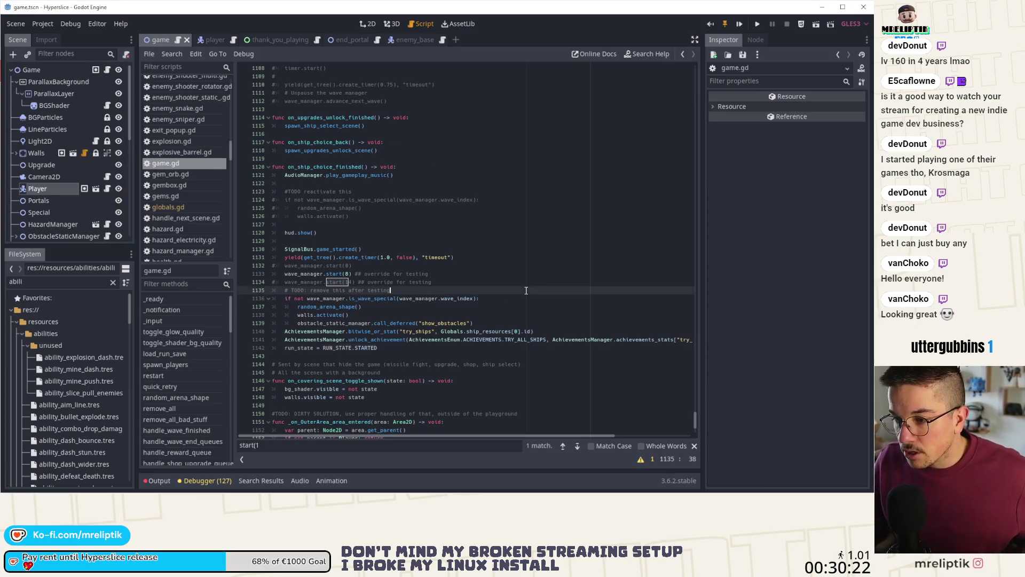
- Search game.gd for spawn_death_screen to locate the _on_Player_destroyed handler
{"action": "key", "text": "ctrl+f"}
{"action": "type", "text": "sp"}
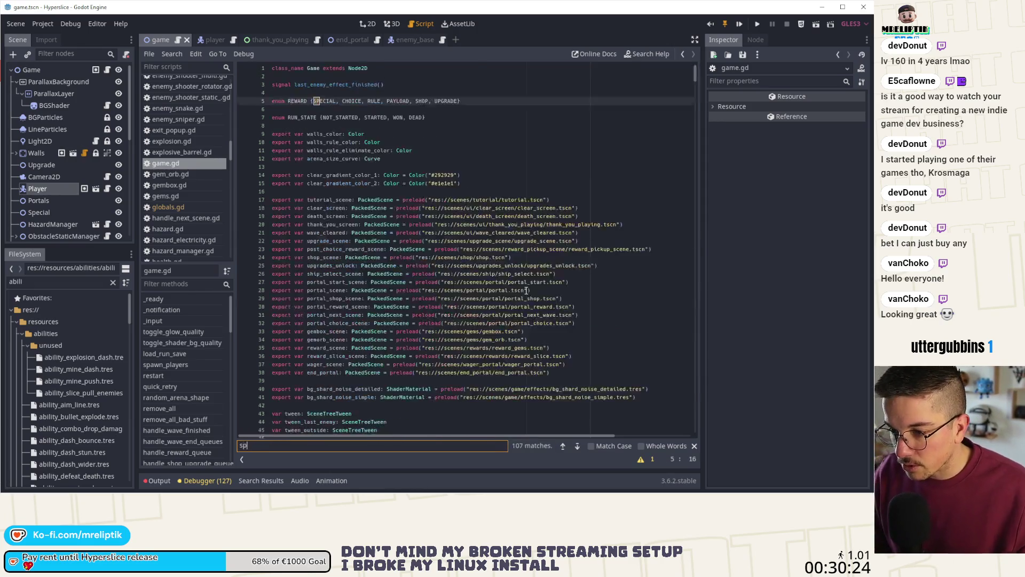
{"action": "type", "text": "awn_death"}
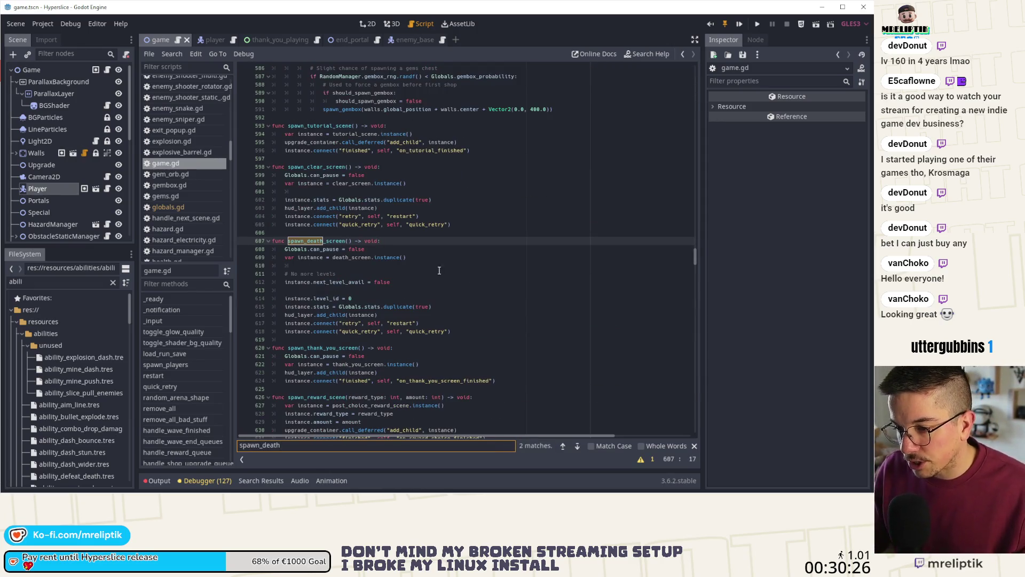
{"action": "type", "text": "_screen"}
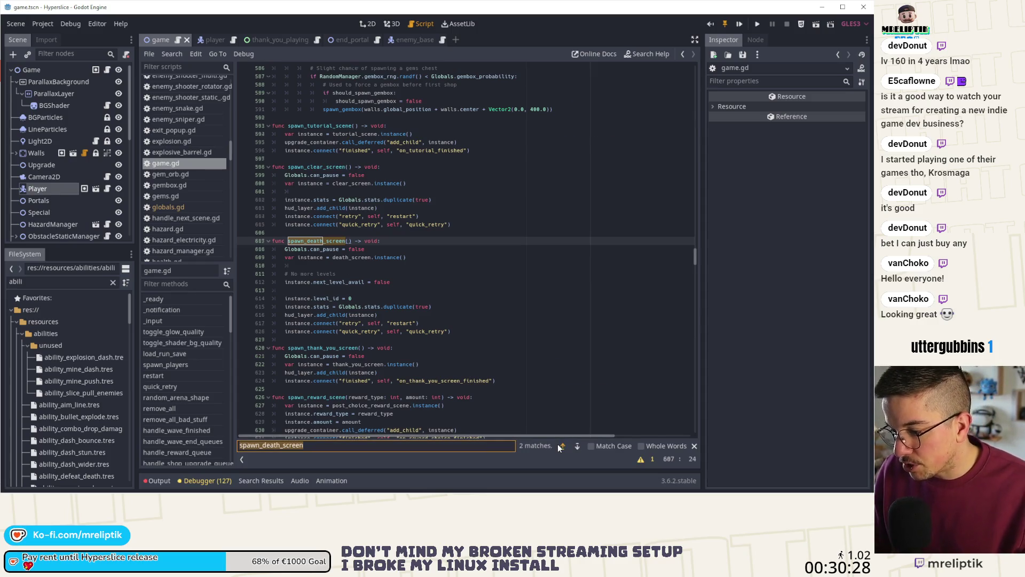
{"action": "key", "text": "Return"}
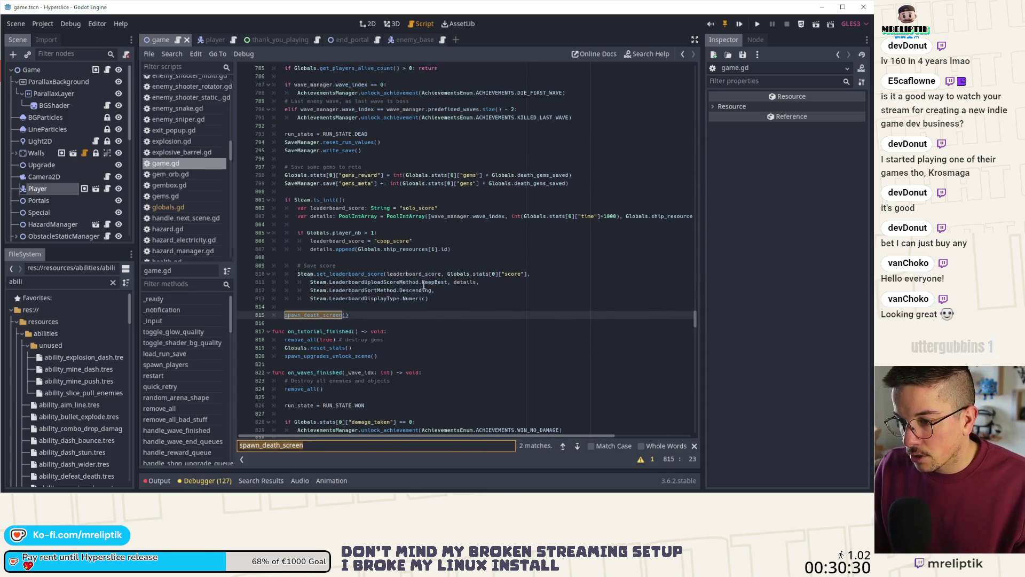
{"action": "scroll", "coordinate": [424, 286], "scroll_direction": "up", "scroll_amount": 4}
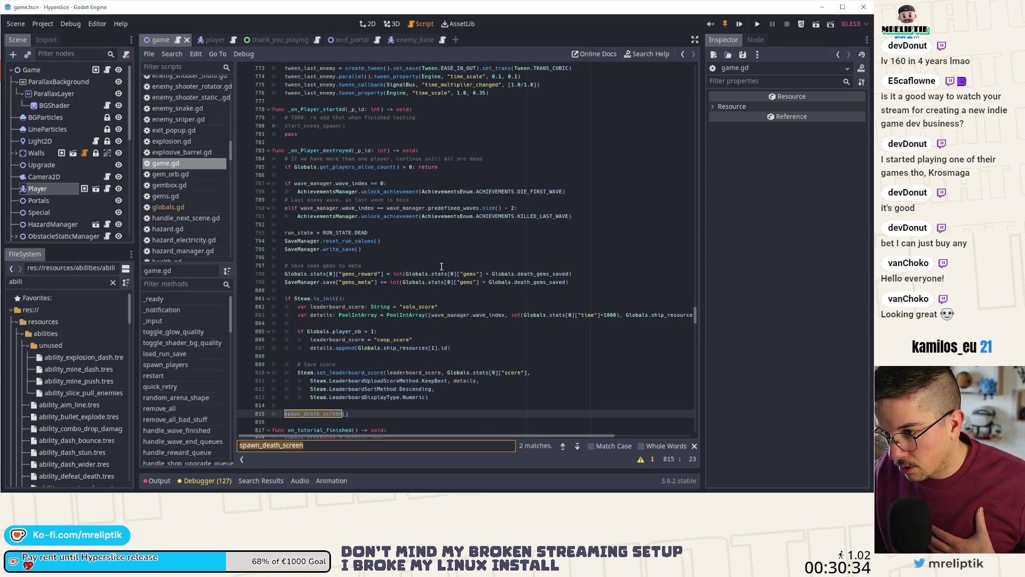
{"action": "double_click", "coordinate": [317, 151]}
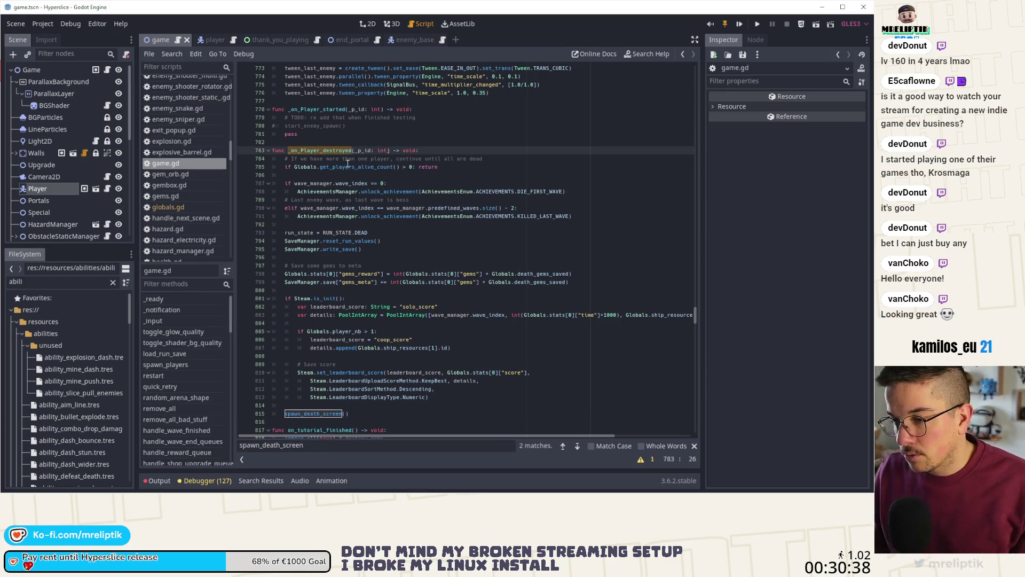
{"action": "left_click", "coordinate": [349, 174]}
{"action": "left_click", "coordinate": [317, 151]}
{"action": "double_click", "coordinate": [317, 151]}
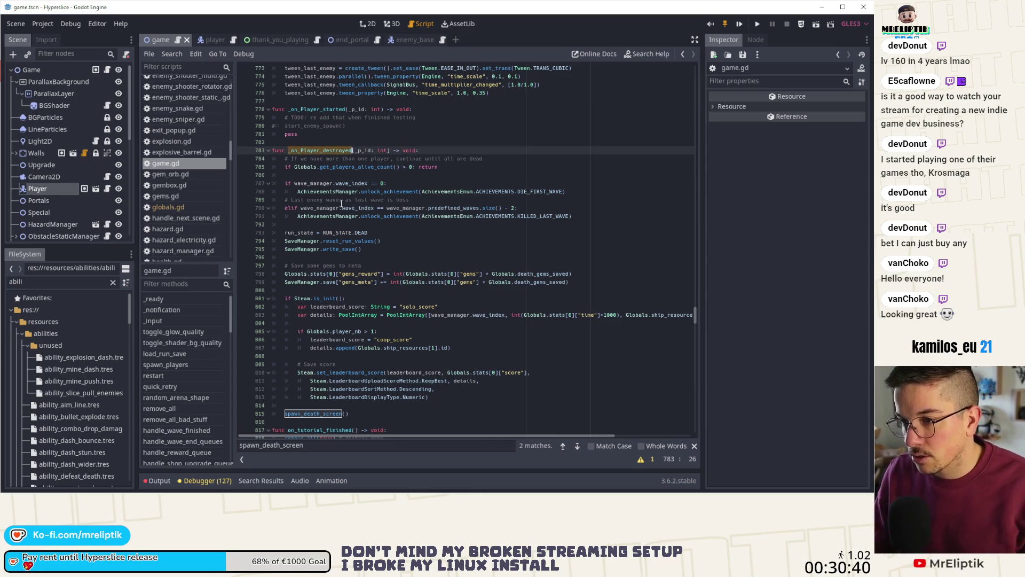
- Set a breakpoint on line 785 at get_players_alive_count, then open player.gd
{"action": "double_click", "coordinate": [345, 168]}
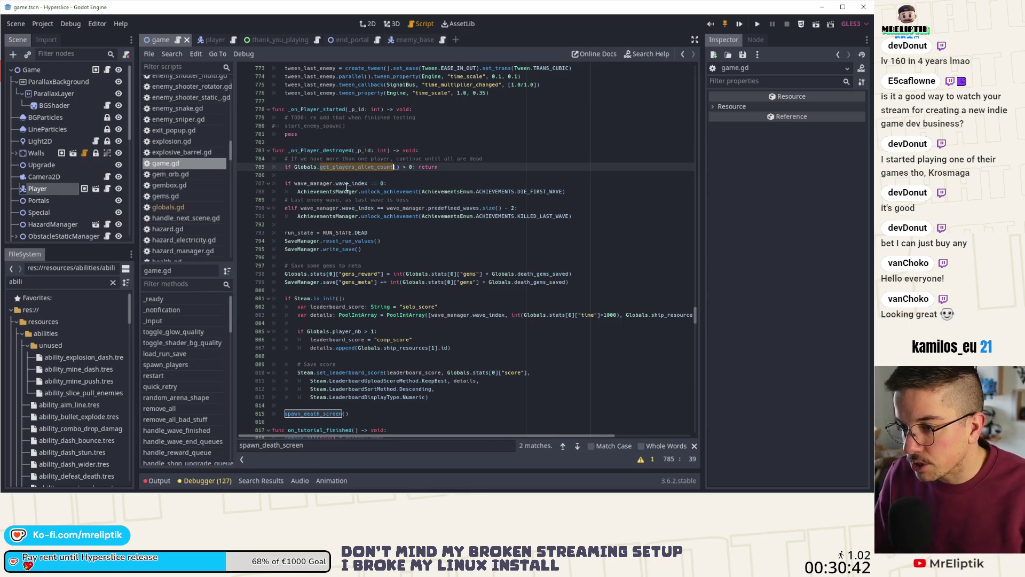
{"action": "left_click", "coordinate": [323, 144]}
{"action": "left_click", "coordinate": [254, 166]}
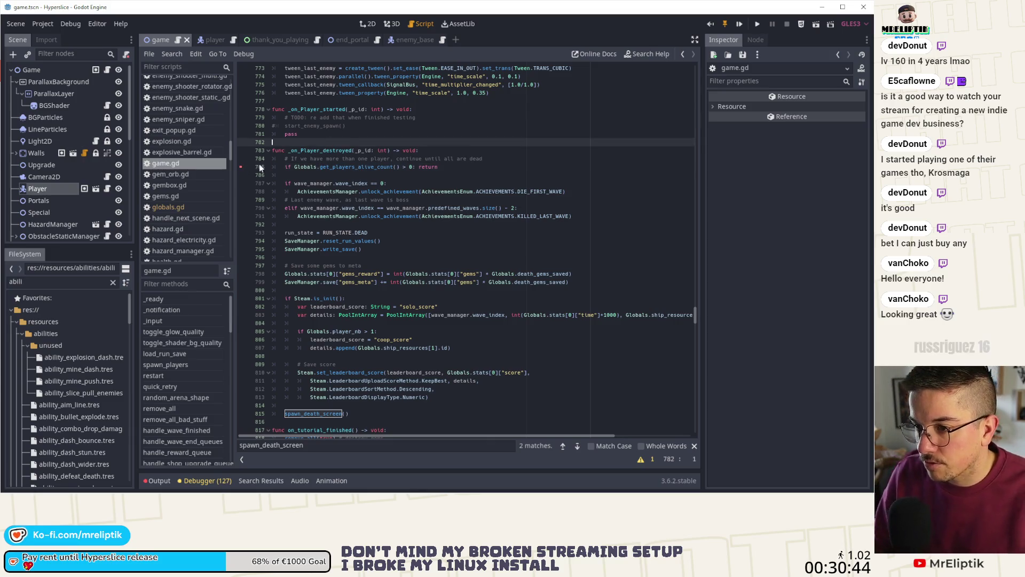
{"action": "double_click", "coordinate": [324, 152]}
{"action": "left_click", "coordinate": [225, 40]}
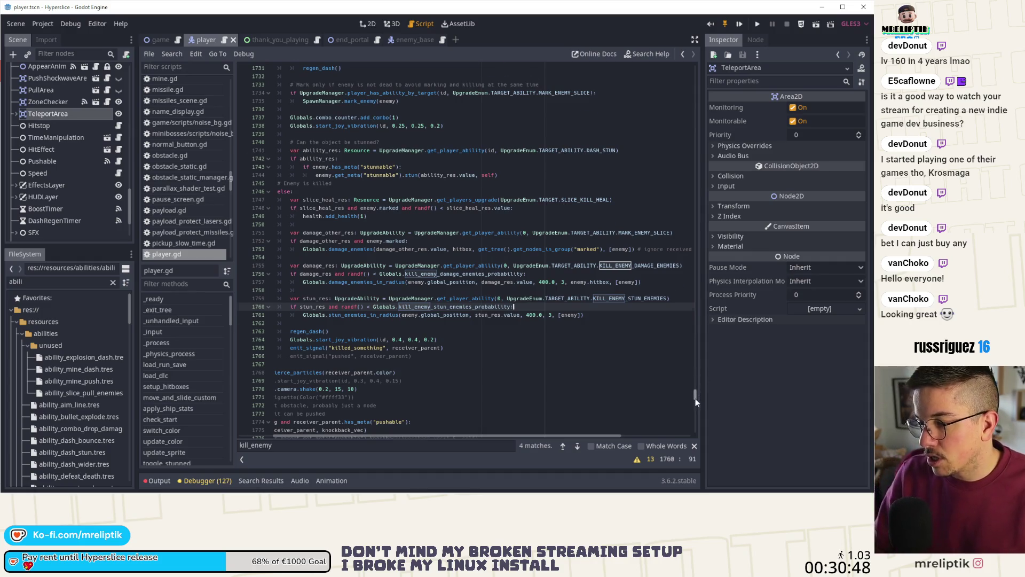
- Search player.gd for 'destroyed' and find the destroyed signal emission line
{"action": "left_click_drag", "start_coordinate": [694, 395], "coordinate": [695, 67]}
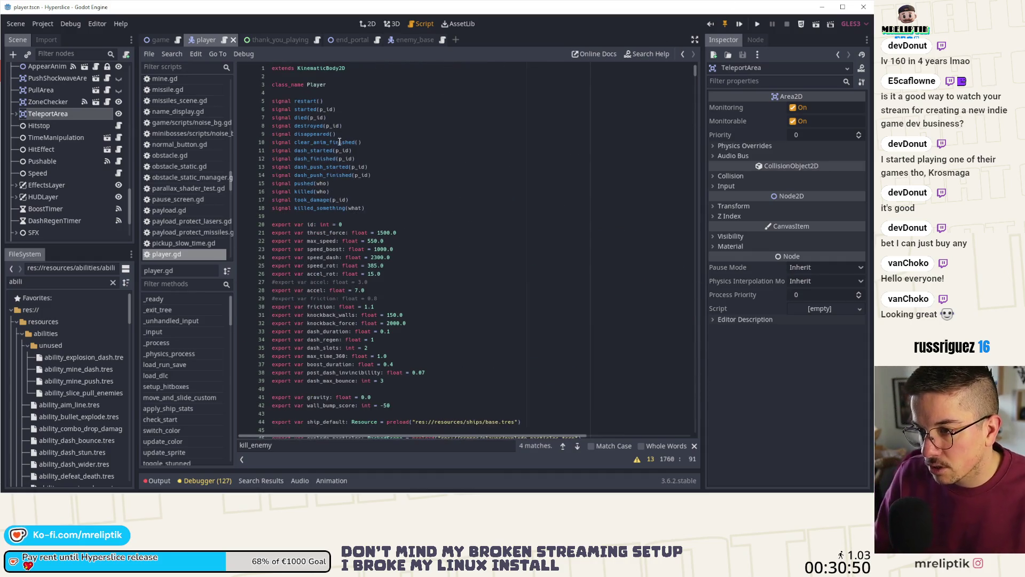
{"action": "double_click", "coordinate": [309, 126]}
{"action": "key", "text": "ctrl+f"}
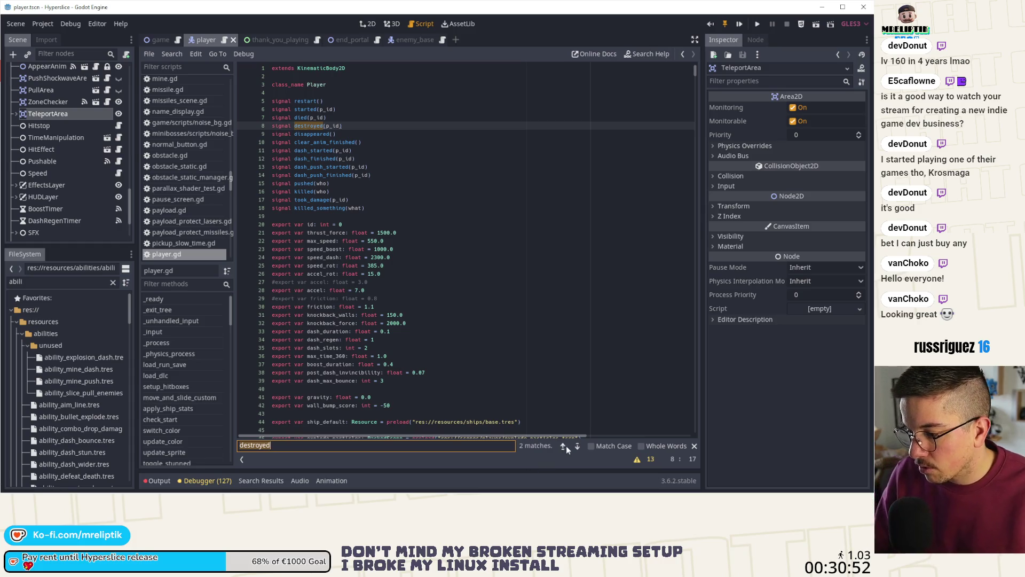
{"action": "left_click", "coordinate": [577, 445]}
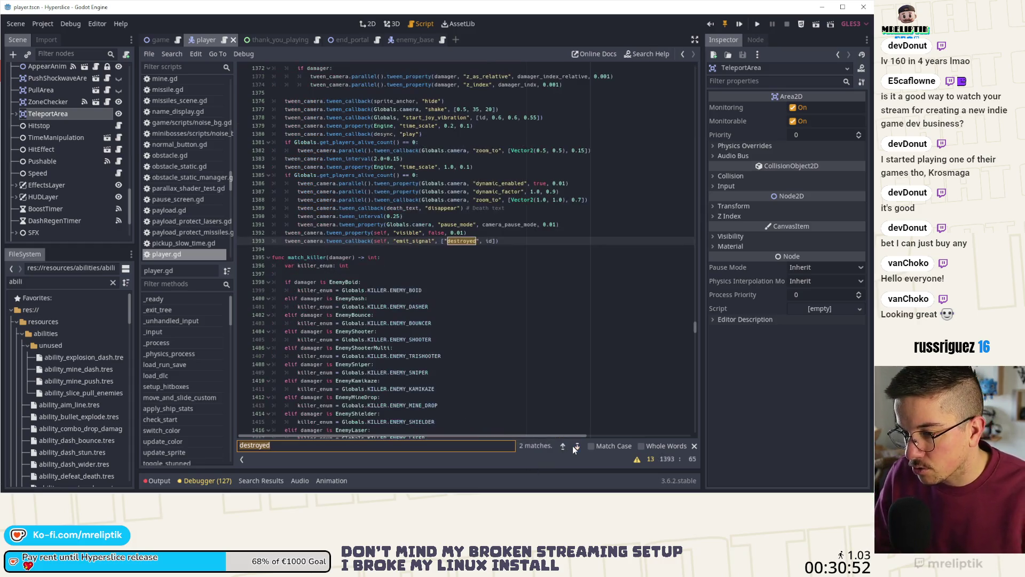
{"action": "left_click", "coordinate": [304, 241]}
{"action": "scroll", "coordinate": [426, 296], "scroll_direction": "up", "scroll_amount": 15}
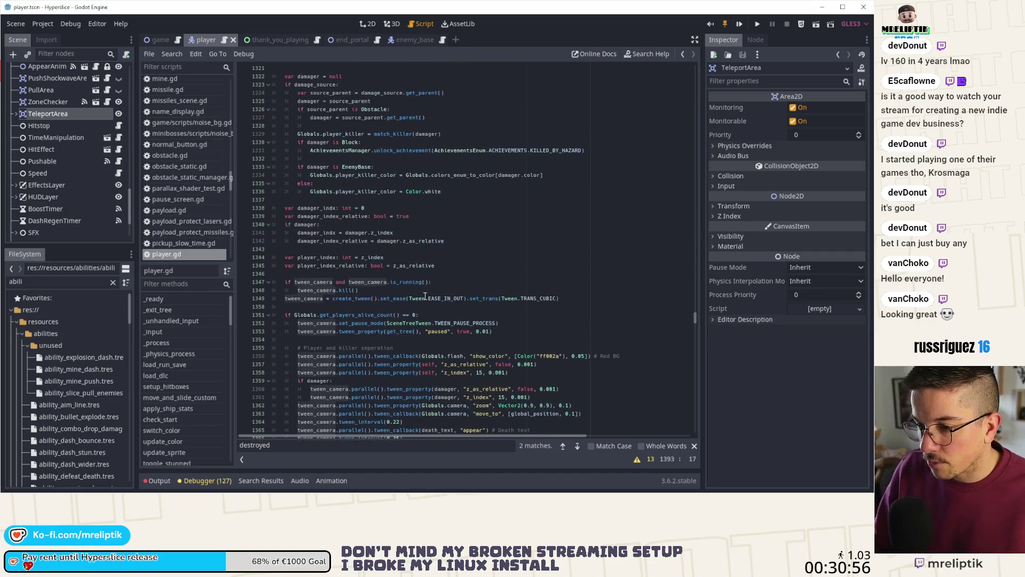
{"action": "scroll", "coordinate": [425, 296], "scroll_direction": "down", "scroll_amount": 10}
- Step through every tween_camera match in player.gd
{"action": "key", "text": "ctrl+f"}
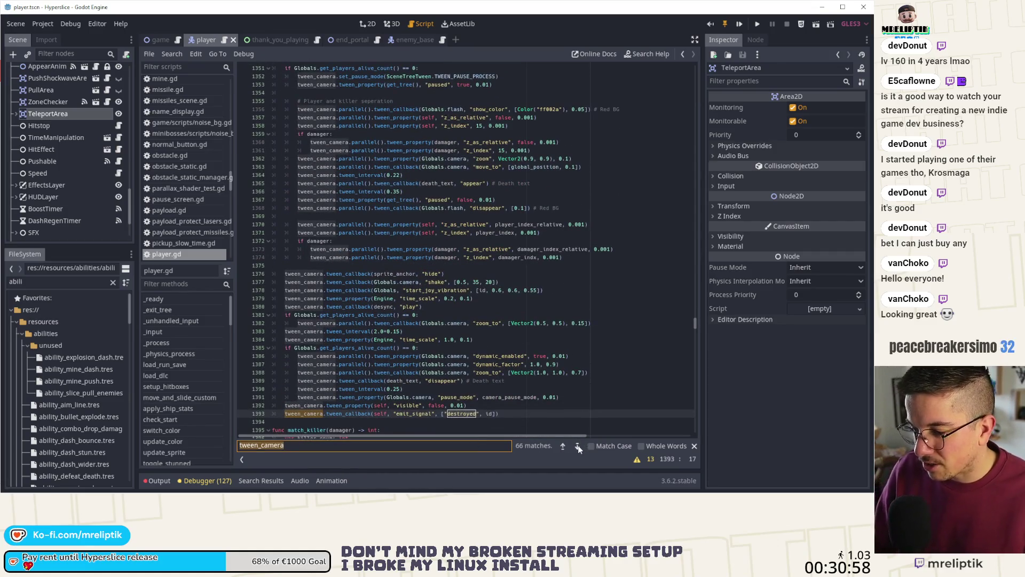
{"action": "left_click", "coordinate": [577, 447]}
{"action": "left_click", "coordinate": [584, 447]}
{"action": "left_click", "coordinate": [584, 447]}
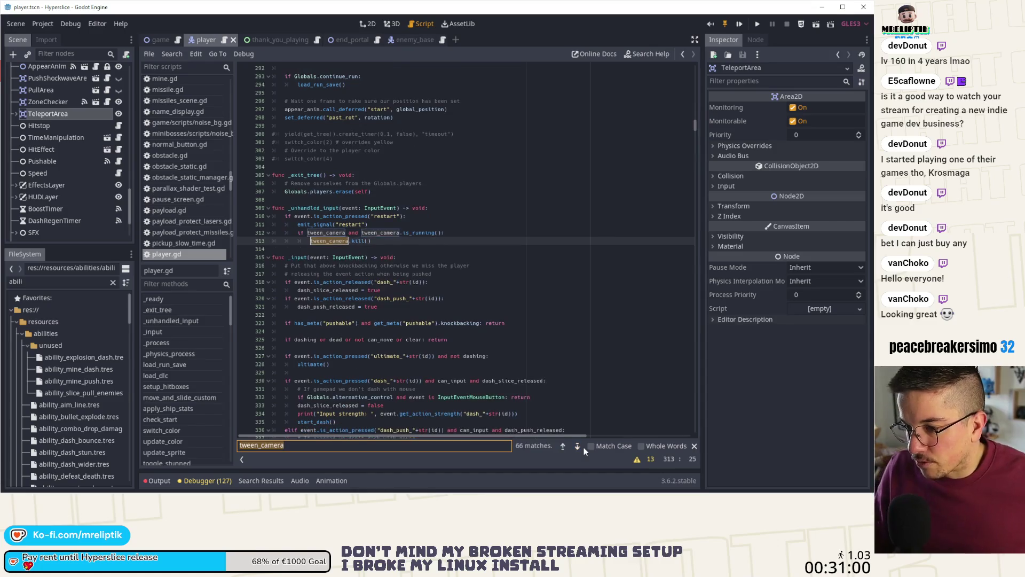
{"action": "left_click", "coordinate": [584, 446]}
{"action": "left_click", "coordinate": [584, 447]}
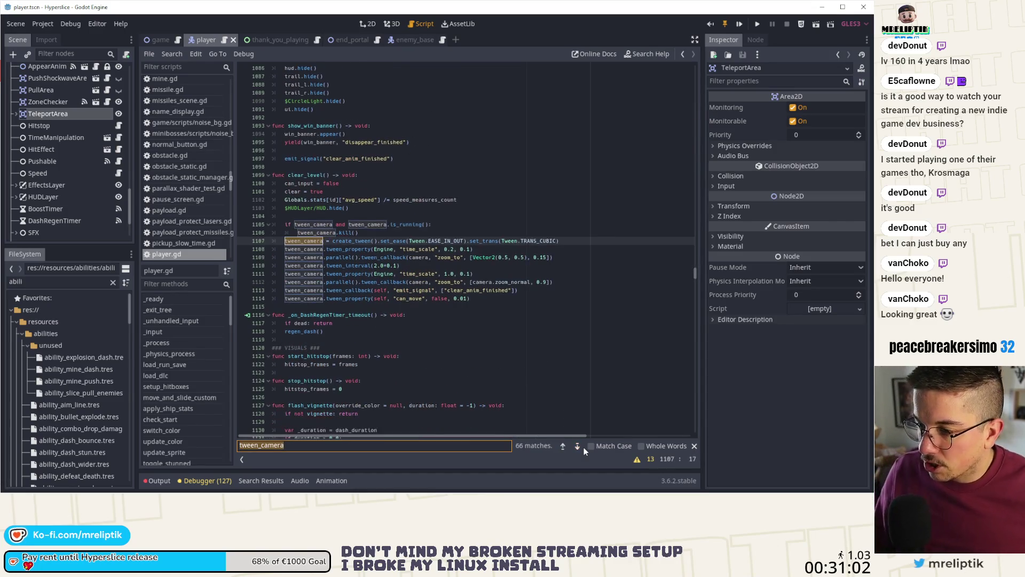
{"action": "left_click", "coordinate": [584, 447]}
{"action": "left_click", "coordinate": [584, 447]}
{"action": "left_click", "coordinate": [584, 447]}
{"action": "left_click", "coordinate": [584, 447]}
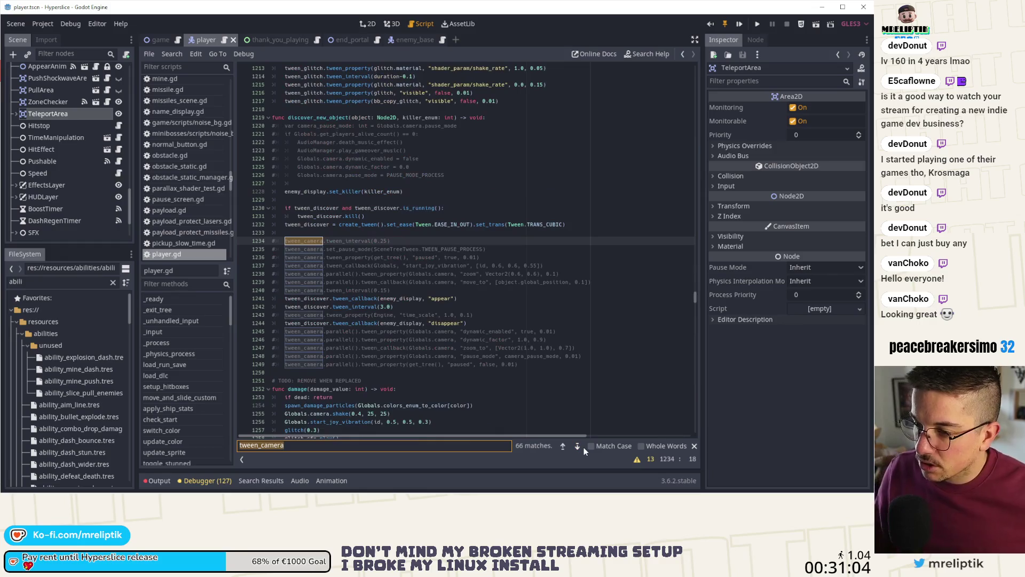
{"action": "left_click", "coordinate": [584, 447]}
{"action": "left_click", "coordinate": [584, 447]}
{"action": "left_click", "coordinate": [584, 447]}
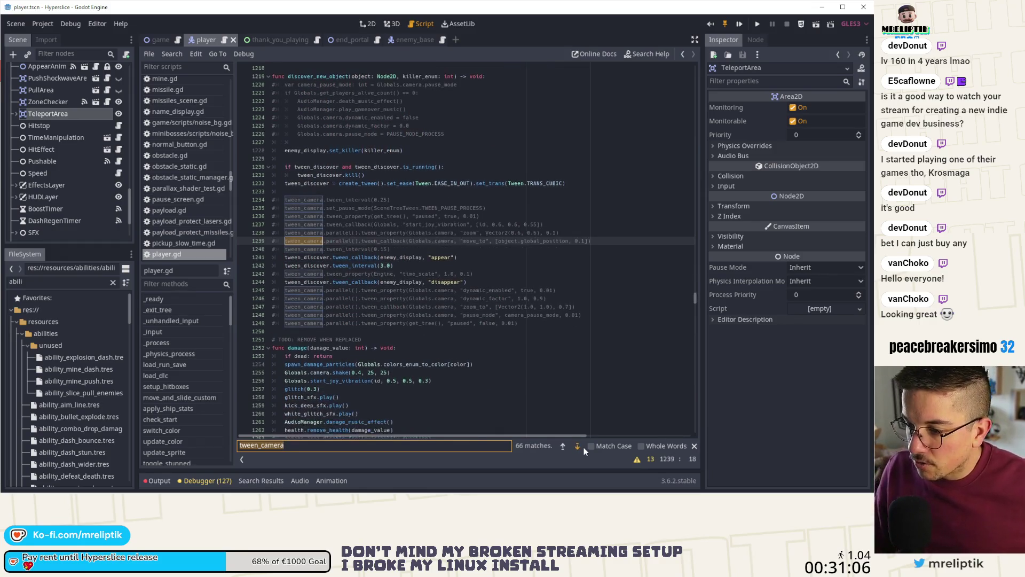
{"action": "left_click", "coordinate": [584, 447]}
{"action": "left_click", "coordinate": [584, 447]}
{"action": "left_click", "coordinate": [584, 447]}
{"action": "left_click", "coordinate": [584, 447]}
{"action": "left_click", "coordinate": [584, 447]}
{"action": "left_click", "coordinate": [584, 447]}
{"action": "left_click", "coordinate": [584, 447]}
{"action": "left_click", "coordinate": [584, 447]}
{"action": "left_click", "coordinate": [584, 447]}
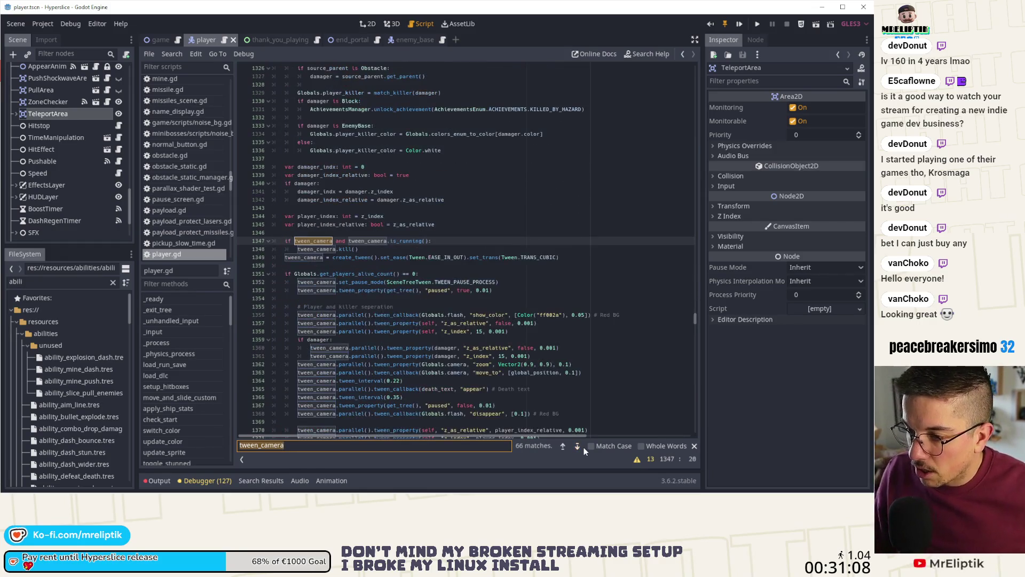
- Launch the current scene for a playtest
{"action": "scroll", "coordinate": [340, 343], "scroll_direction": "up", "scroll_amount": 15}
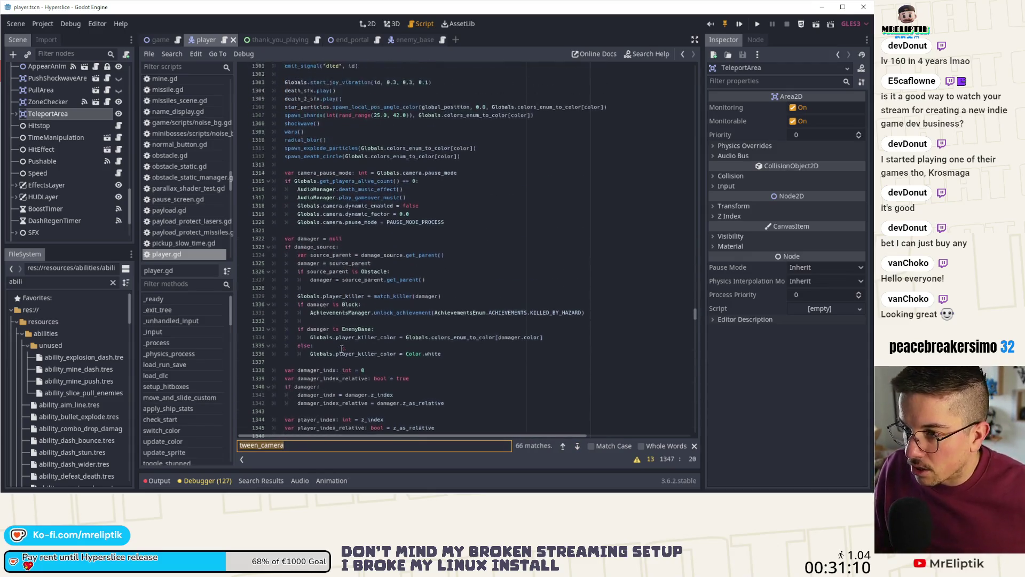
{"action": "scroll", "coordinate": [340, 343], "scroll_direction": "down", "scroll_amount": 10}
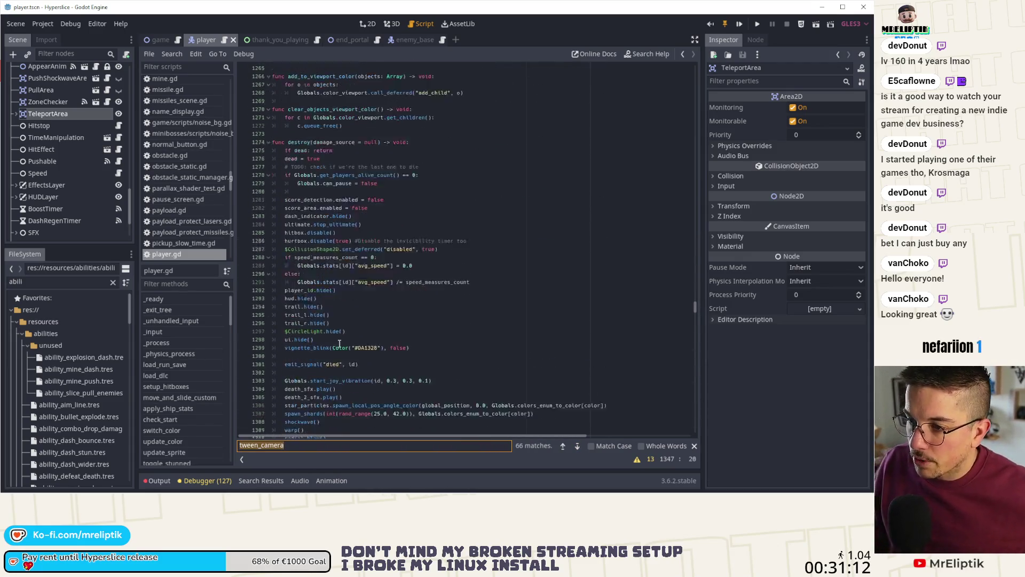
{"action": "scroll", "coordinate": [316, 326], "scroll_direction": "down", "scroll_amount": 3}
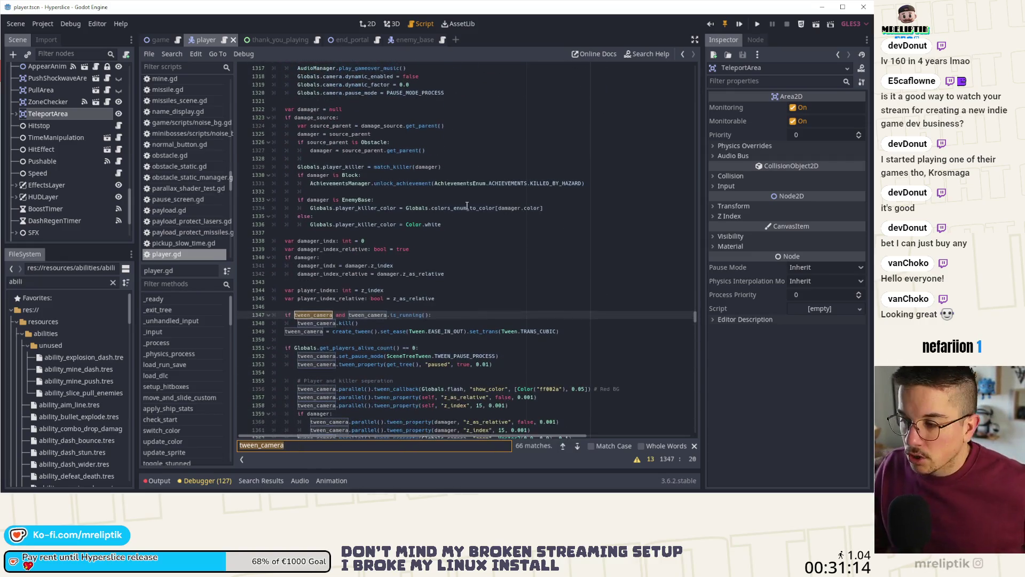
{"action": "left_click", "coordinate": [741, 24]}
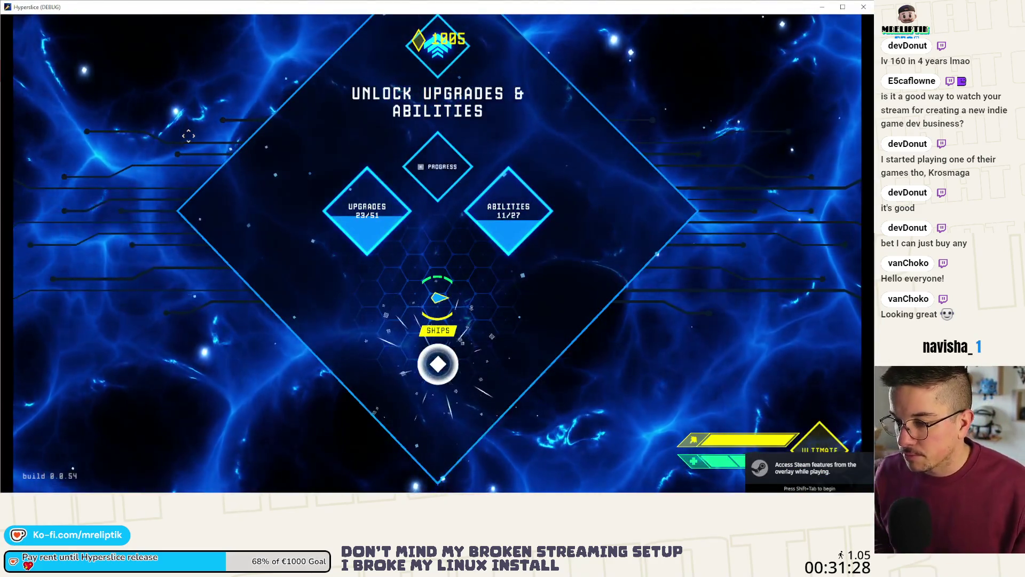
- Choose a ship and play a debug run to wave 8, then return to game.gd
{"action": "left_click", "coordinate": [394, 279]}
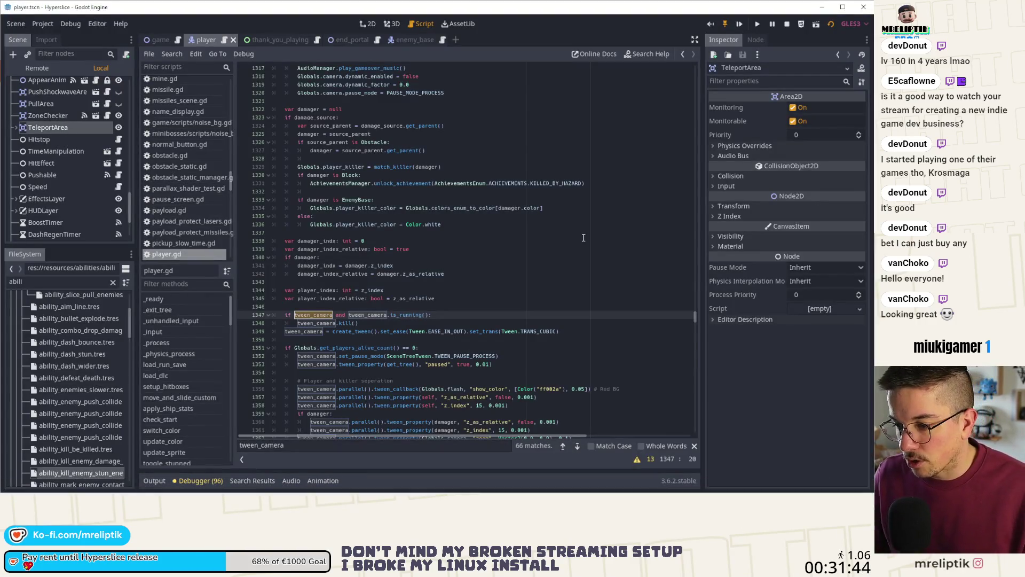
{"action": "left_click", "coordinate": [146, 43]}
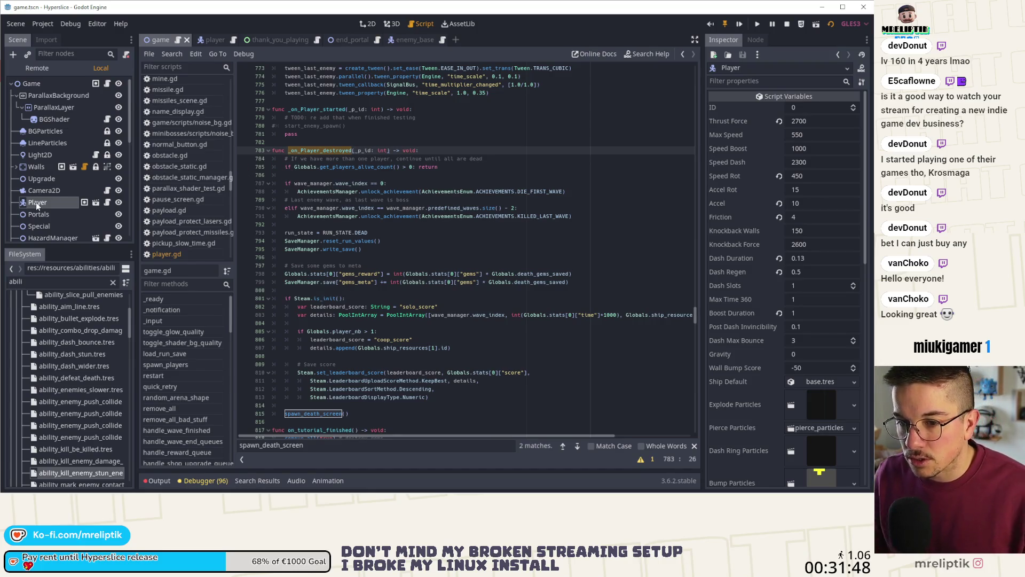
- Show the Player node's signals in the Node dock, then bring VS Code forward
{"action": "left_click", "coordinate": [756, 41]}
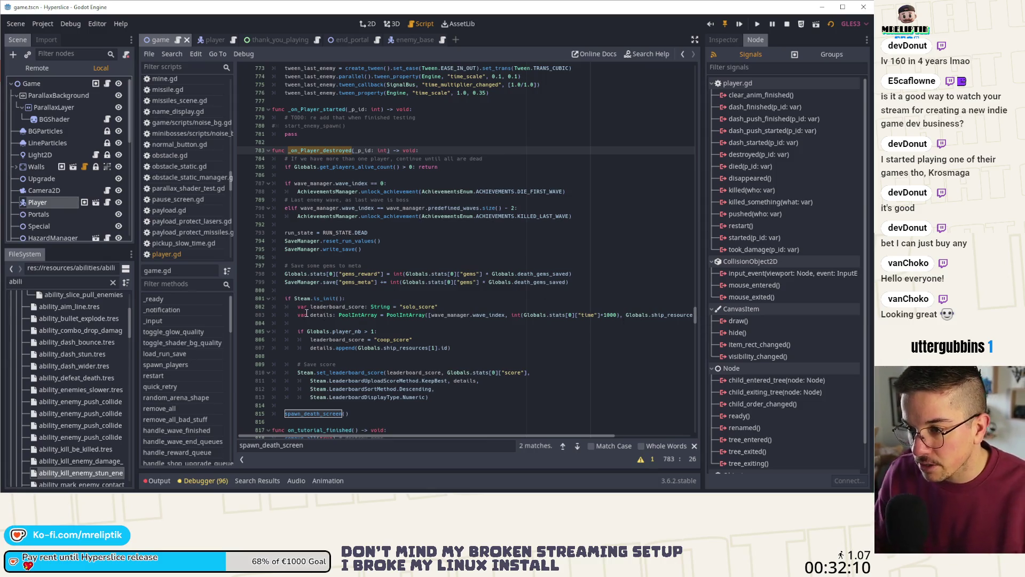
{"action": "key", "text": "alt+Tab"}
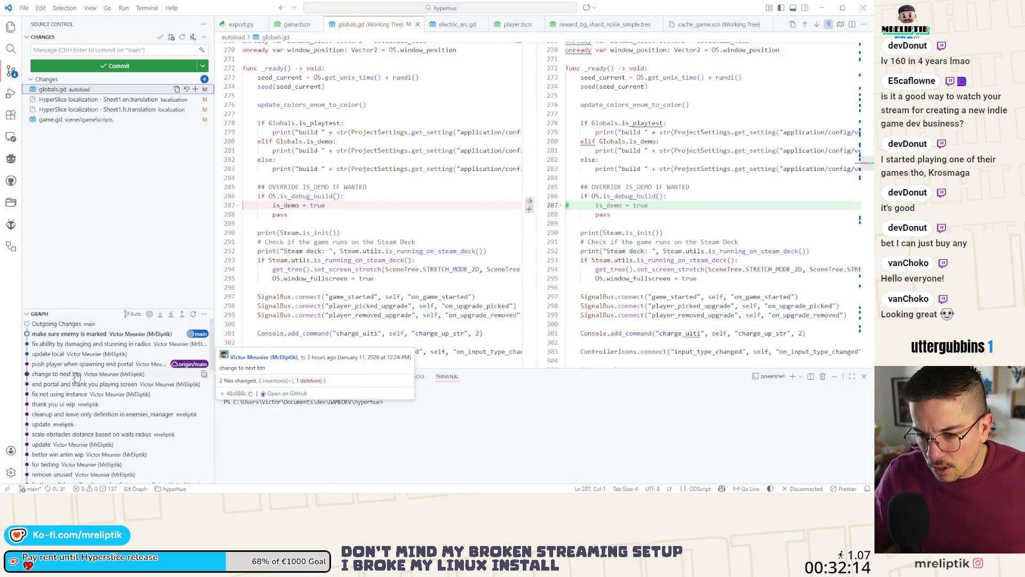
- Dismiss the commit details card and show the Explorer project file tree
{"action": "mouse_move", "coordinate": [51, 355]}
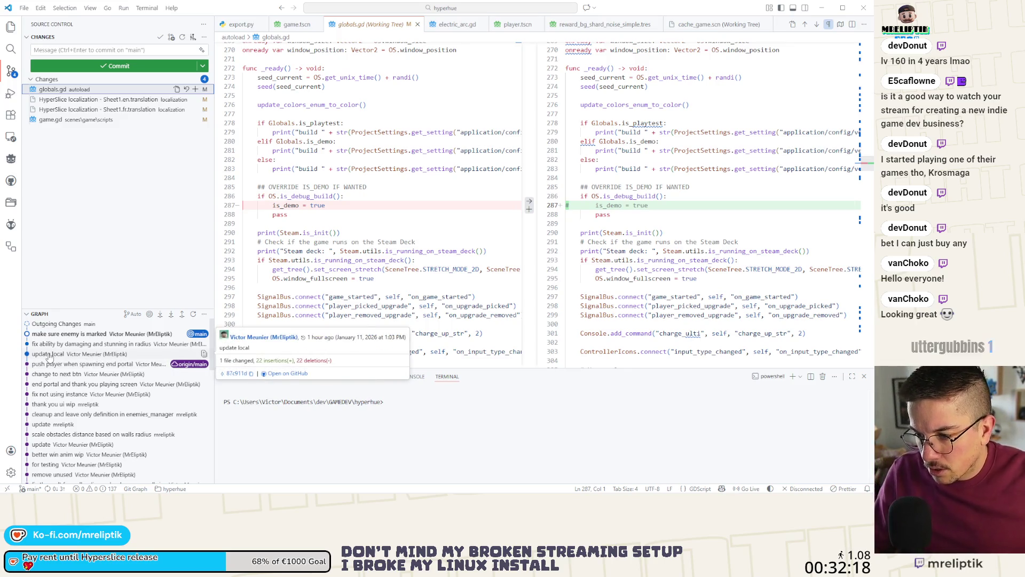
{"action": "left_click", "coordinate": [90, 225]}
{"action": "key", "text": "ctrl+shift+e"}
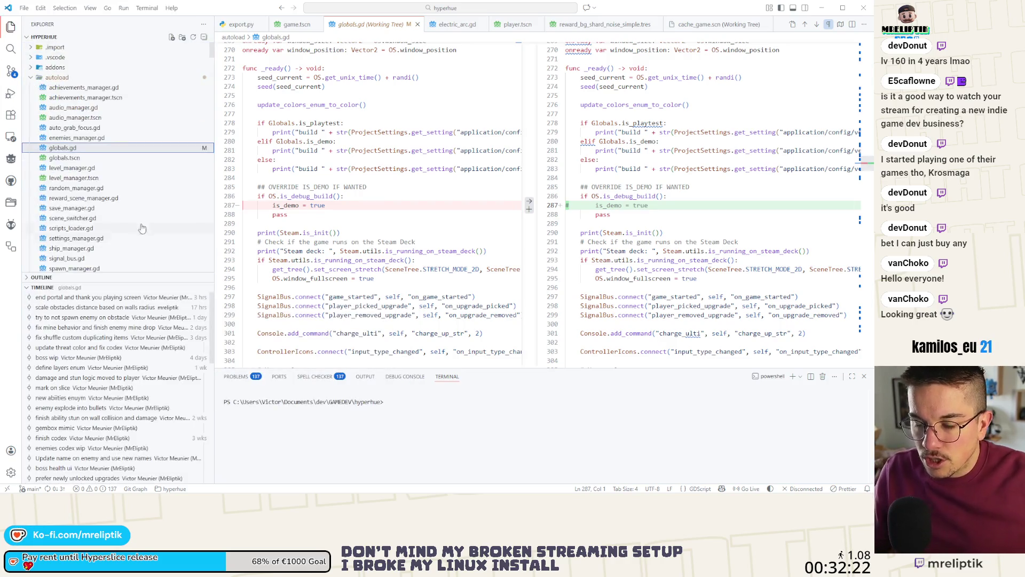
- Scroll down to the game folder and open game.tscn
{"action": "scroll", "coordinate": [90, 176], "scroll_direction": "down", "scroll_amount": 6}
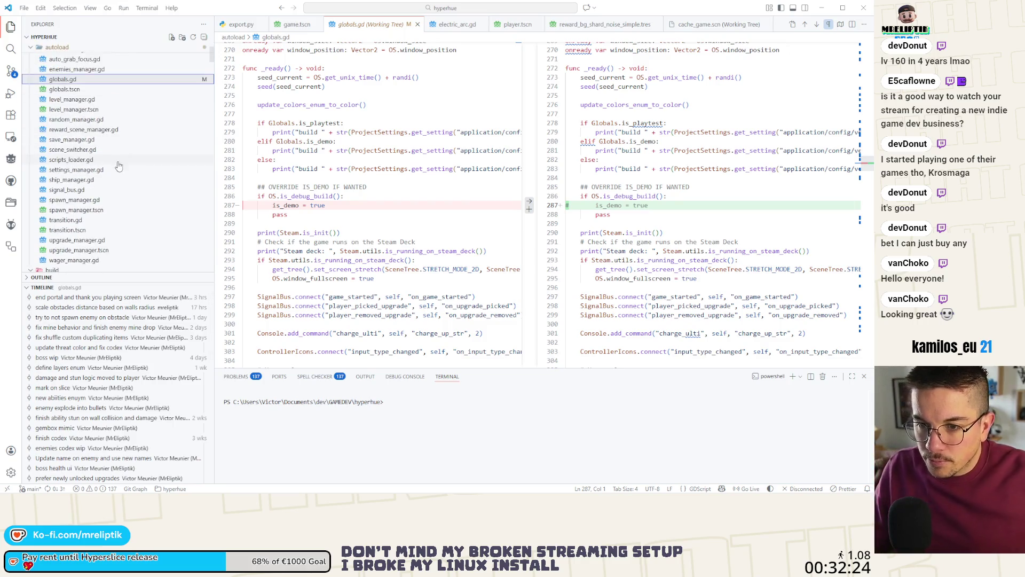
{"action": "scroll", "coordinate": [96, 211], "scroll_direction": "up", "scroll_amount": 6}
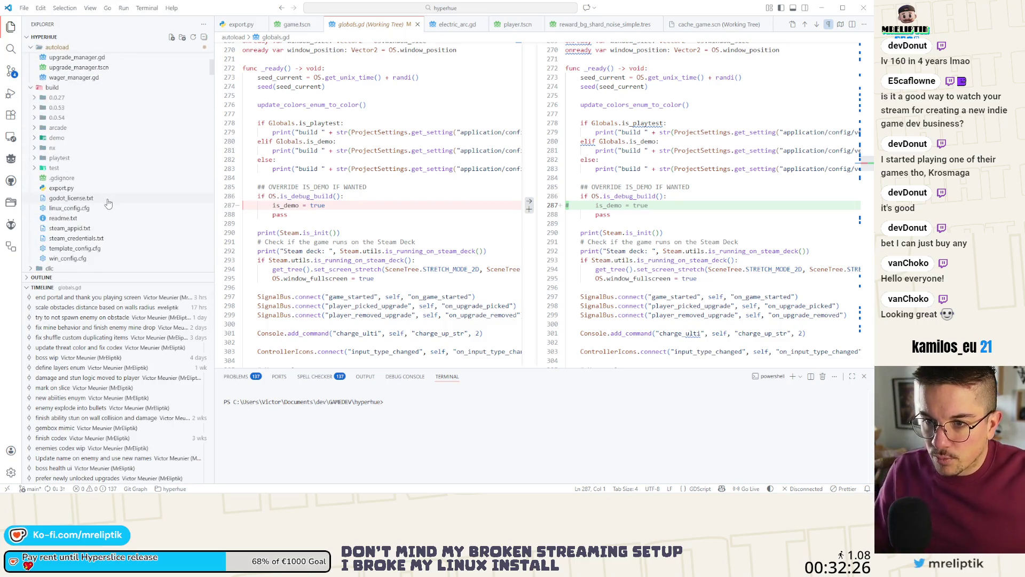
{"action": "scroll", "coordinate": [112, 208], "scroll_direction": "down", "scroll_amount": 10}
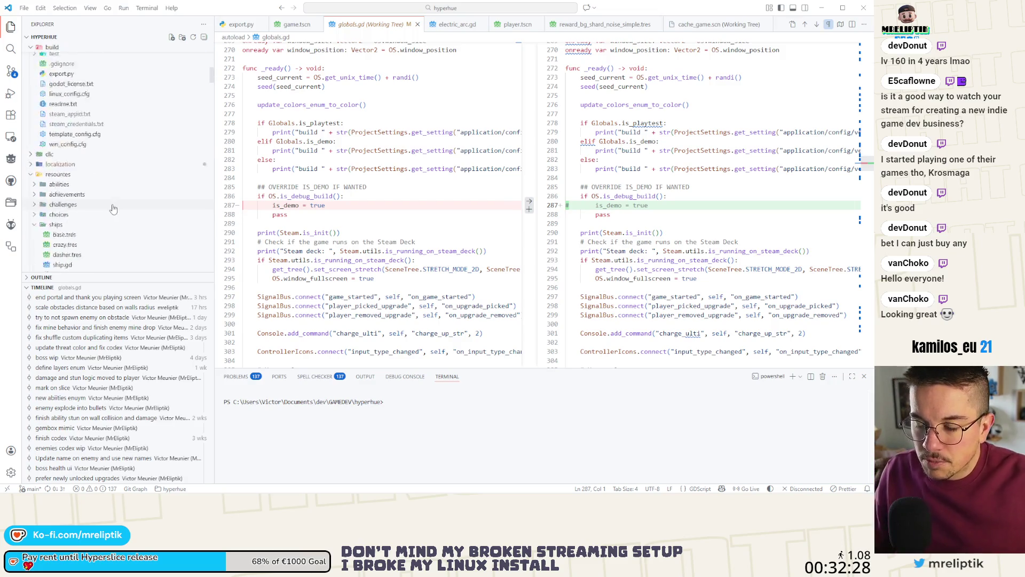
{"action": "scroll", "coordinate": [106, 199], "scroll_direction": "down", "scroll_amount": 10}
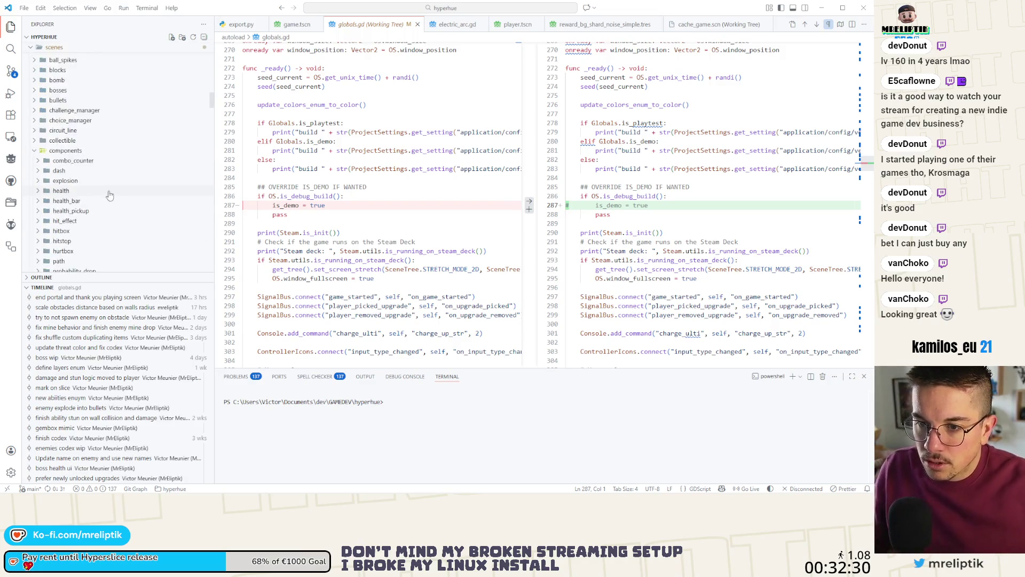
{"action": "scroll", "coordinate": [110, 198], "scroll_direction": "down", "scroll_amount": 3}
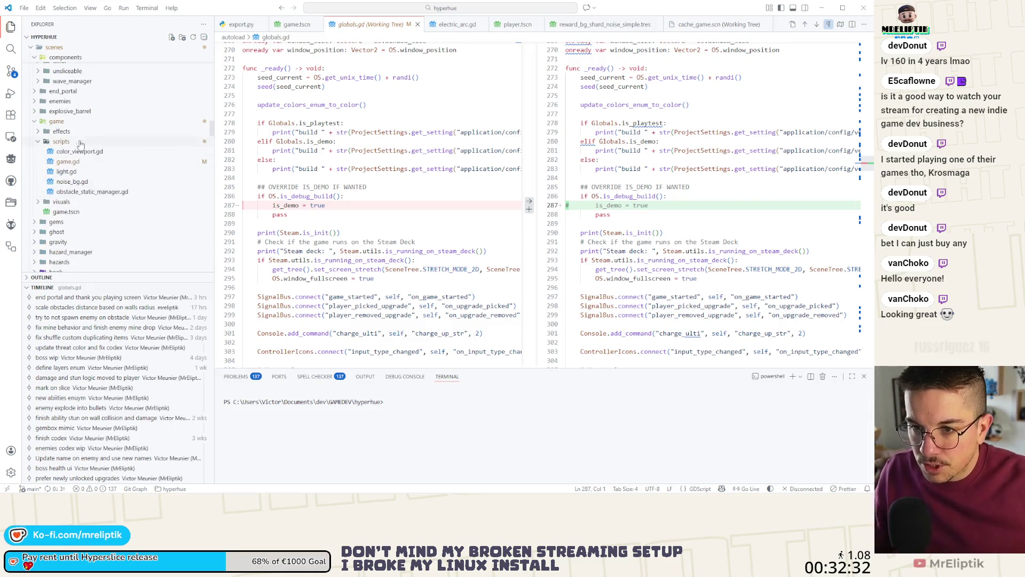
{"action": "left_click", "coordinate": [72, 212]}
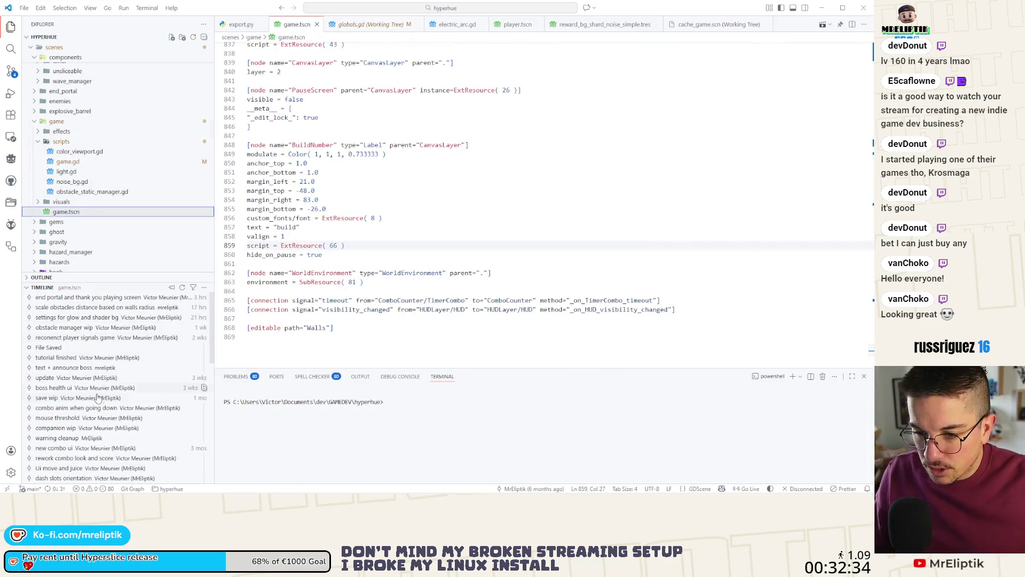
- Copy the five added [connection] lines from the 'reconnect player signals' commit diff
{"action": "mouse_move", "coordinate": [106, 343]}
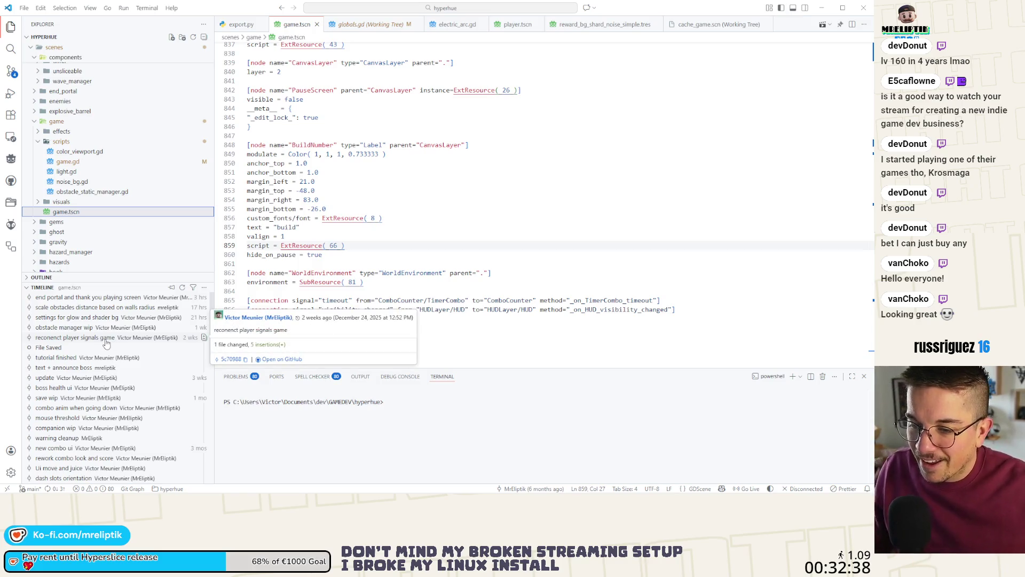
{"action": "left_click", "coordinate": [113, 344]}
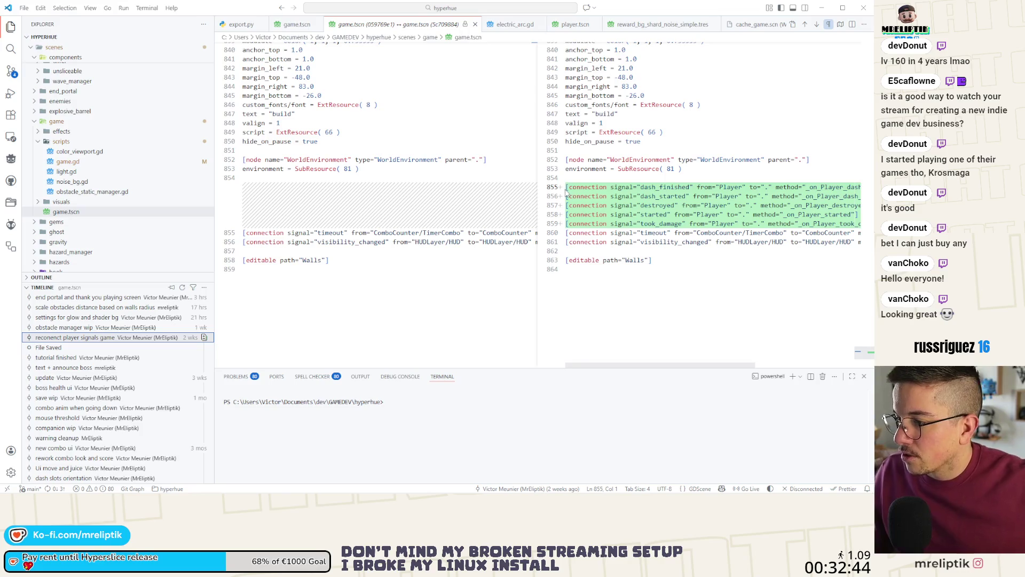
{"action": "mouse_move", "coordinate": [567, 189]}
{"action": "left_mouse_down"}
{"action": "mouse_move", "coordinate": [748, 225]}
{"action": "mouse_move", "coordinate": [871, 227]}
{"action": "left_mouse_up"}
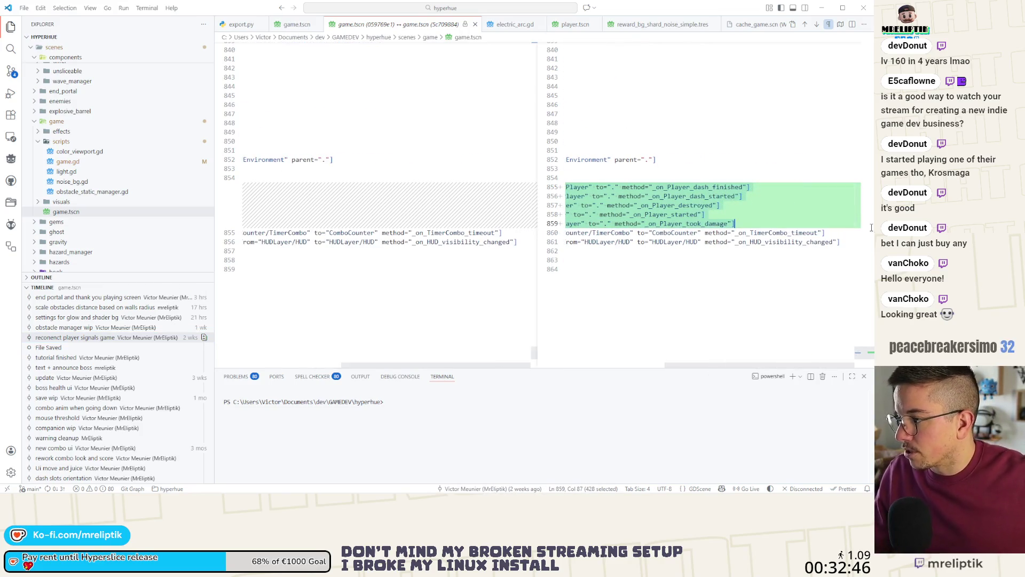
{"action": "right_click", "coordinate": [659, 195]}
{"action": "left_click", "coordinate": [674, 269]}
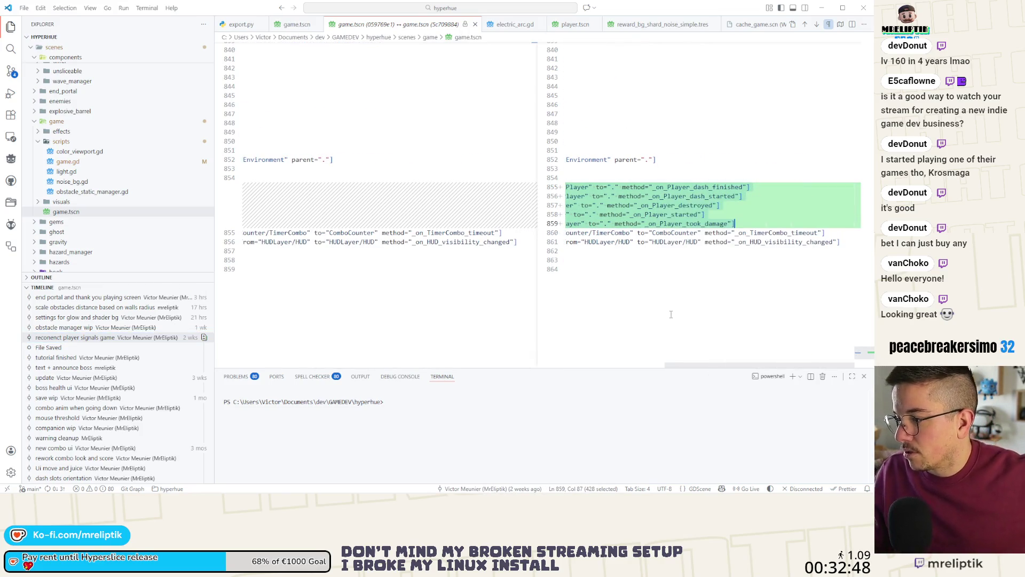
- Browse the obstacle manager wip and glow/shader settings commit diffs of game.tscn
{"action": "left_click", "coordinate": [69, 327]}
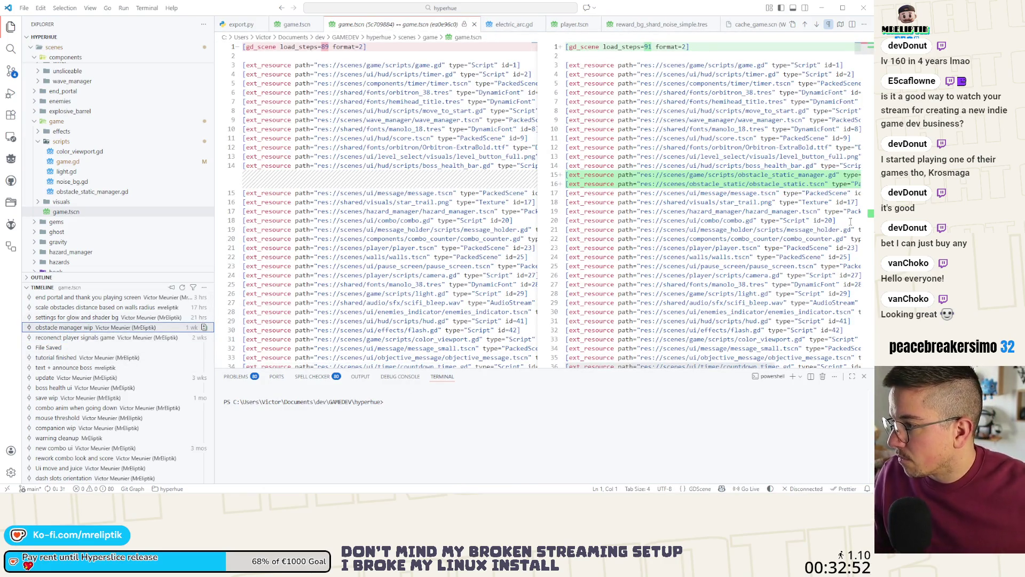
{"action": "left_click", "coordinate": [868, 221]}
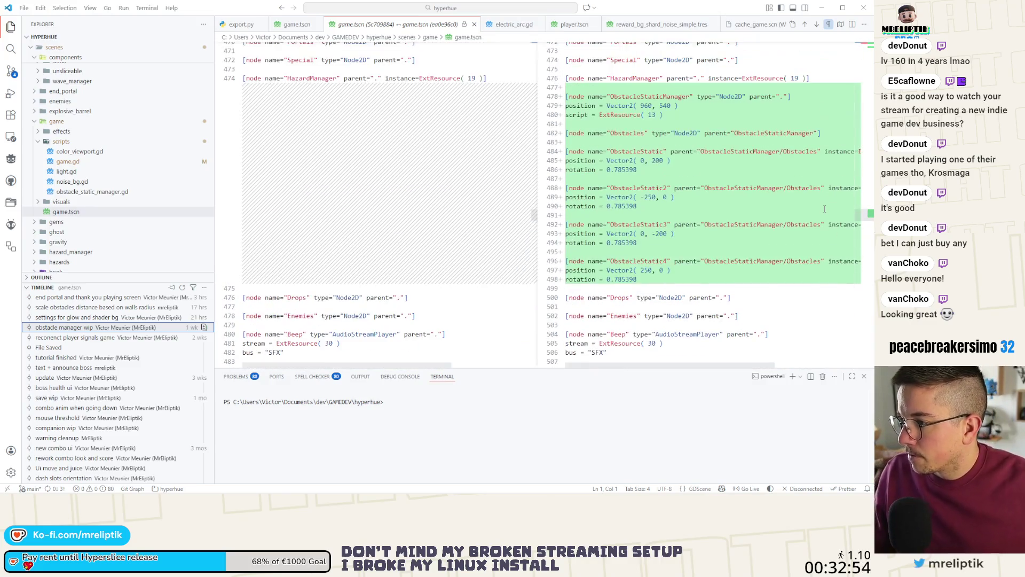
{"action": "left_click", "coordinate": [61, 317]}
{"action": "scroll", "coordinate": [675, 205], "scroll_direction": "down", "scroll_amount": 3}
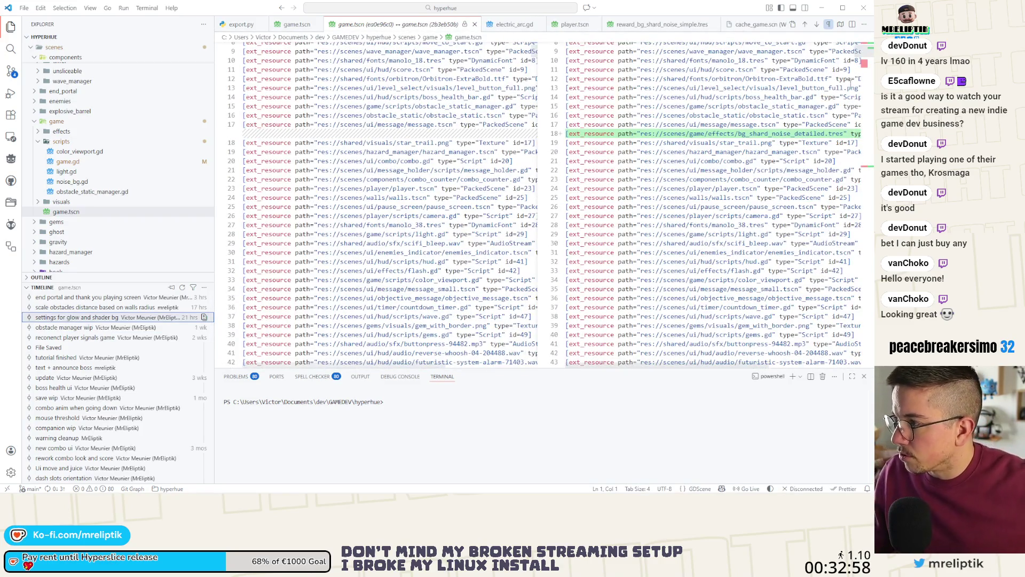
{"action": "left_click", "coordinate": [865, 64]}
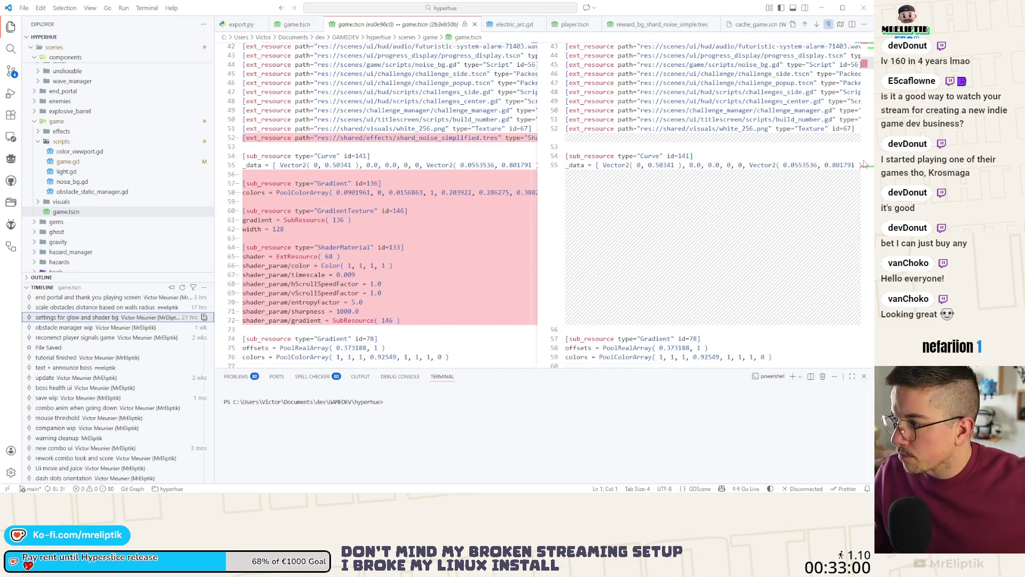
- Show the 'scale obstacles distance' commit's deleted Player connection lines with the side bar hidden
{"action": "left_click", "coordinate": [865, 164]}
{"action": "left_click", "coordinate": [123, 308]}
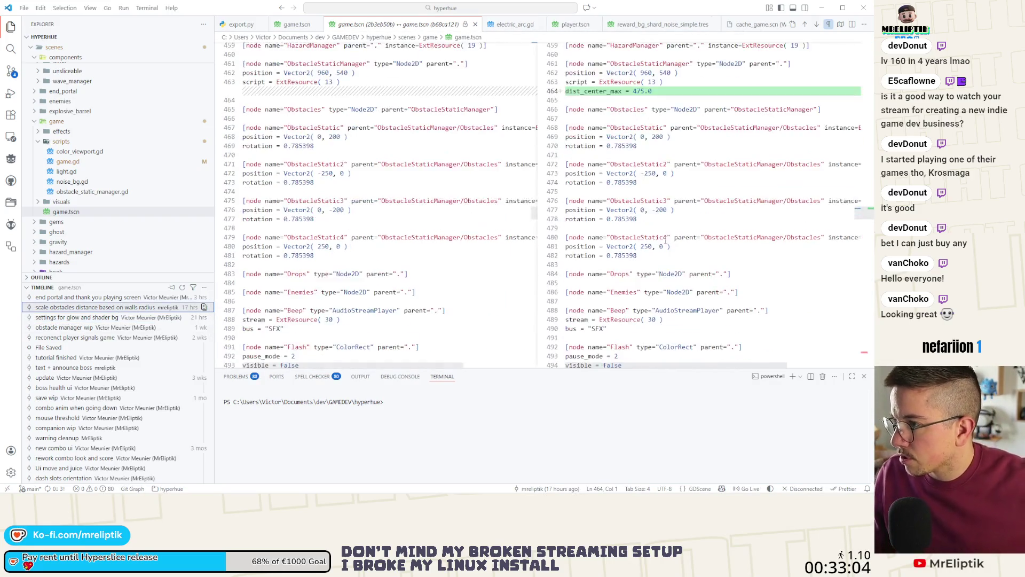
{"action": "left_click", "coordinate": [864, 352]}
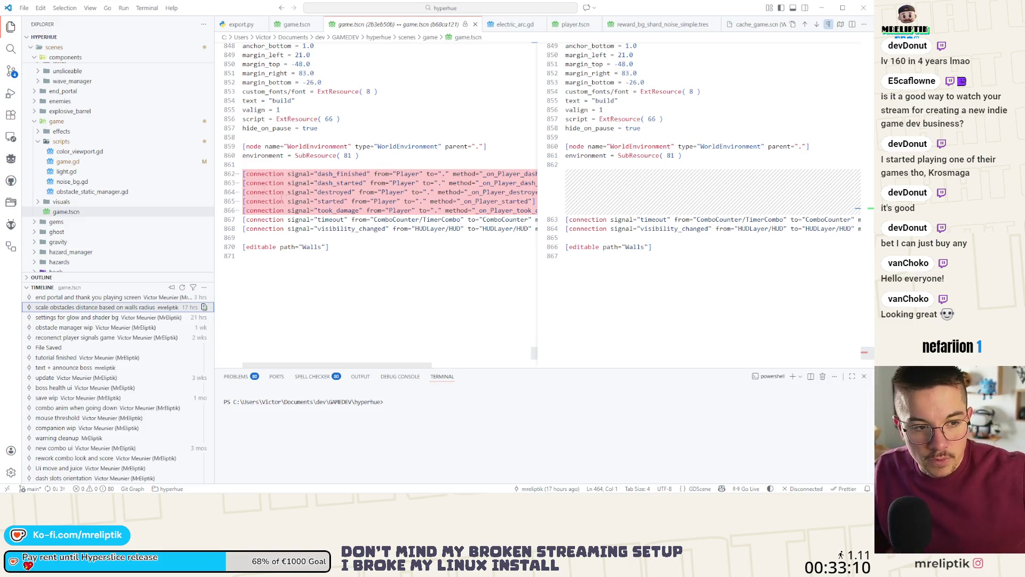
{"action": "left_click", "coordinate": [10, 27]}
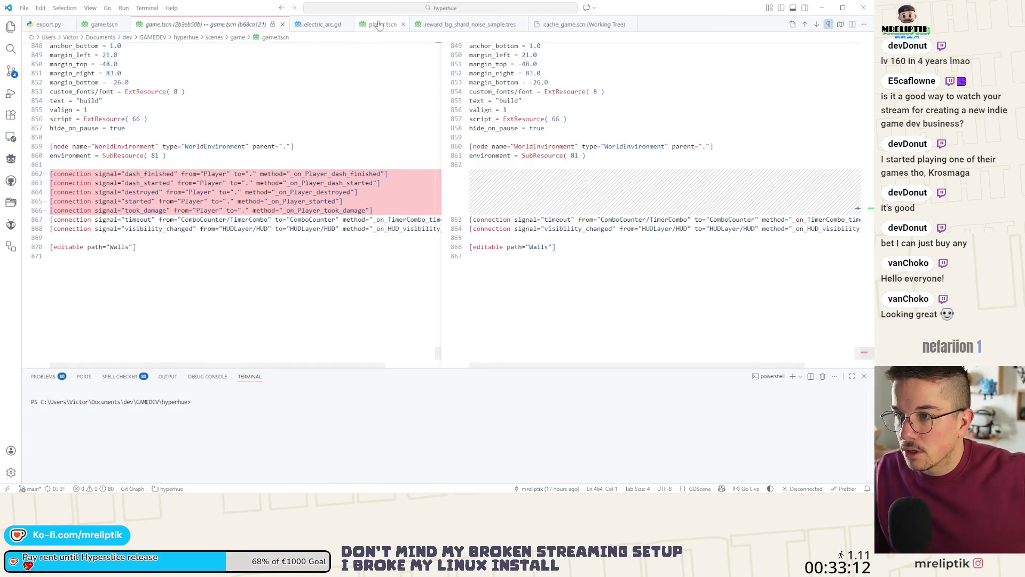
- Close the diffs, paste the five Player connection lines below WorldEnvironment, and save game.tscn
{"action": "left_click", "coordinate": [379, 25]}
{"action": "middle_click", "coordinate": [176, 24]}
{"action": "left_click", "coordinate": [88, 24]}
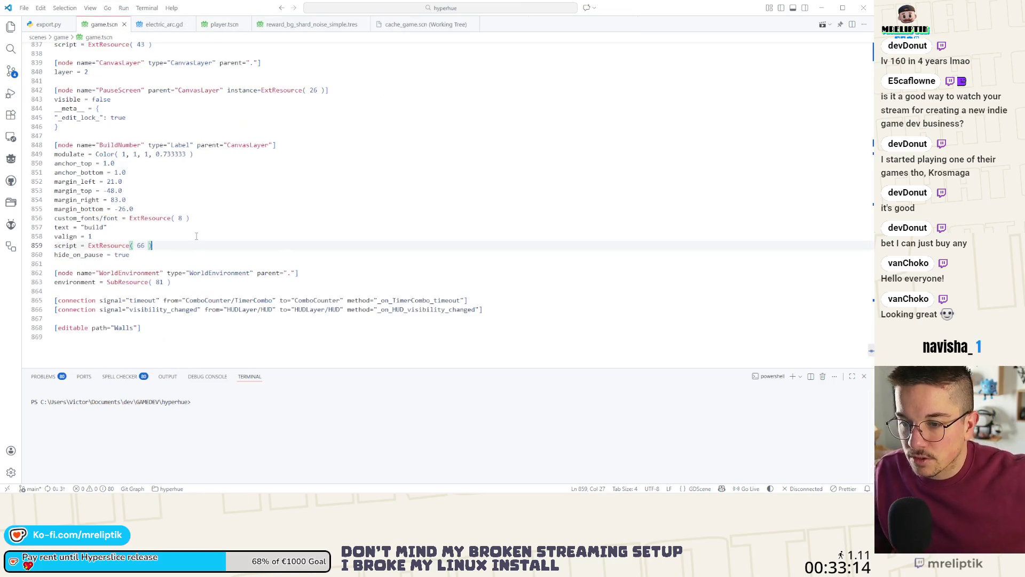
{"action": "scroll", "coordinate": [197, 236], "scroll_direction": "down", "scroll_amount": 3}
{"action": "left_click", "coordinate": [117, 197]}
{"action": "key", "text": "ctrl+v"}
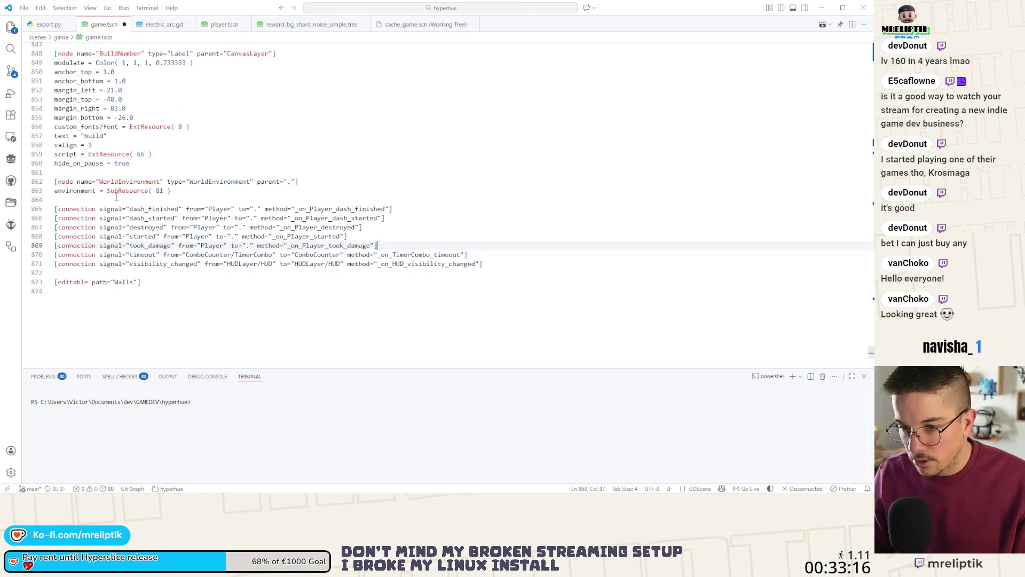
{"action": "key", "text": "ctrl+s"}
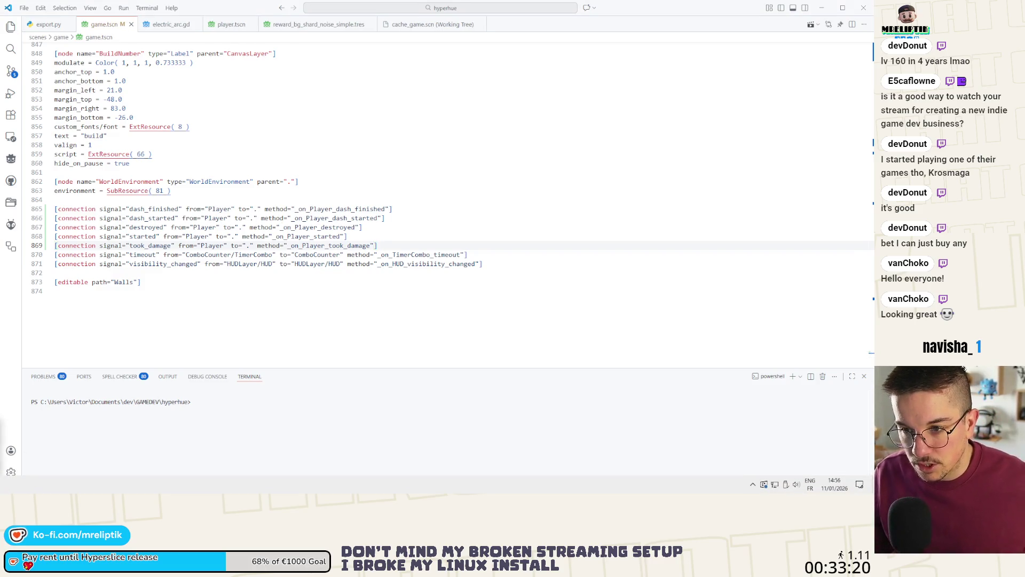
- Close the debug game window and return to the Godot editor
{"action": "key", "text": "alt+Tab"}
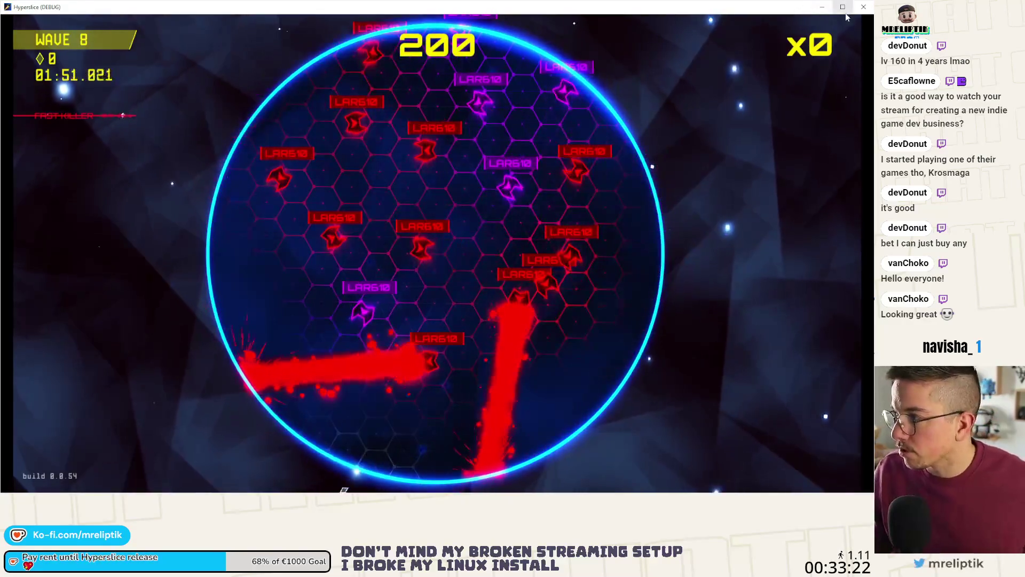
{"action": "left_click", "coordinate": [857, 9]}
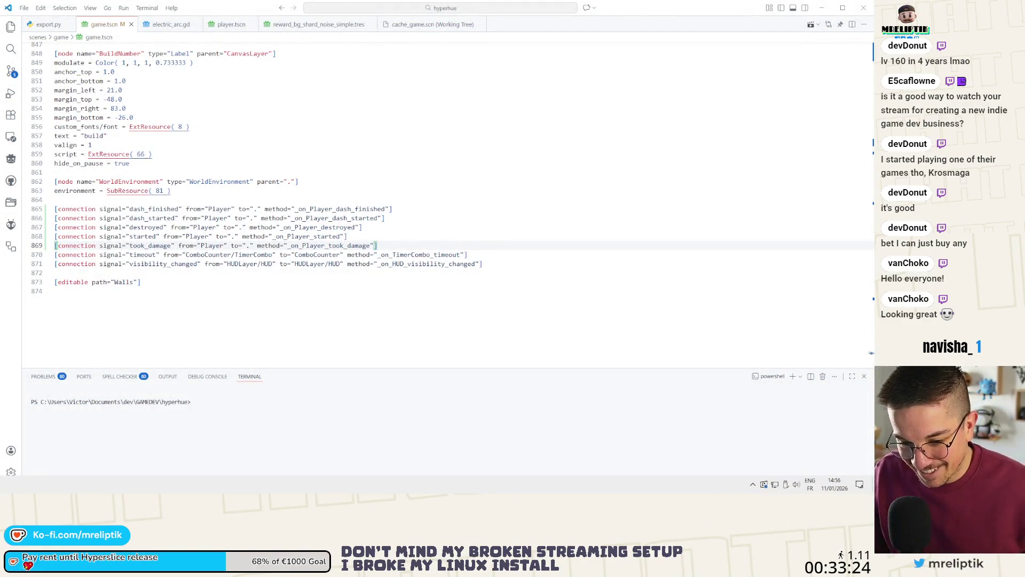
{"action": "key", "text": "alt+Tab"}
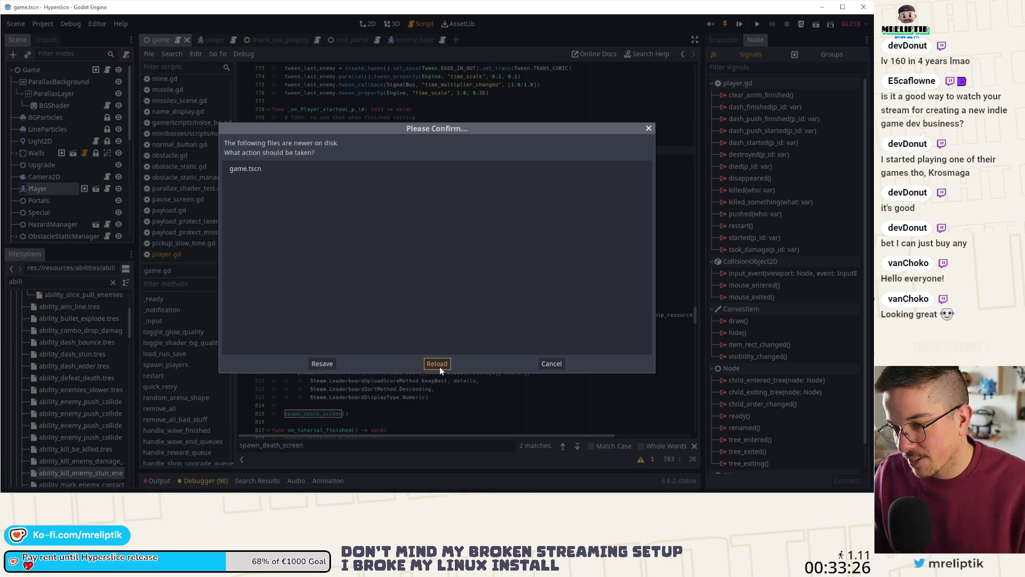
- Reload game.tscn from disk and select the Player node in the Scene tree
{"action": "left_click", "coordinate": [438, 364]}
{"action": "scroll", "coordinate": [361, 217], "scroll_direction": "up", "scroll_amount": 10}
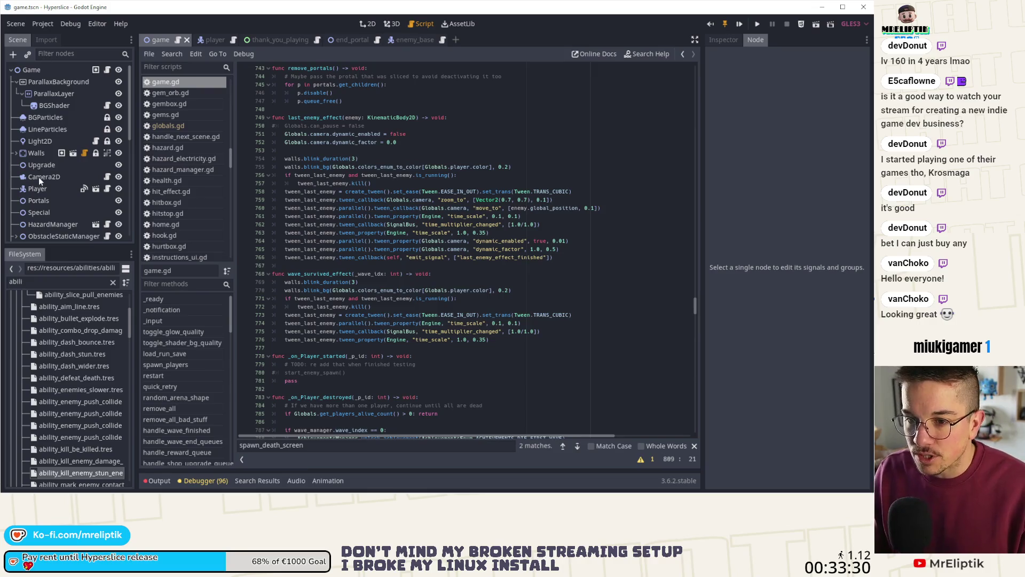
{"action": "left_click", "coordinate": [59, 189]}
{"action": "scroll", "coordinate": [468, 281], "scroll_direction": "up", "scroll_amount": 20}
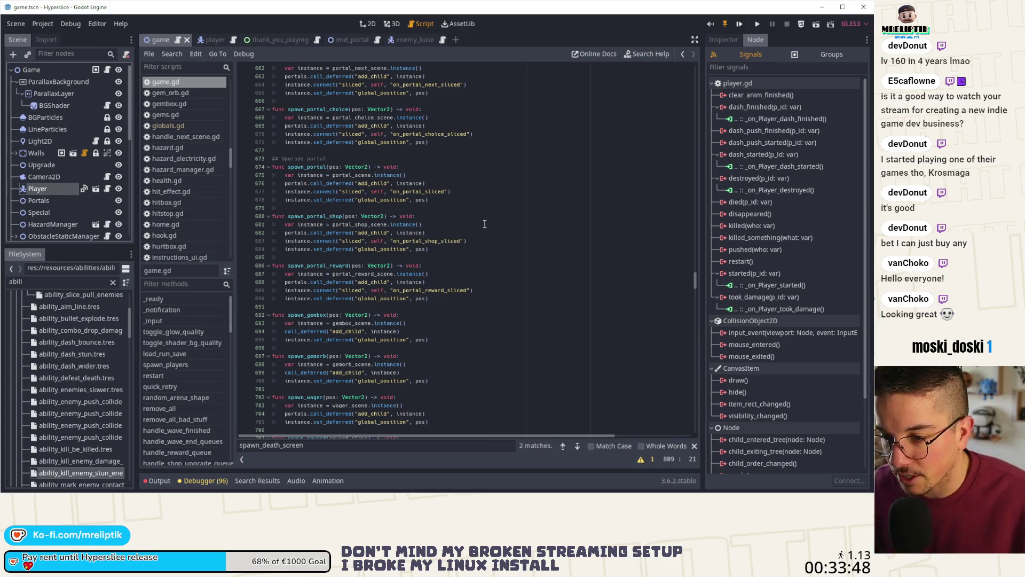
- Insert blank lines in game.gd's _ready after the ChoiceManager lines at line 116
{"action": "scroll", "coordinate": [523, 210], "scroll_direction": "up", "scroll_amount": 20}
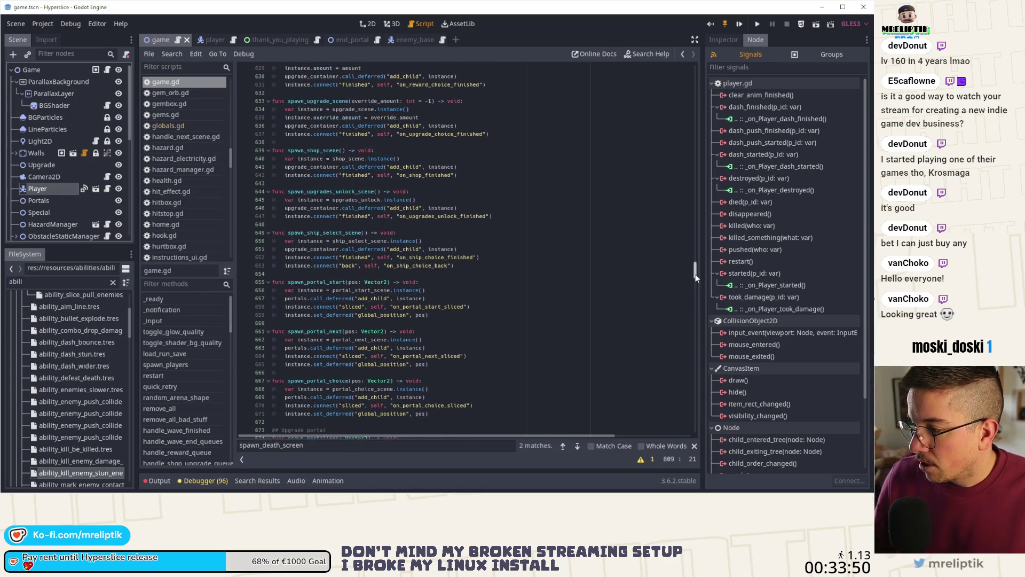
{"action": "scroll", "coordinate": [397, 273], "scroll_direction": "down", "scroll_amount": 20}
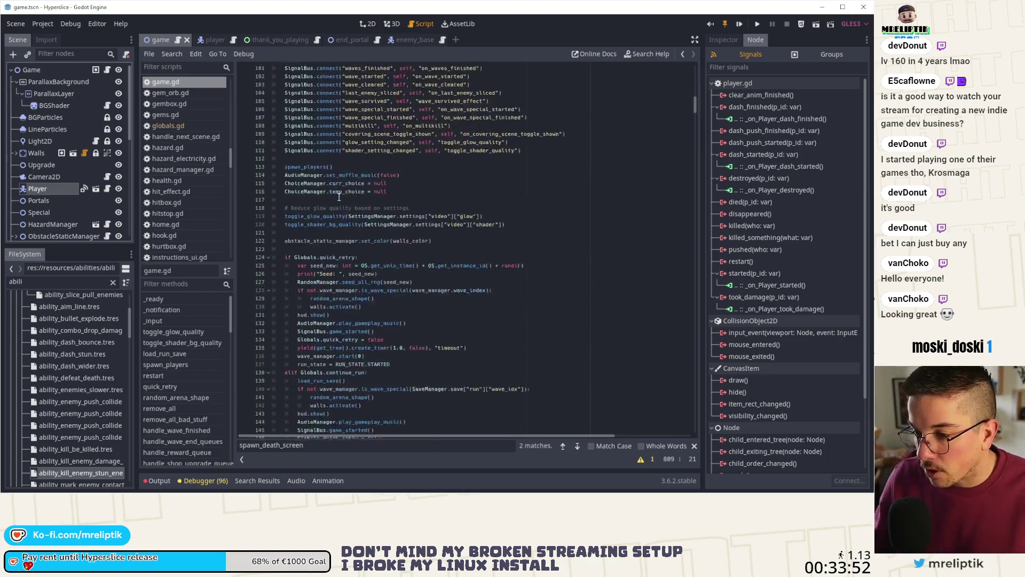
{"action": "scroll", "coordinate": [364, 221], "scroll_direction": "up", "scroll_amount": 4}
{"action": "scroll", "coordinate": [349, 235], "scroll_direction": "down", "scroll_amount": 2}
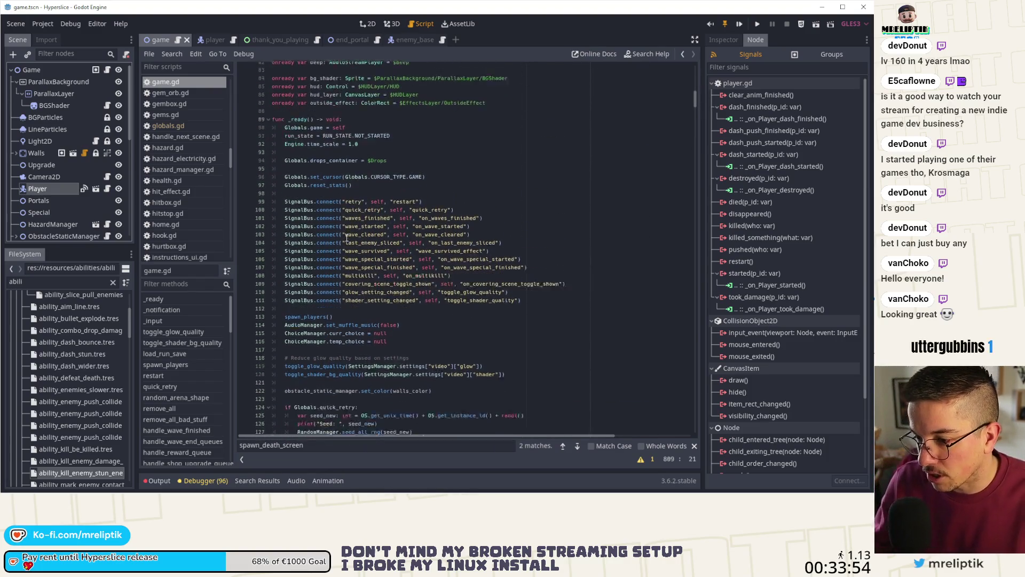
{"action": "scroll", "coordinate": [346, 238], "scroll_direction": "down", "scroll_amount": 4}
{"action": "scroll", "coordinate": [344, 264], "scroll_direction": "down", "scroll_amount": 2}
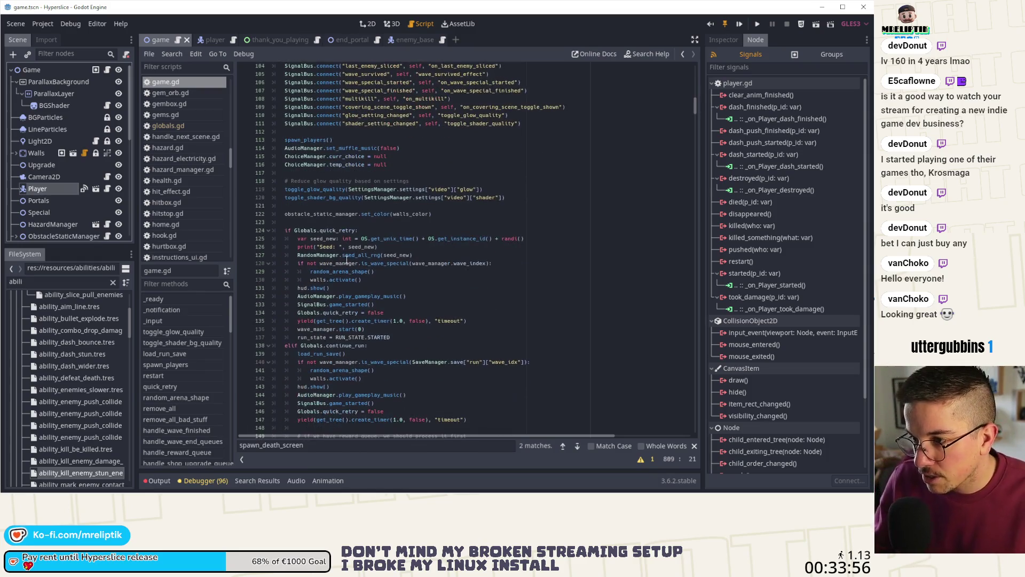
{"action": "double_click", "coordinate": [305, 139]}
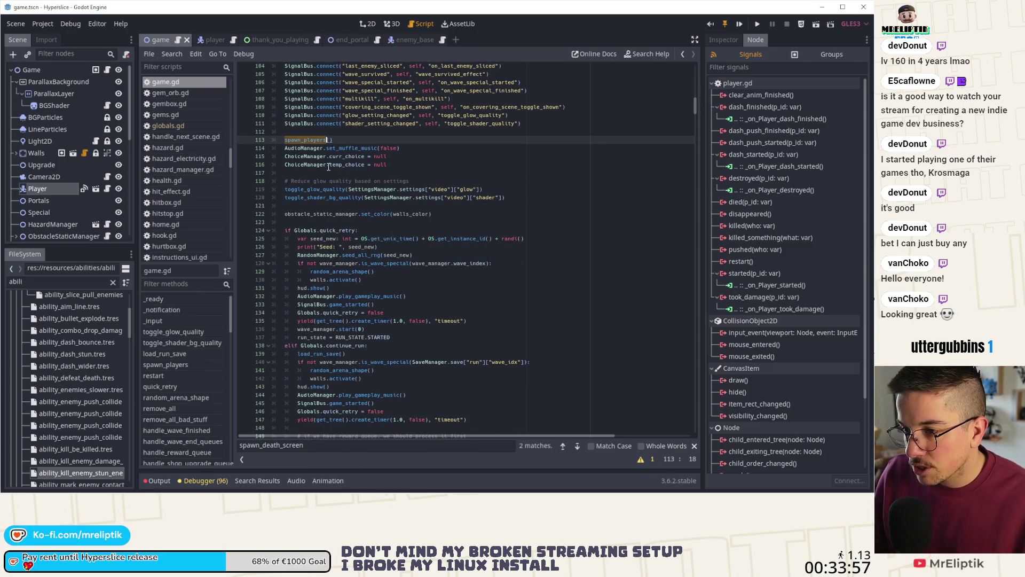
{"action": "left_click", "coordinate": [422, 165]}
{"action": "key", "text": "Return"}
{"action": "key", "text": "Return"}
{"action": "key", "text": "Return"}
{"action": "key", "text": "Up"}
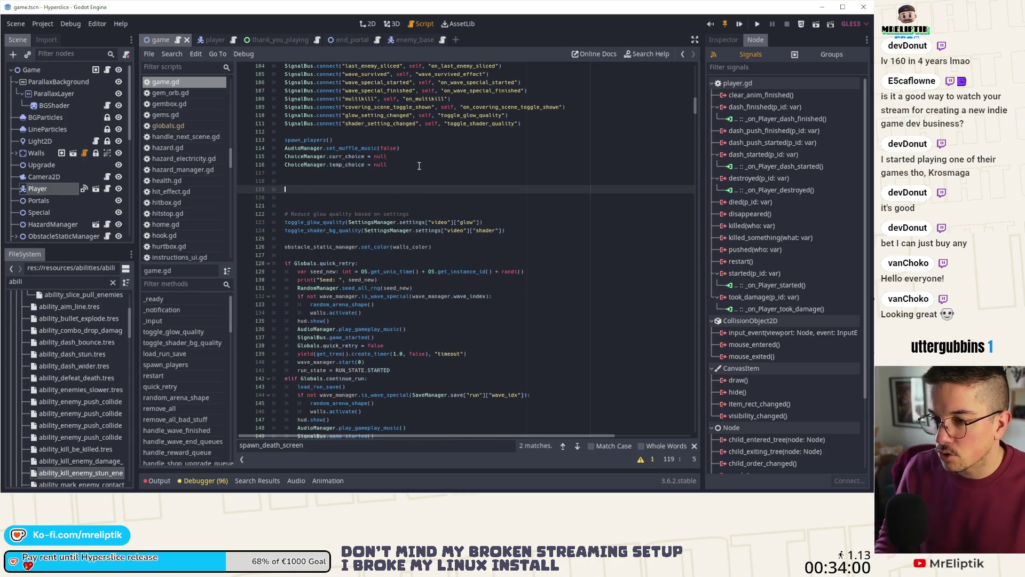
- Paste the connection lines into _ready and add a comment: 'Reconnect signals in case they're not already'
{"action": "type", "text": "[connection signal=\"dash_finished\" from=\"Player\" to=\".\" method=\"_on_Player_dash_finished\"] [connection signal=\"dash_started\" from=\"Player\" to=\".\" method=\"_on_Player_dash_started\"] [connection signal=\"destroyed\" from=\"Player\" to=\".\" method=\"_on_Player_destroyed\"] [connection signal=\"started\" from=\"Player\" to=\".\" method=\"_on_Player_started\"] [connection signal=\"took_damage\" from=\"Player\" to=\".\" method=\"_on_Player_took_damage\"]"}
{"action": "left_click", "coordinate": [305, 181]}
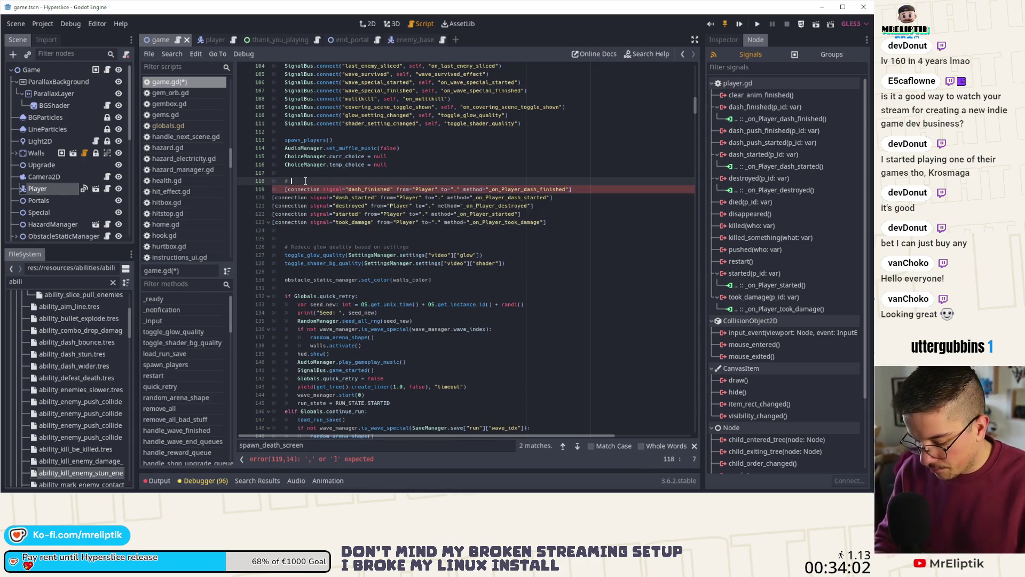
{"action": "type", "text": "Reconnect signals i"}
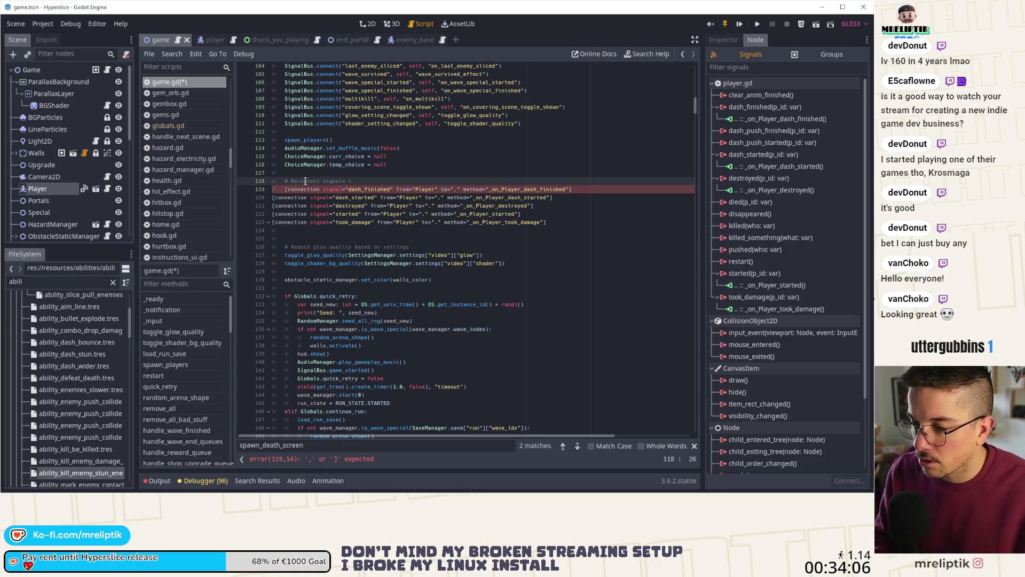
{"action": "type", "text": "n case they're not already"}
{"action": "key", "text": "Return"}
{"action": "type", "text": "# Godot has a tendency to remove the connections when I open the project"}
{"action": "key", "text": "Return"}
{"action": "type", "text": "# on my latptop"}
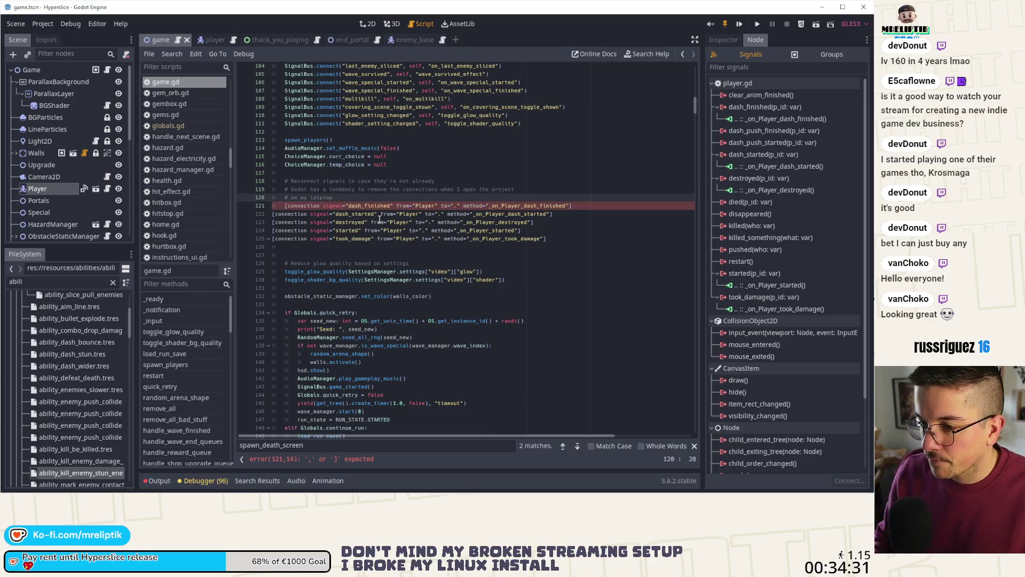
{"action": "key", "text": "Return"}
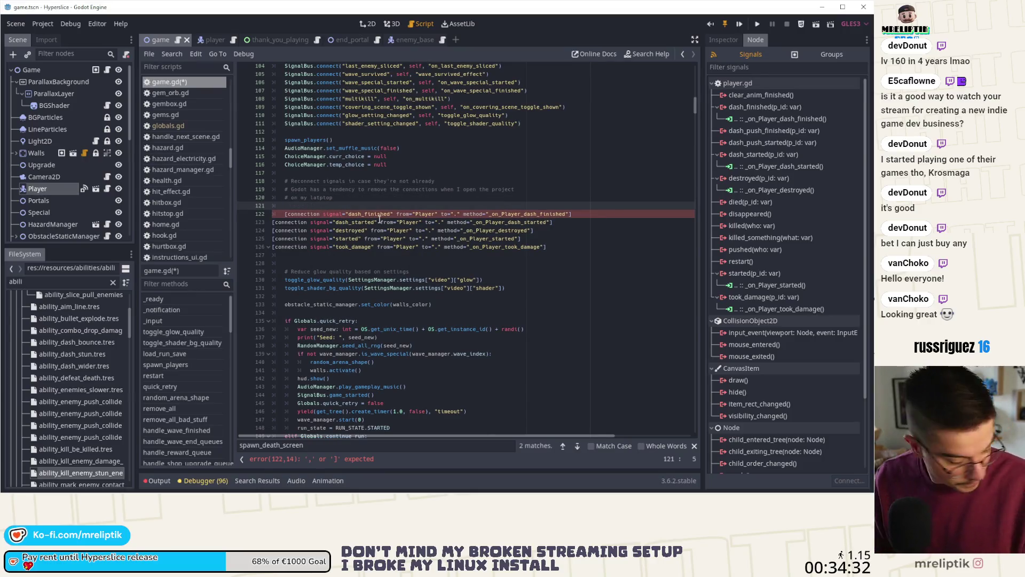
- Begin the call player.connect("dash_finished", self, ...) in _ready
{"action": "type", "text": "conn"}
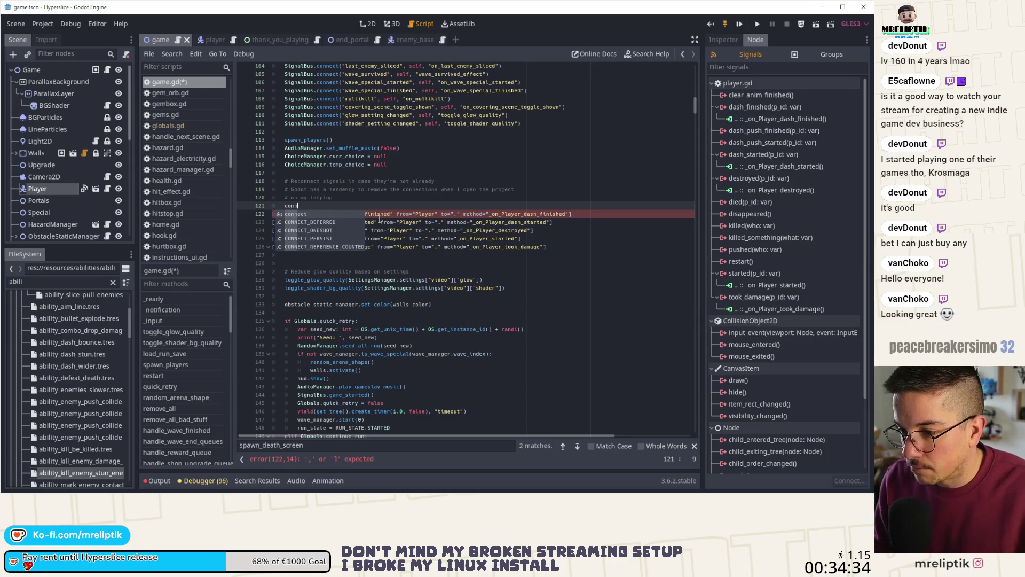
{"action": "key", "text": "BackSpace"}
{"action": "key", "text": "BackSpace"}
{"action": "key", "text": "BackSpace"}
{"action": "type", "text": "connect("}
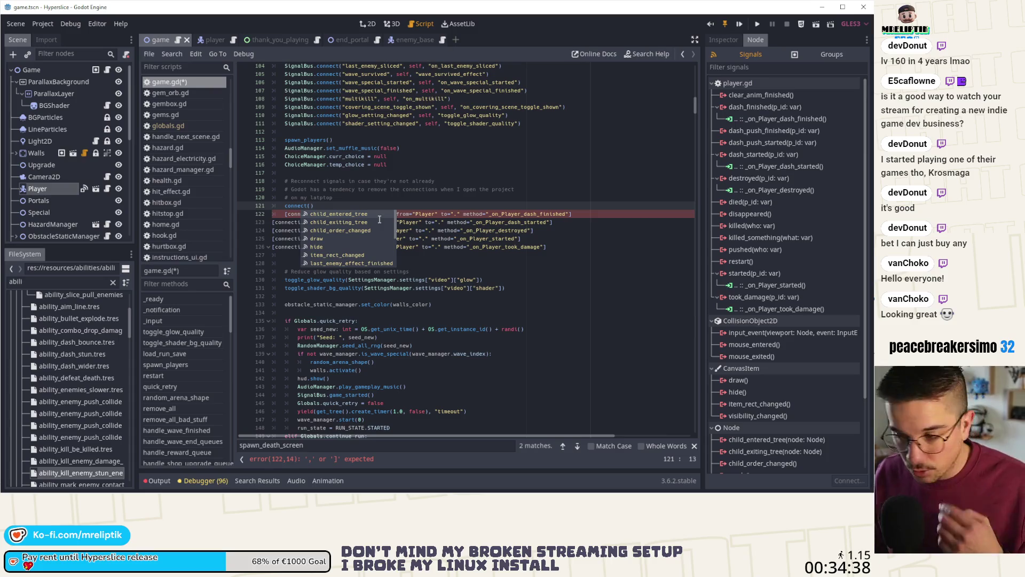
{"action": "key", "text": "Escape"}
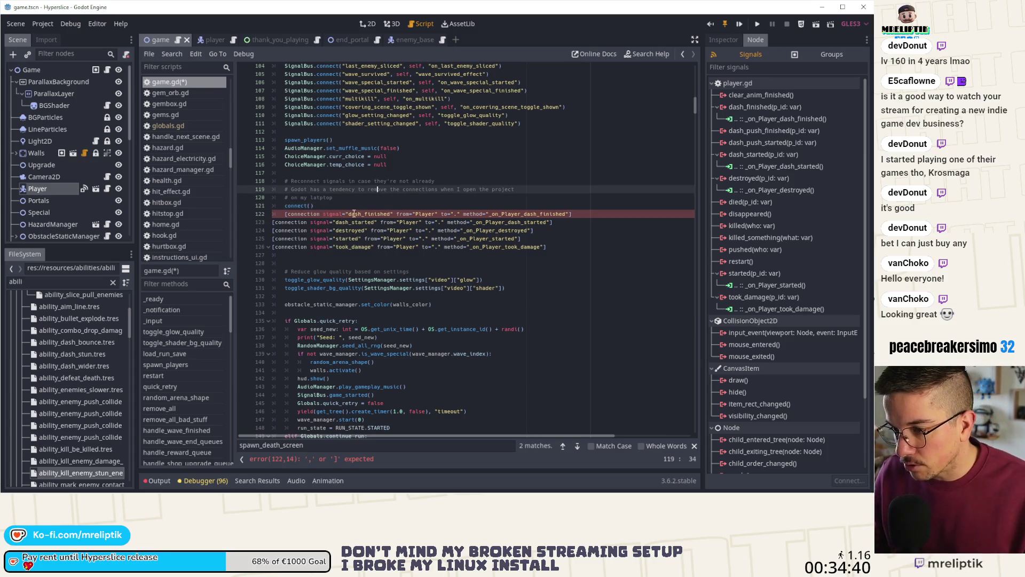
{"action": "key", "text": "Left"}
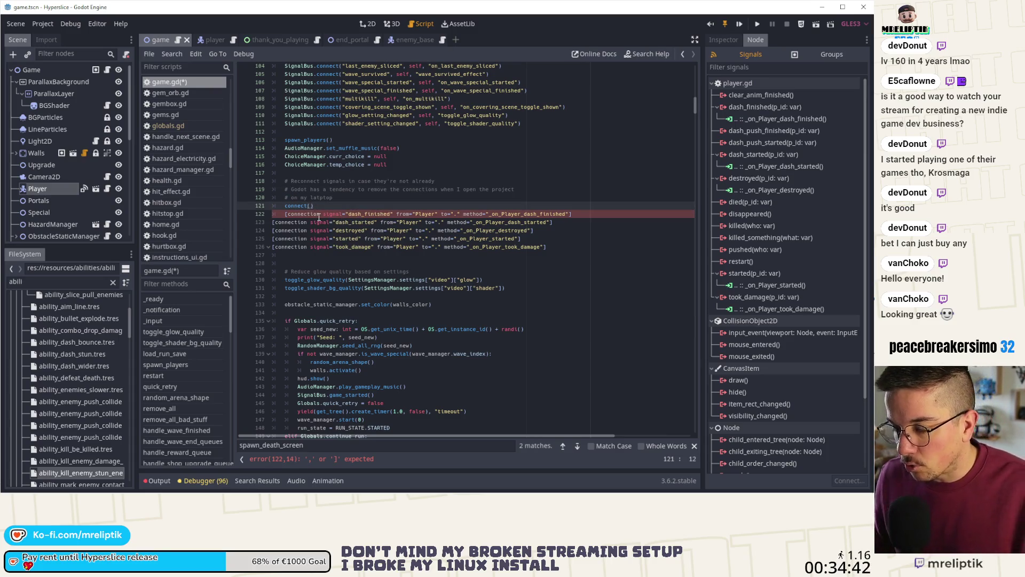
{"action": "type", "text": "\"dash_finished"}
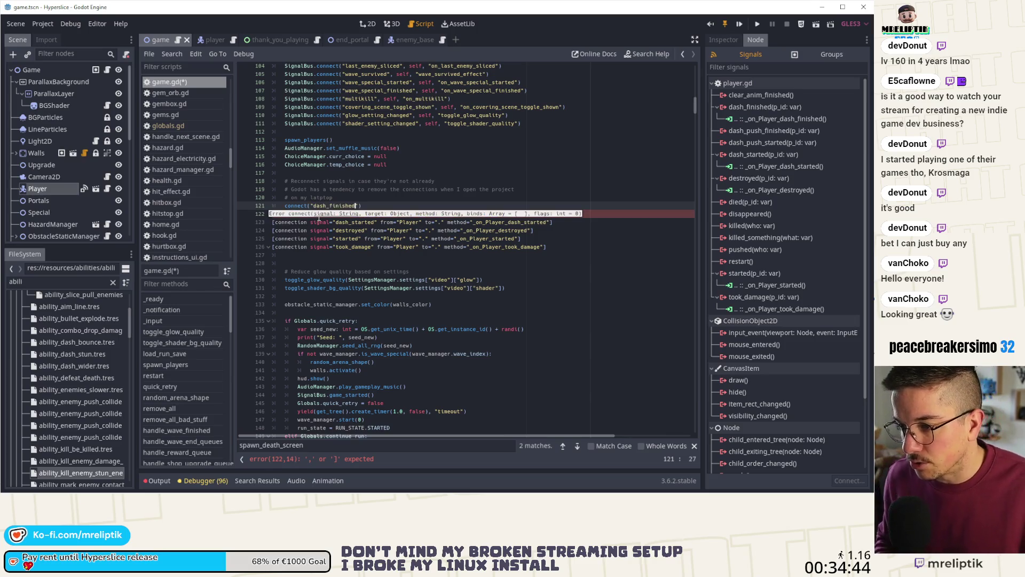
{"action": "type", "text": "\", self,"}
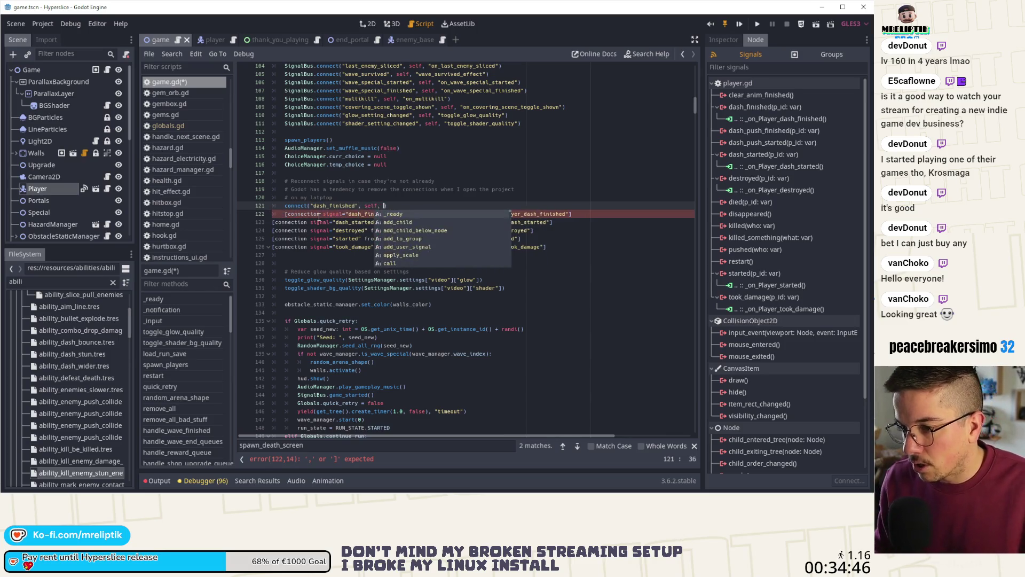
{"action": "key", "text": "ctrl+Left"}
{"action": "key", "text": "ctrl+Left"}
{"action": "type", "text": "player."}
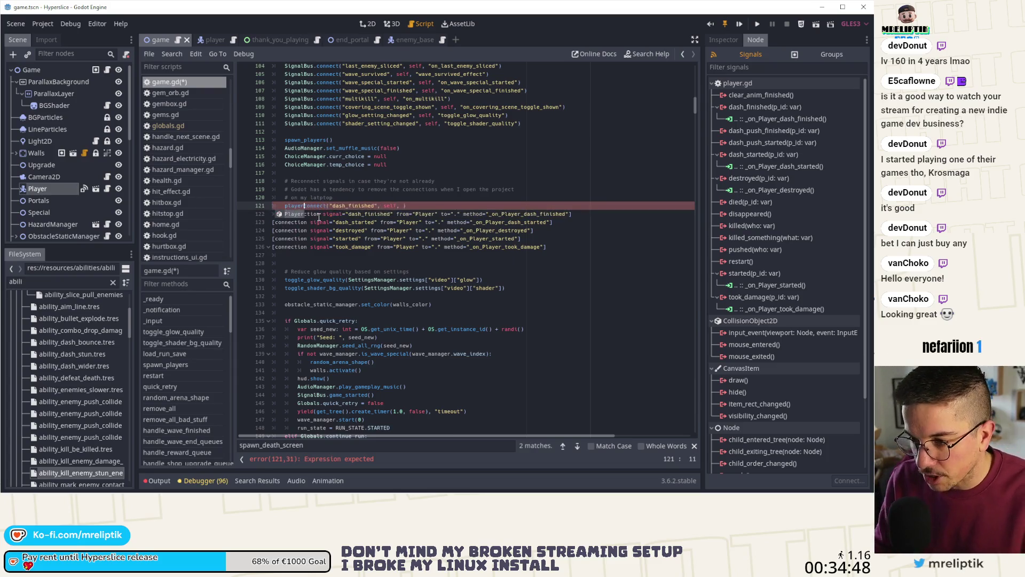
{"action": "key", "text": "ctrl+Right"}
{"action": "key", "text": "ctrl+Right"}
{"action": "key", "text": "Right"}
{"action": "key", "text": "Right"}
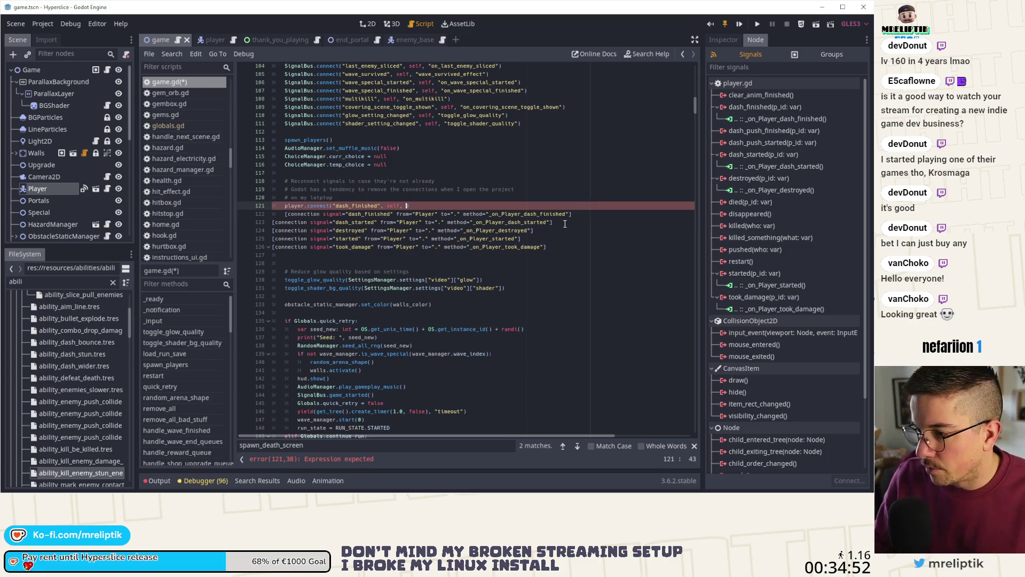
- Finish the call with the "_on_Player_dash_finished" handler and duplicate the line three times
{"action": "double_click", "coordinate": [533, 214]}
{"action": "key", "text": "ctrl+c"}
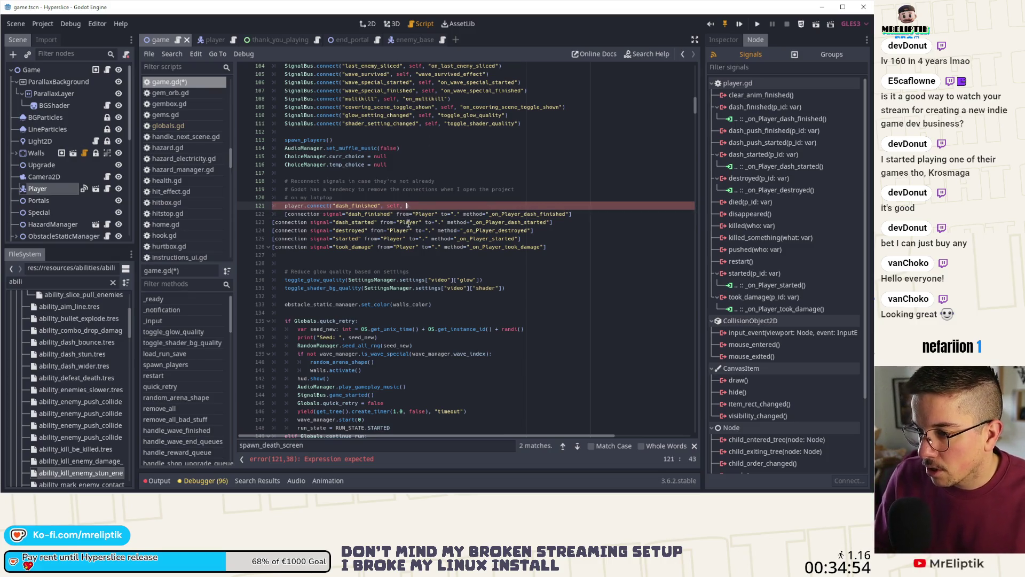
{"action": "left_click", "coordinate": [406, 205]}
{"action": "key", "text": "ctrl+v"}
{"action": "type", "text": "\""}
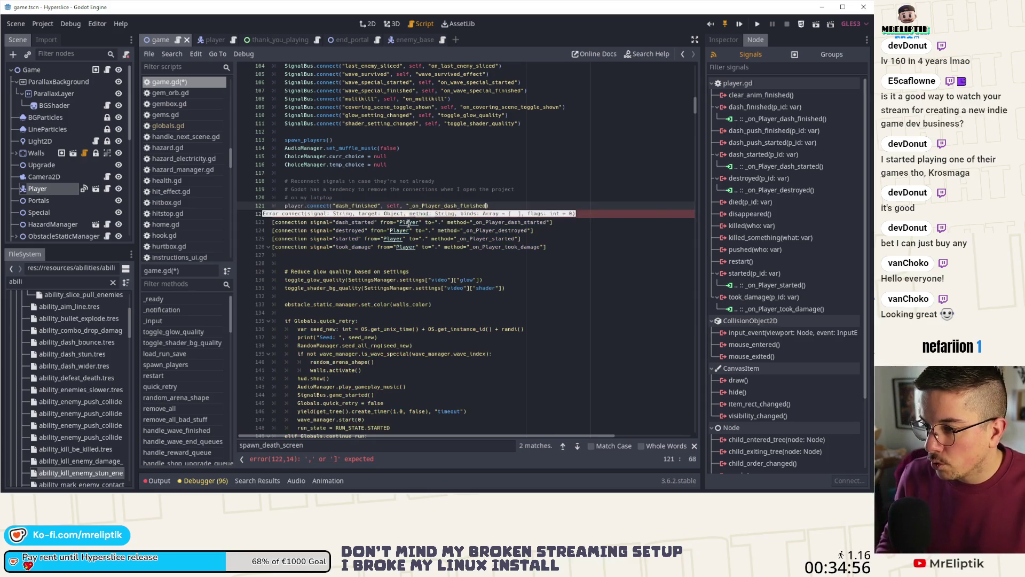
{"action": "key", "text": "End"}
{"action": "key", "text": "Left"}
{"action": "type", "text": "\""}
{"action": "key", "text": "End"}
{"action": "key", "text": "ctrl+b"}
{"action": "key", "text": "ctrl+b"}
{"action": "key", "text": "ctrl+b"}
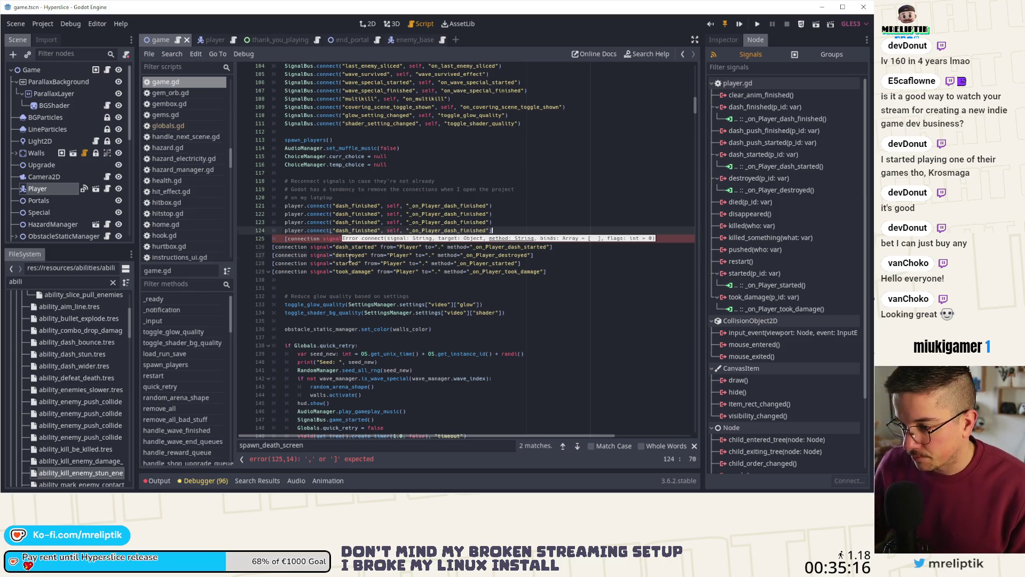
- Set the duplicated calls' signals to destroyed, started and took_damage
{"action": "double_click", "coordinate": [350, 257]}
{"action": "key", "text": "ctrl+c"}
{"action": "double_click", "coordinate": [357, 214]}
{"action": "key", "text": "ctrl+v"}
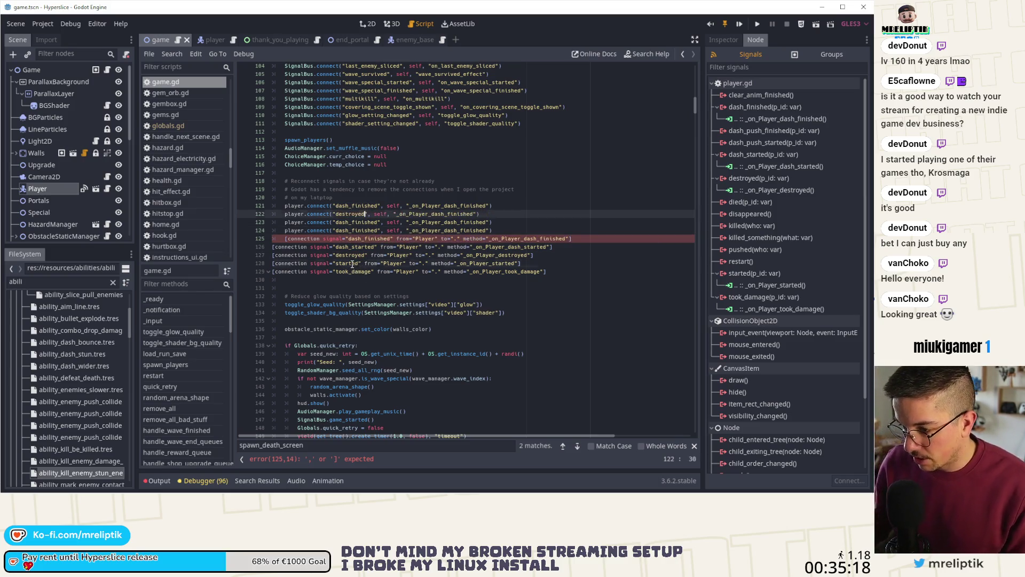
{"action": "double_click", "coordinate": [352, 263]}
{"action": "key", "text": "ctrl+c"}
{"action": "double_click", "coordinate": [357, 222]}
{"action": "key", "text": "ctrl+v"}
{"action": "double_click", "coordinate": [352, 271]}
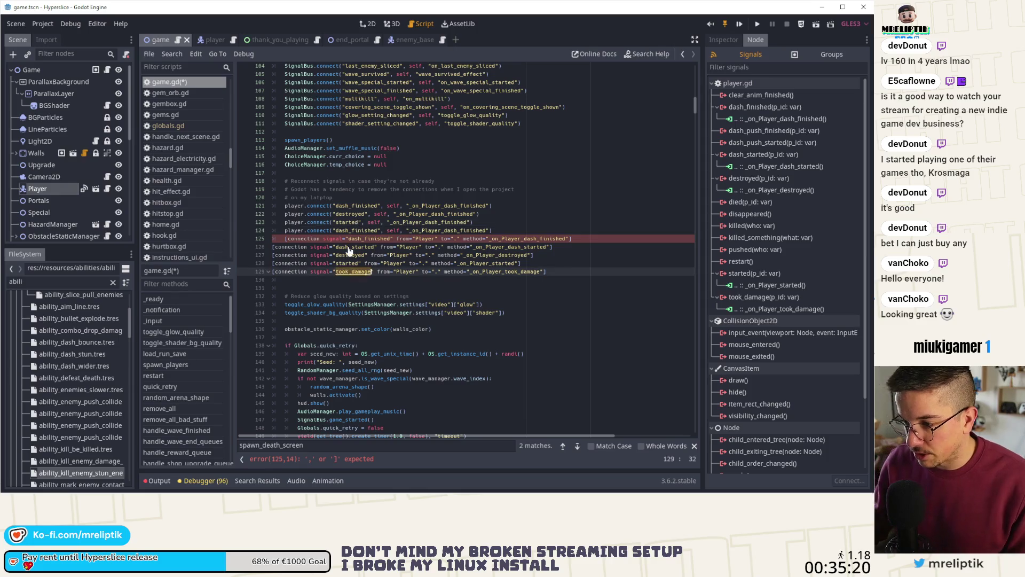
{"action": "key", "text": "ctrl+c"}
{"action": "double_click", "coordinate": [352, 230]}
{"action": "key", "text": "ctrl+v"}
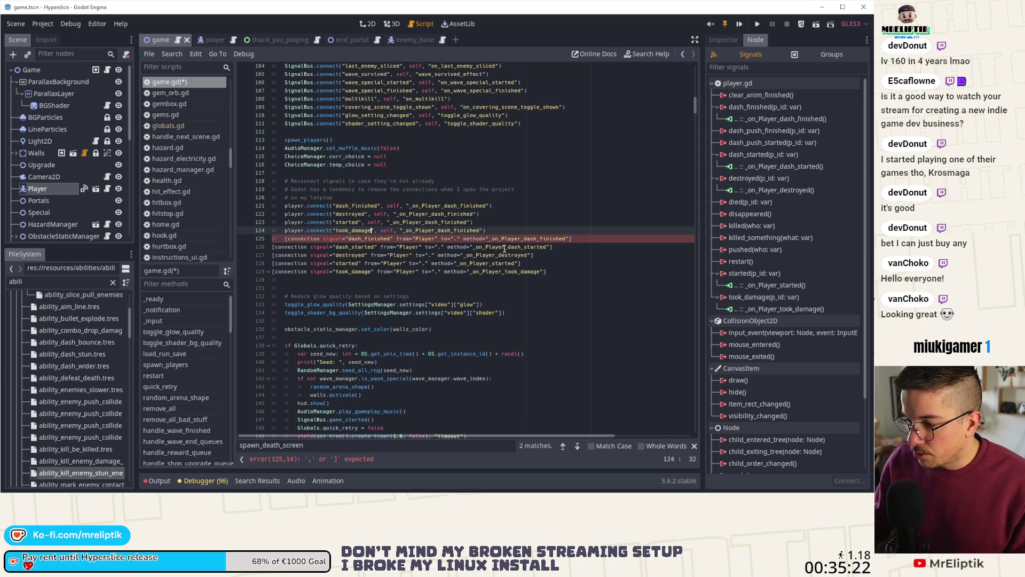
- Paste the _on_Player_dash_started handler name into the second and third connect calls
{"action": "double_click", "coordinate": [504, 248]}
{"action": "key", "text": "ctrl+c"}
{"action": "double_click", "coordinate": [432, 213]}
{"action": "key", "text": "ctrl+v"}
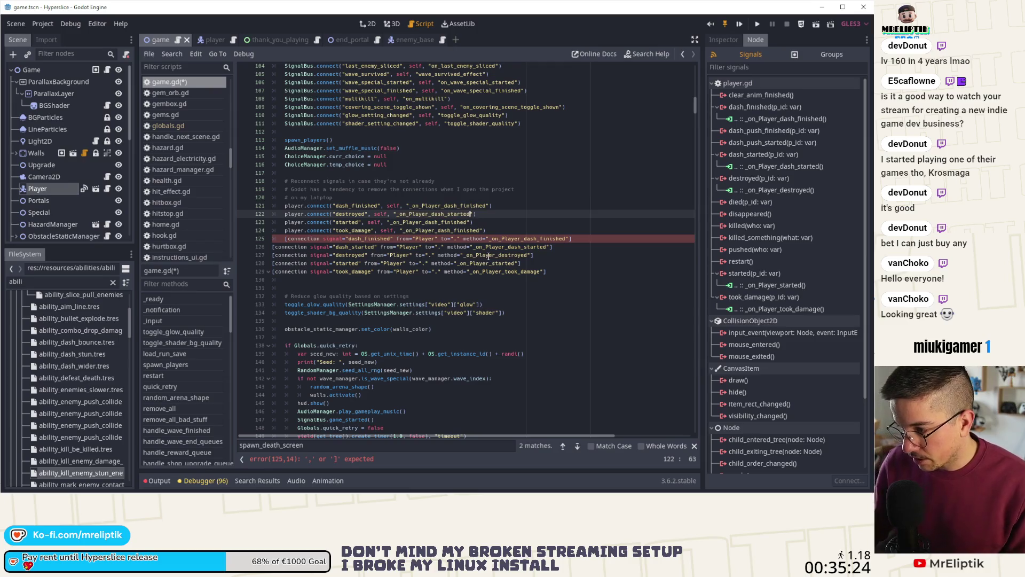
{"action": "double_click", "coordinate": [430, 222]}
{"action": "key", "text": "ctrl+v"}
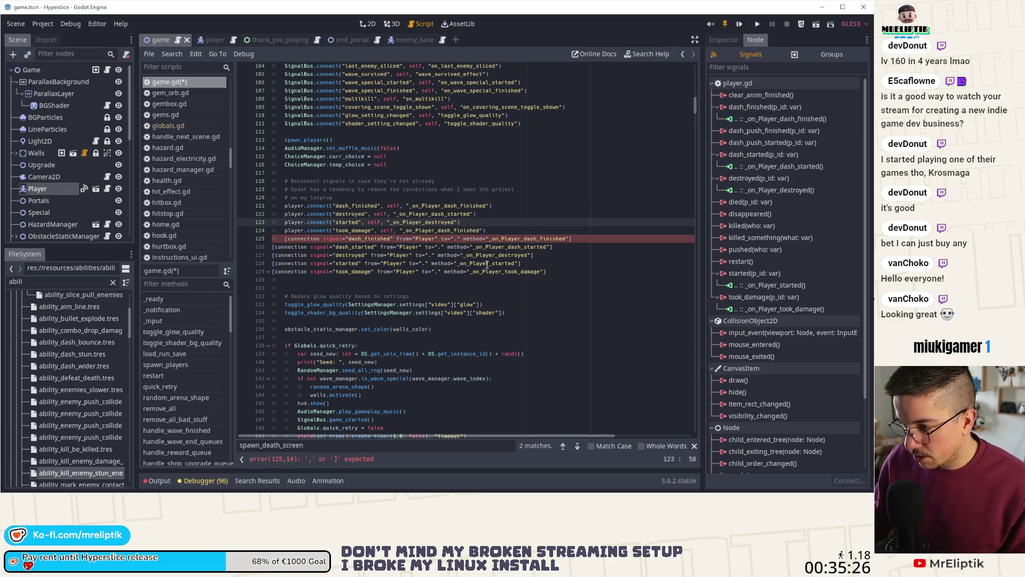
{"action": "double_click", "coordinate": [487, 263]}
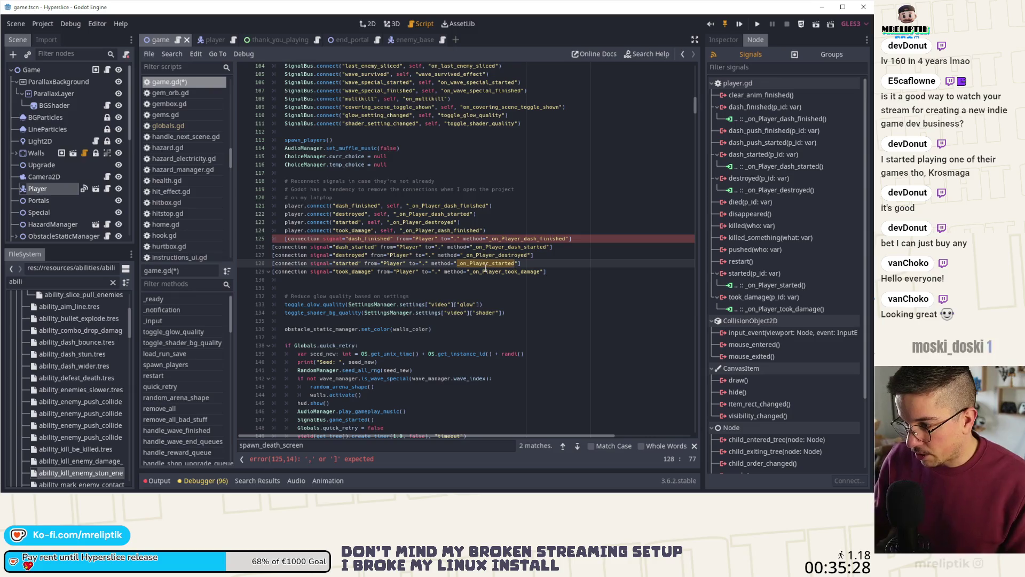
{"action": "double_click", "coordinate": [521, 247]}
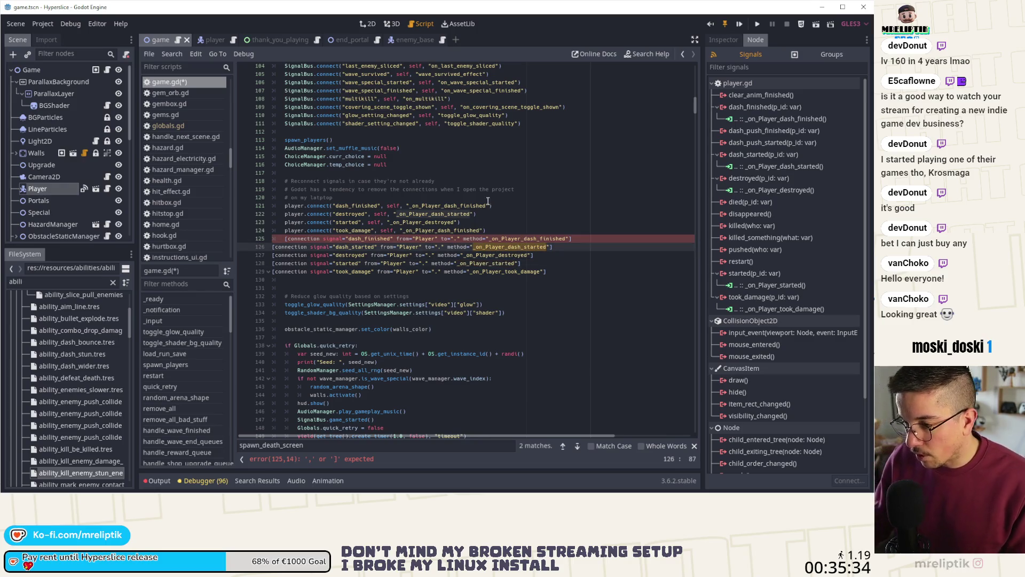
- Add a connect call for dash_started with the _on_Player_dash_started handler
{"action": "left_click", "coordinate": [365, 205]}
{"action": "key", "text": "ctrl+b"}
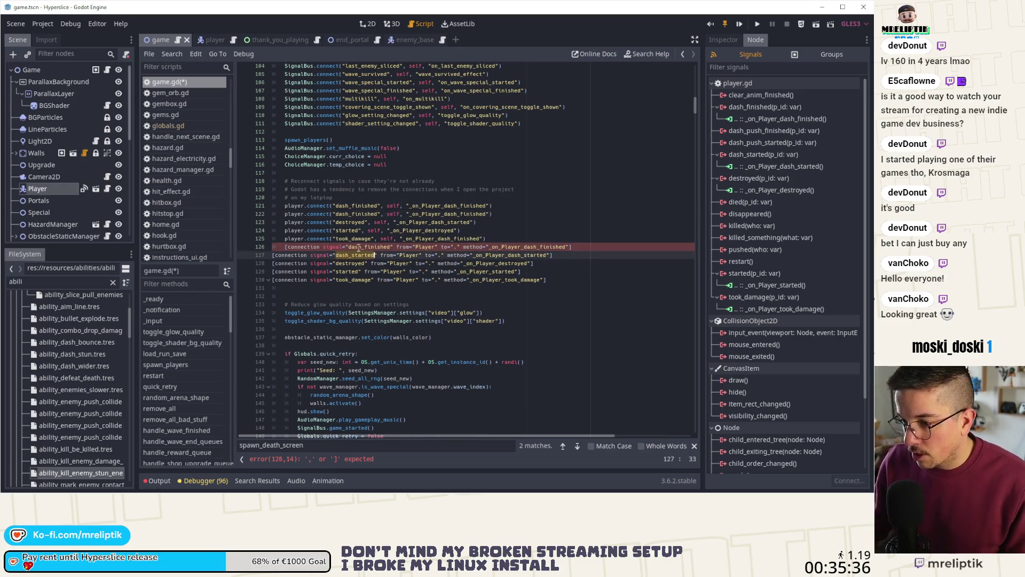
{"action": "double_click", "coordinate": [365, 214]}
{"action": "type", "text": "dash_started"}
{"action": "double_click", "coordinate": [448, 214]}
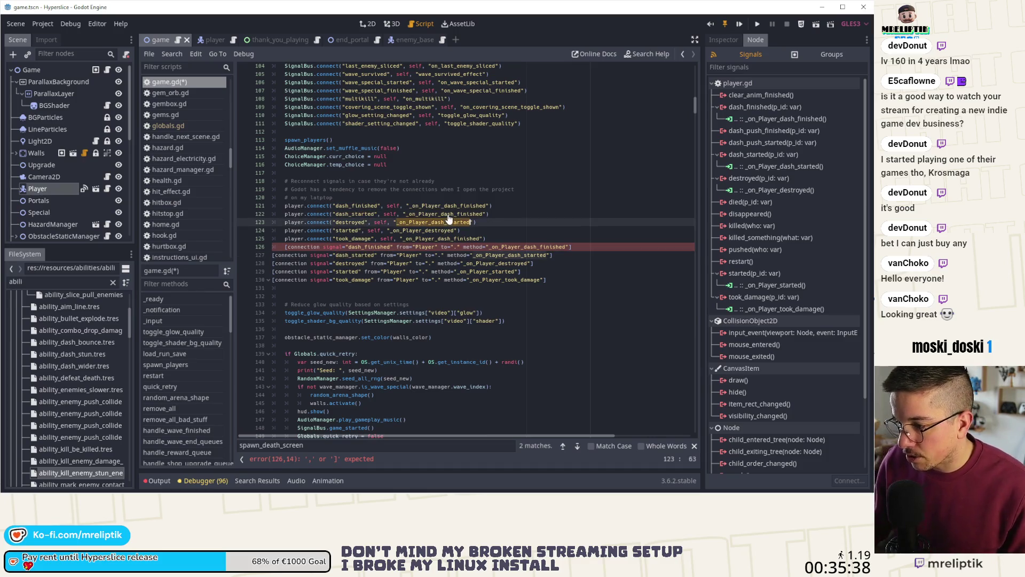
{"action": "type", "text": "_on_Player_dash_started"}
- Give the started, took_damage and destroyed calls their matching _on_Player_ handlers
{"action": "double_click", "coordinate": [491, 271]}
{"action": "key", "text": "ctrl+c"}
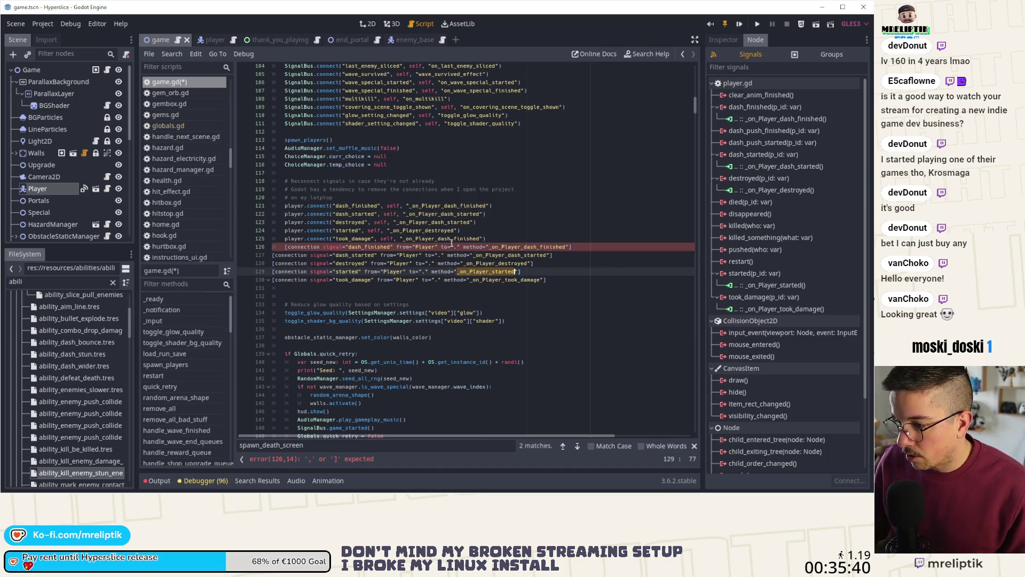
{"action": "double_click", "coordinate": [422, 230]}
{"action": "key", "text": "ctrl+v"}
{"action": "double_click", "coordinate": [494, 280]}
{"action": "key", "text": "ctrl+c"}
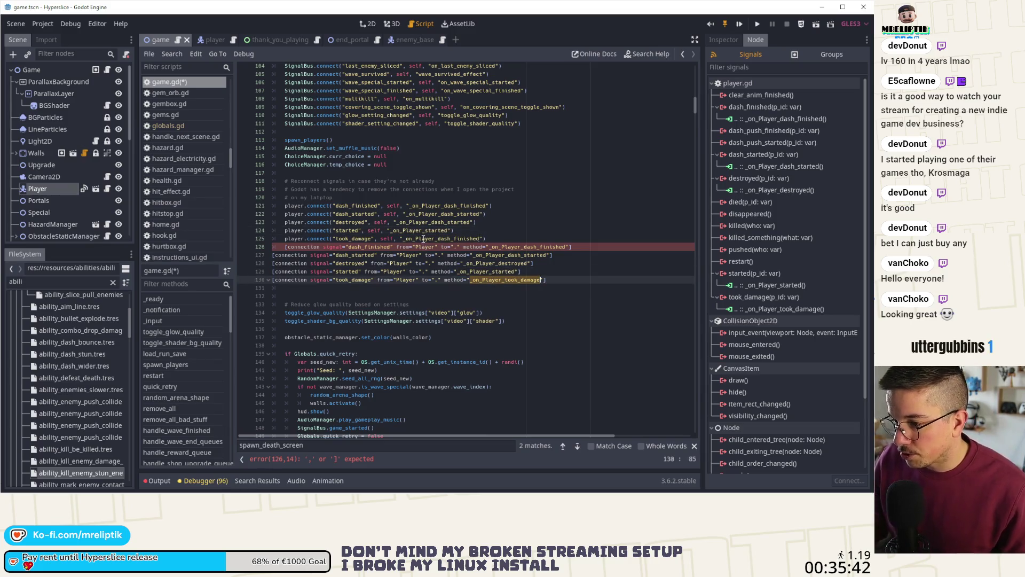
{"action": "double_click", "coordinate": [425, 239]}
{"action": "key", "text": "ctrl+v"}
{"action": "double_click", "coordinate": [470, 263]}
{"action": "key", "text": "ctrl+c"}
{"action": "double_click", "coordinate": [428, 222]}
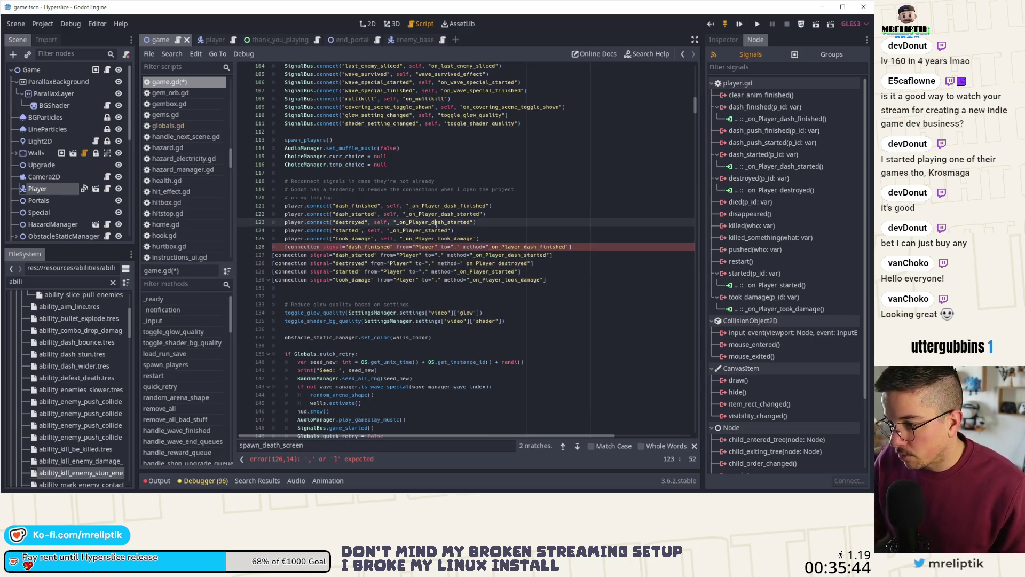
{"action": "key", "text": "ctrl+v"}
- Delete the five leftover connection lines and save game.gd
{"action": "left_click_drag", "start_coordinate": [546, 279], "coordinate": [258, 248]}
{"action": "key", "text": "Delete"}
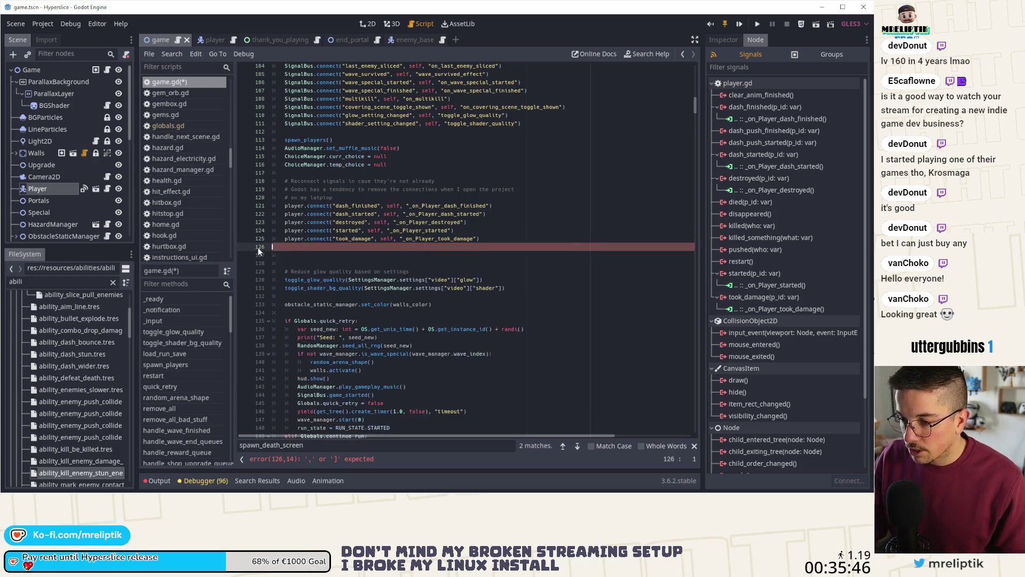
{"action": "key", "text": "ctrl+s"}
- Start a new player.is_connected line above the dash_finished connect call
{"action": "left_click", "coordinate": [346, 197]}
{"action": "key", "text": "Return"}
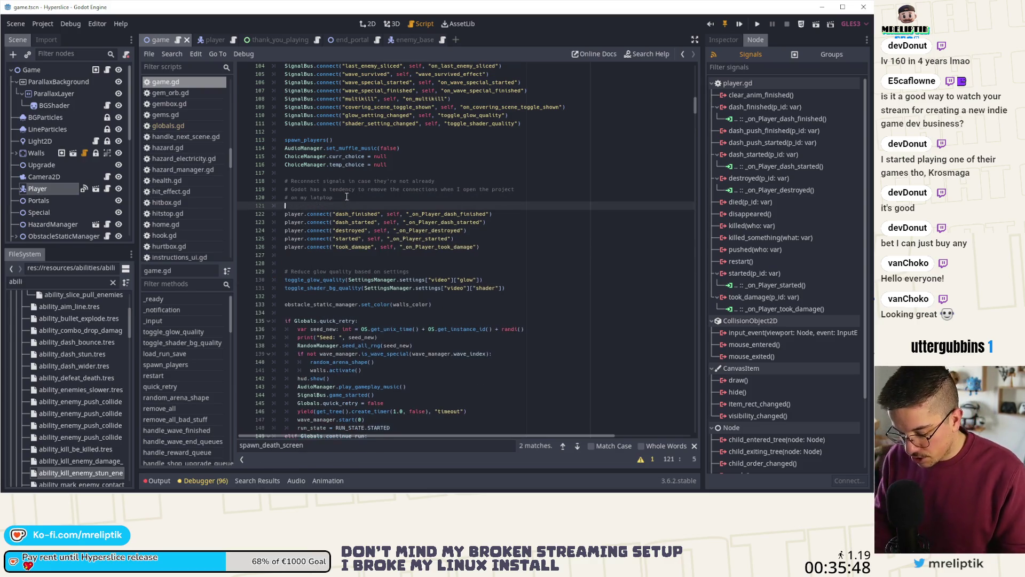
{"action": "type", "text": "ifplayer.i"}
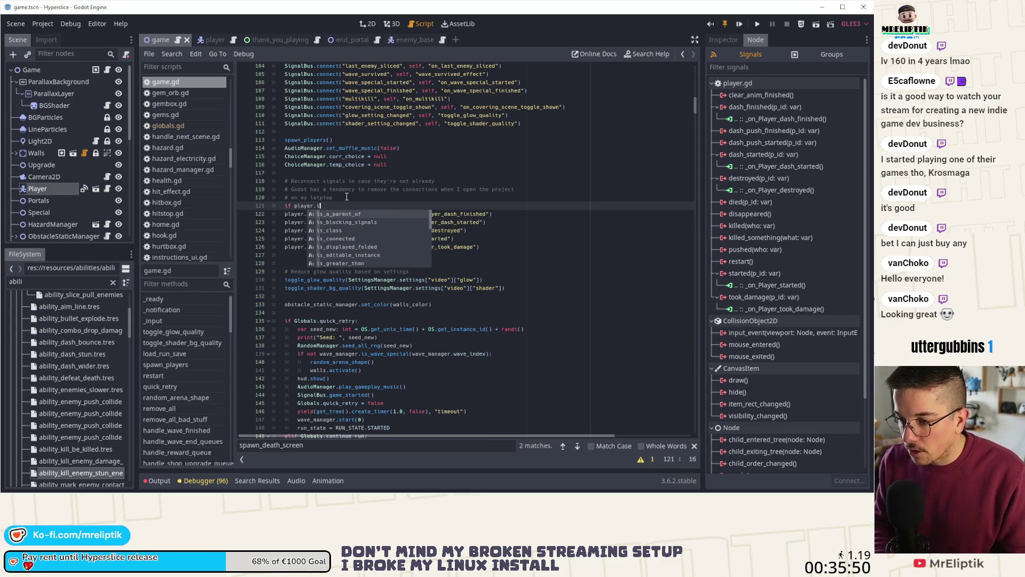
{"action": "type", "text": "s_con"}
{"action": "key", "text": "Return"}
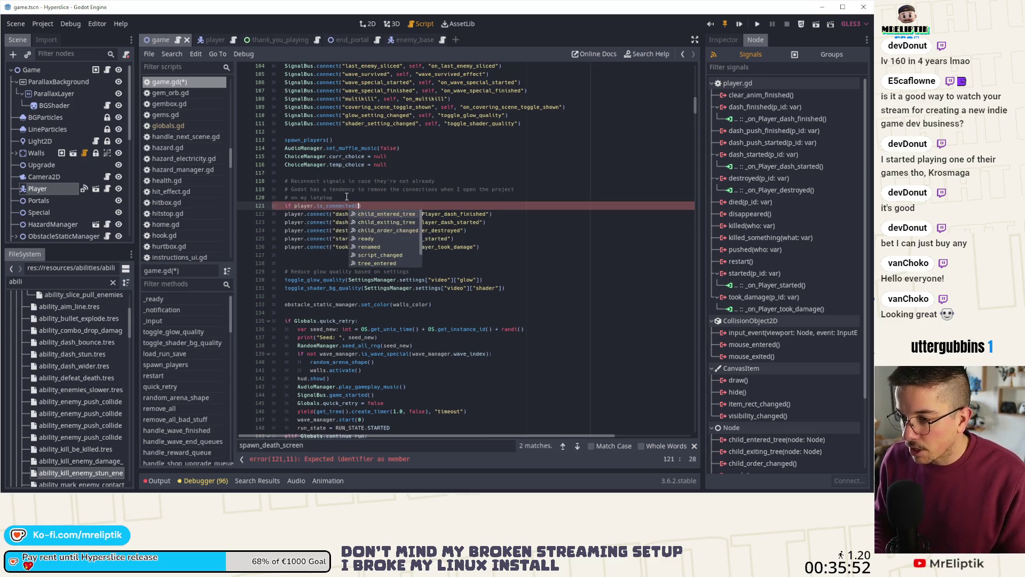
{"action": "key", "text": "Escape"}
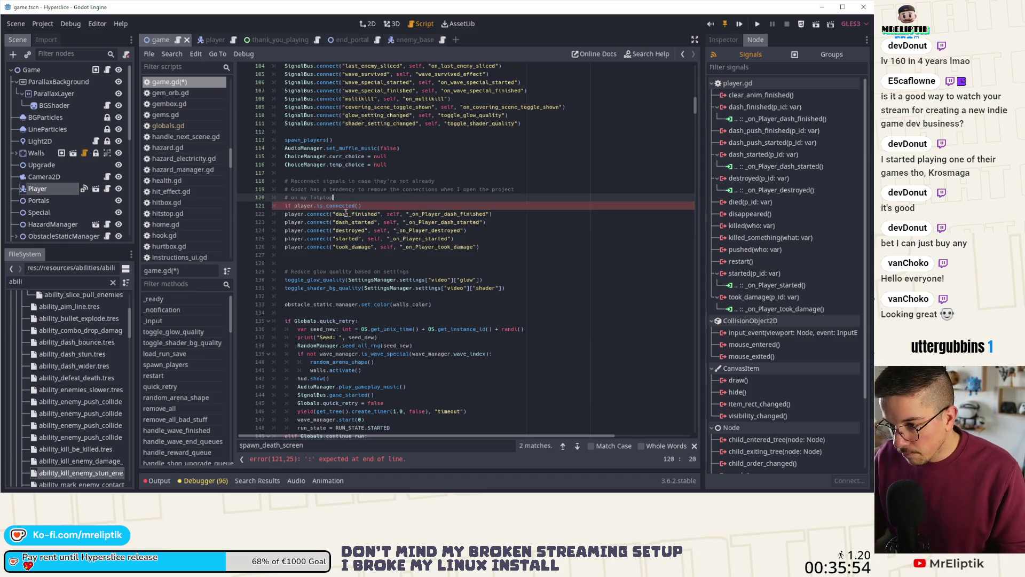
- Make it an 'if not player.is_connected(...):' guard with dash_finished's connect arguments, indenting the connect beneath
{"action": "left_click", "coordinate": [334, 215]}
{"action": "left_click_drag", "start_coordinate": [333, 215], "coordinate": [491, 214]}
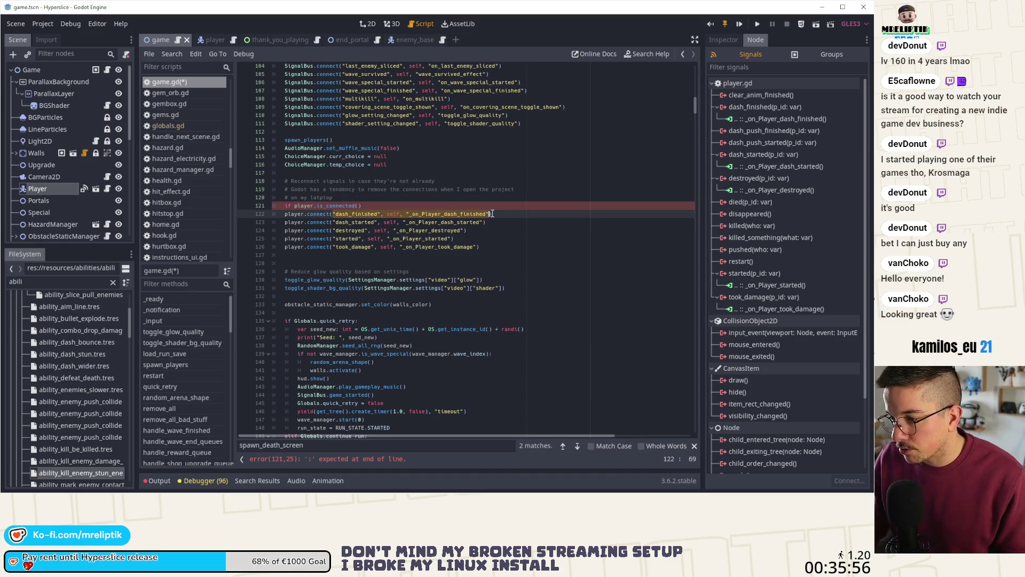
{"action": "key", "text": "ctrl+c"}
{"action": "left_click", "coordinate": [362, 206]}
{"action": "key", "text": "ctrl+v"}
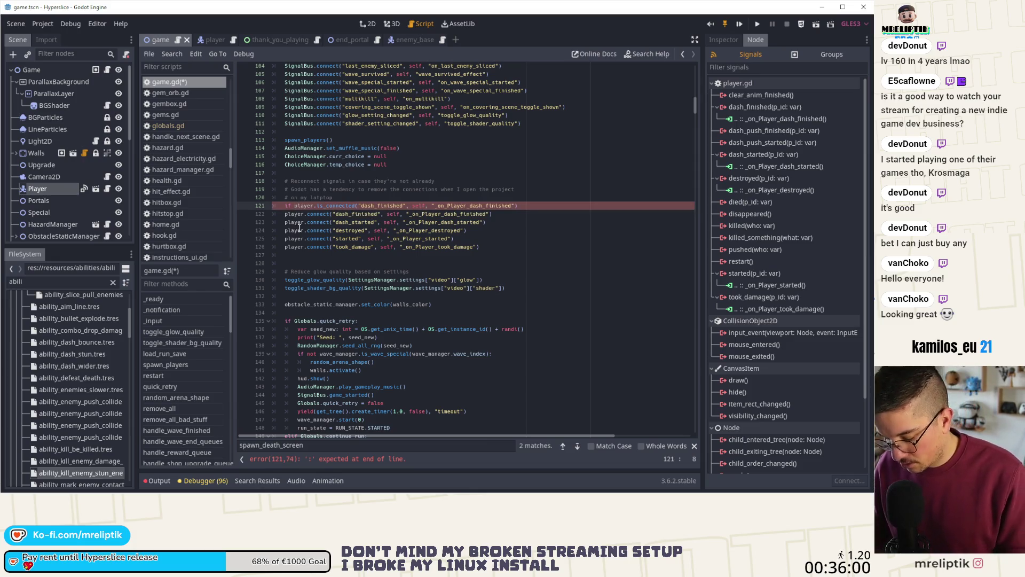
{"action": "type", "text": "not "}
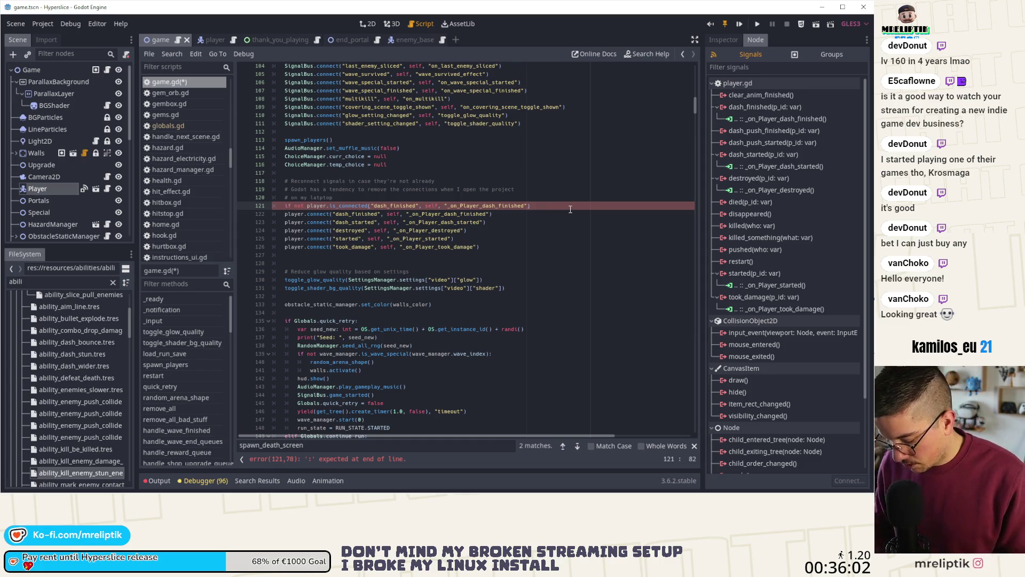
{"action": "type", "text": ":"}
{"action": "key", "text": "Down"}
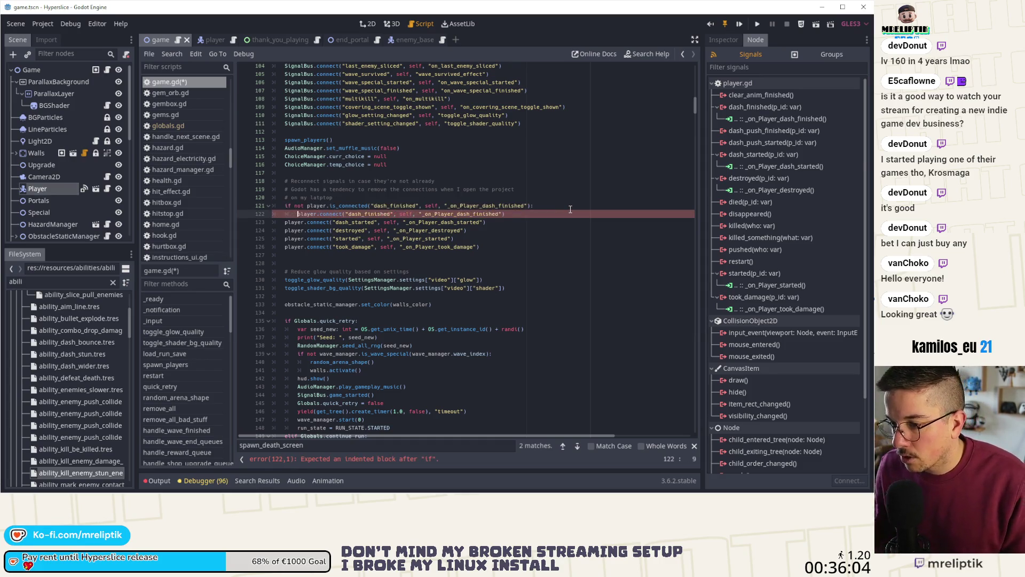
{"action": "key", "text": "Tab"}
- Paste copies of the guard above the dash_started, destroyed and started connects, indenting each under it
{"action": "key", "text": "Down"}
{"action": "key", "text": "ctrl+v"}
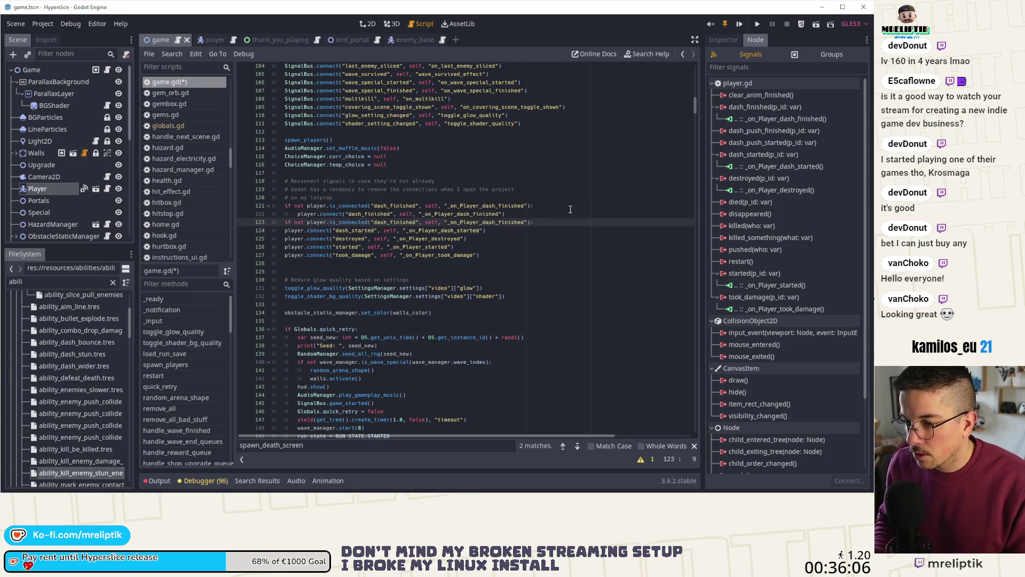
{"action": "key", "text": "Down"}
{"action": "key", "text": "Tab"}
{"action": "key", "text": "Down"}
{"action": "key", "text": "Down"}
{"action": "key", "text": "ctrl+v"}
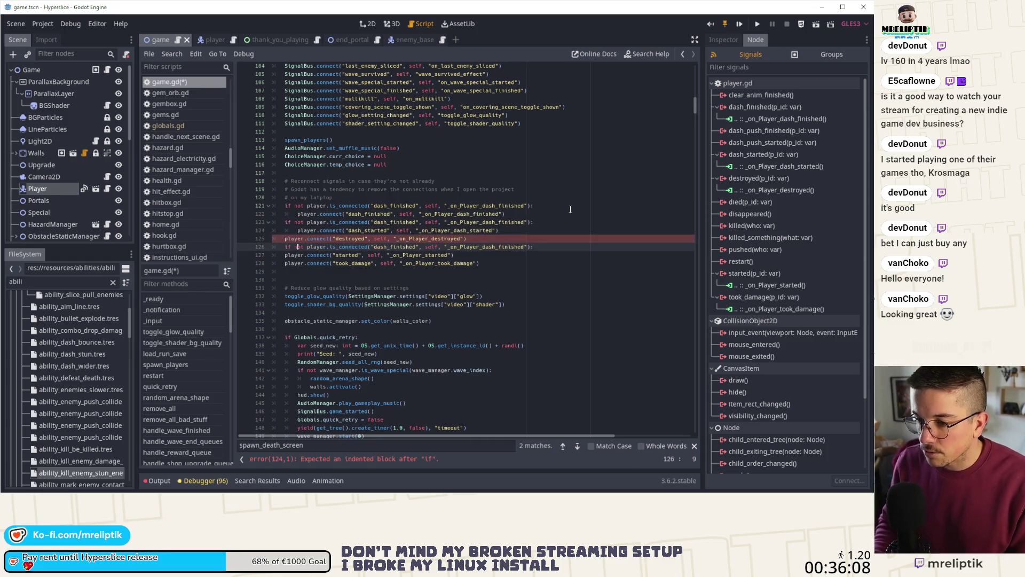
{"action": "key", "text": "Up"}
{"action": "key", "text": "alt+Down"}
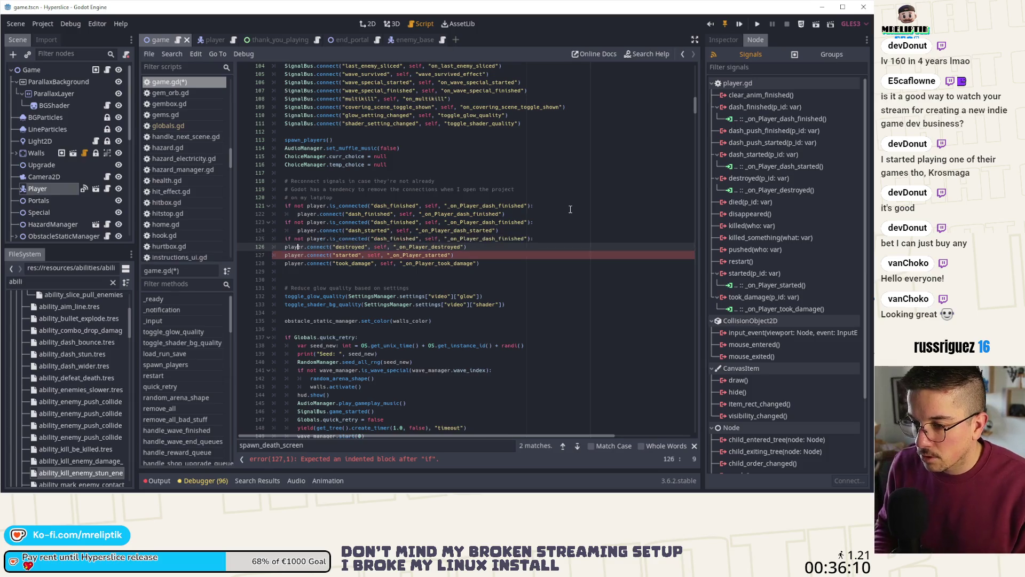
{"action": "key", "text": "Tab"}
{"action": "key", "text": "Down"}
{"action": "key", "text": "ctrl+v"}
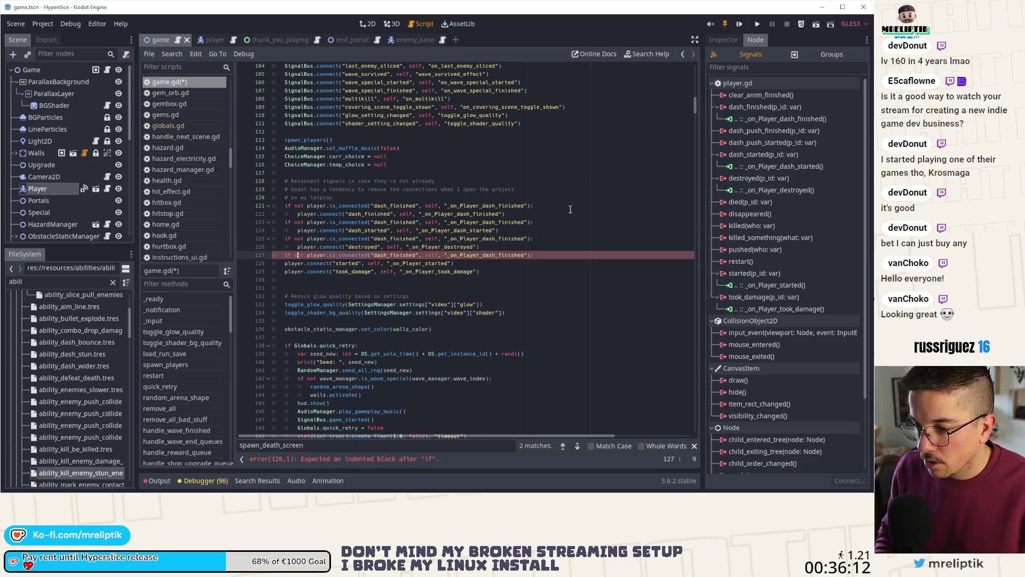
{"action": "key", "text": "Down"}
{"action": "key", "text": "Tab"}
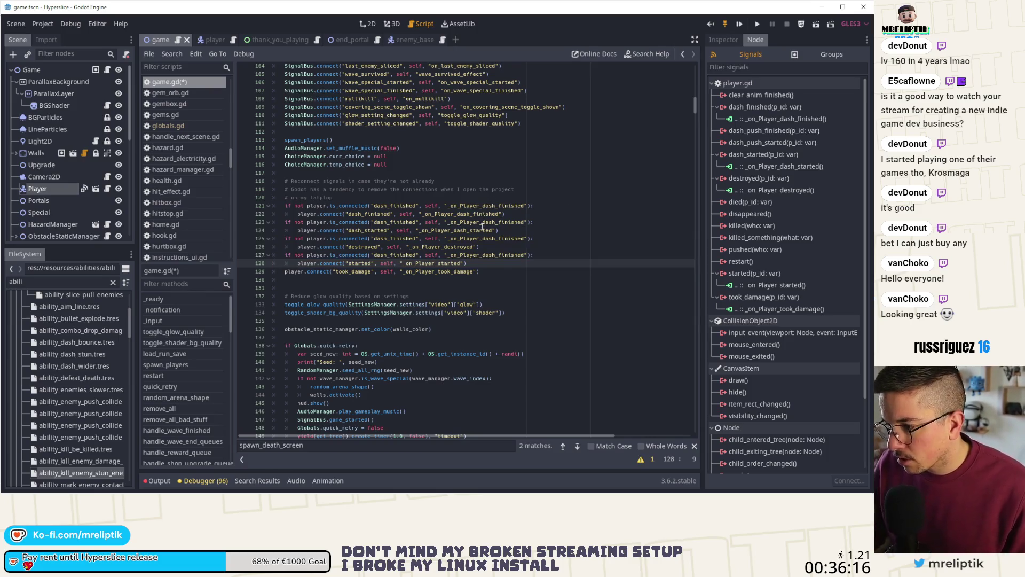
- Check the scene's signal connections in VS Code, then return to the Godot script editor
{"action": "left_click", "coordinate": [535, 238]}
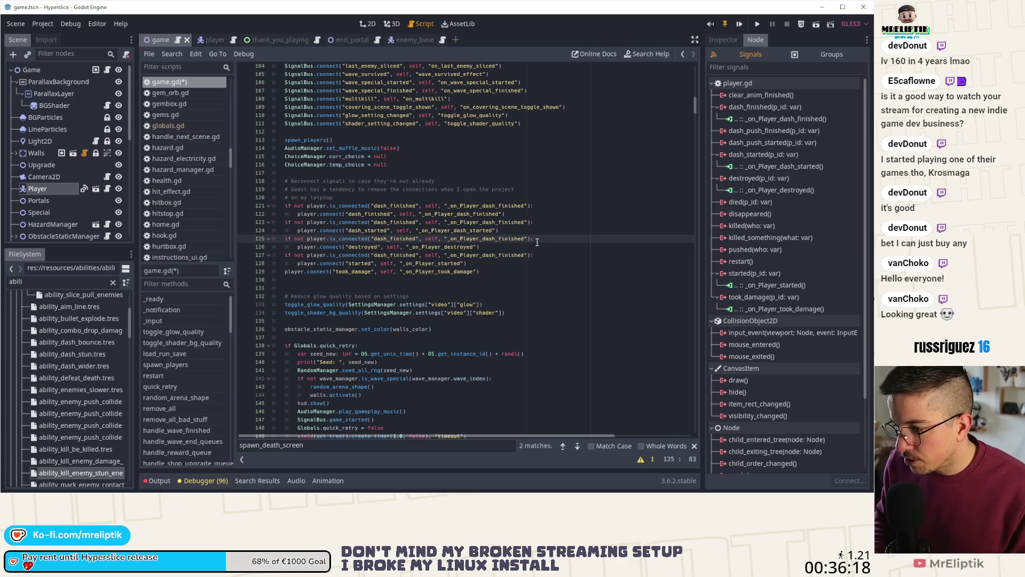
{"action": "key", "text": "Up"}
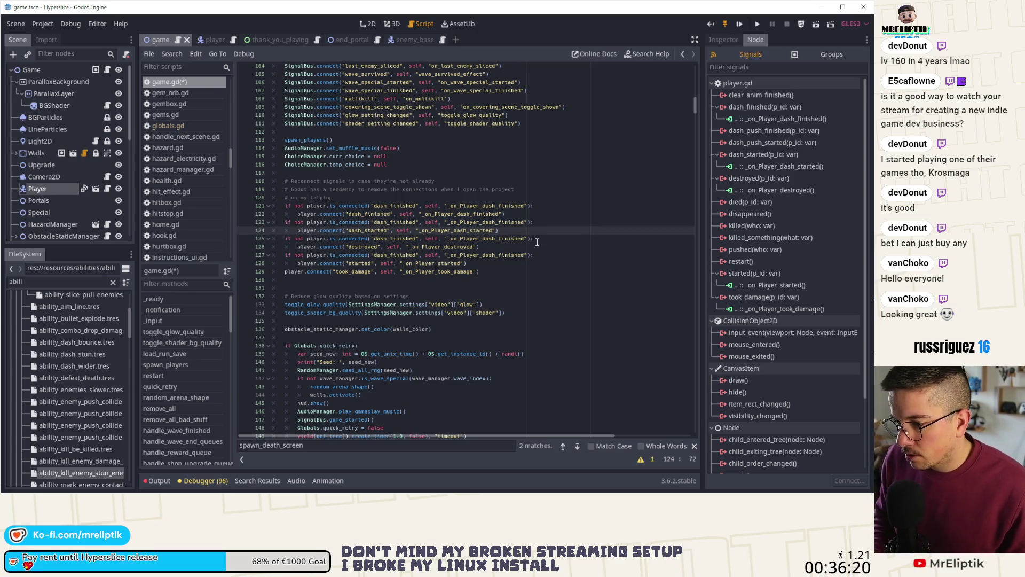
{"action": "mouse_move", "coordinate": [61, 484]}
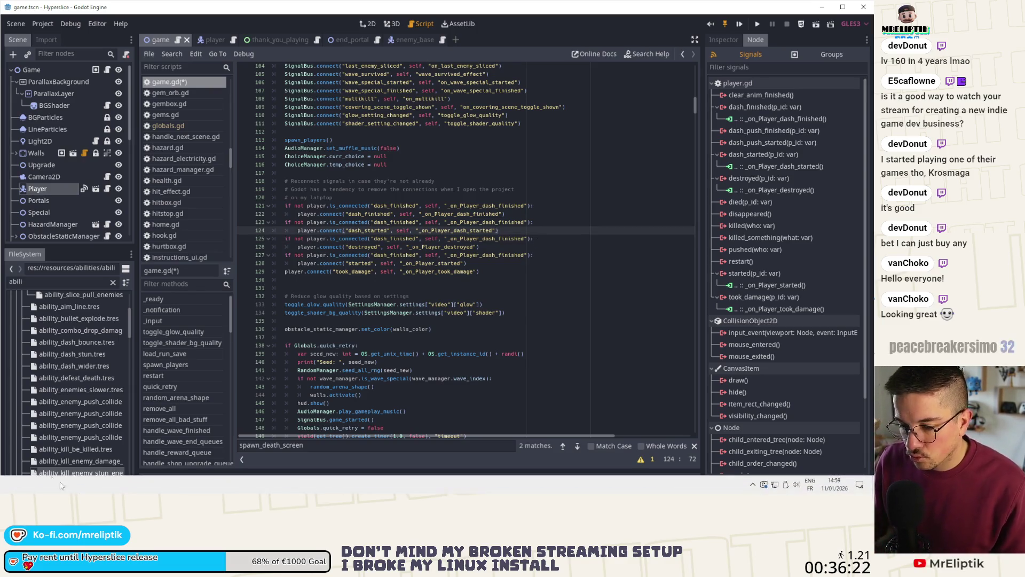
{"action": "key", "text": "alt+Tab"}
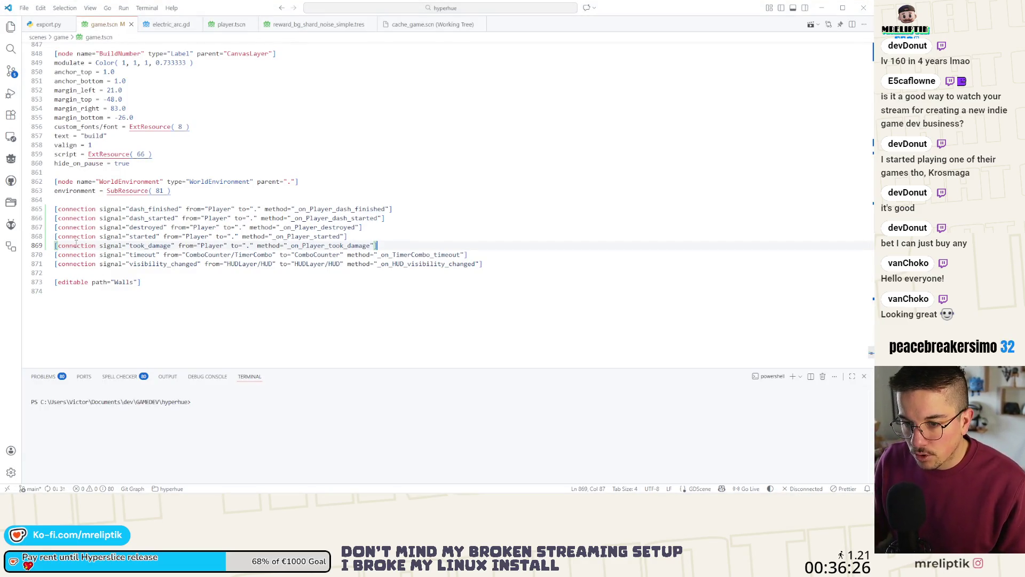
{"action": "key", "text": "alt+Tab"}
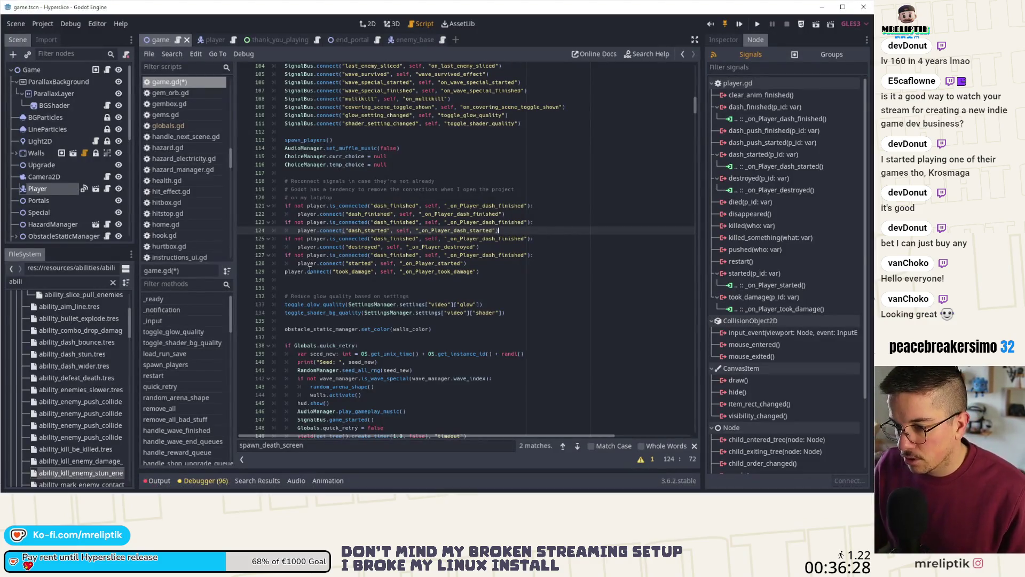
- Add a copied guard line above the took_damage connect and indent the connect under it
{"action": "left_click", "coordinate": [314, 256]}
{"action": "key", "text": "ctrl+c"}
{"action": "key", "text": "Down"}
{"action": "key", "text": "Down"}
{"action": "key", "text": "ctrl+v"}
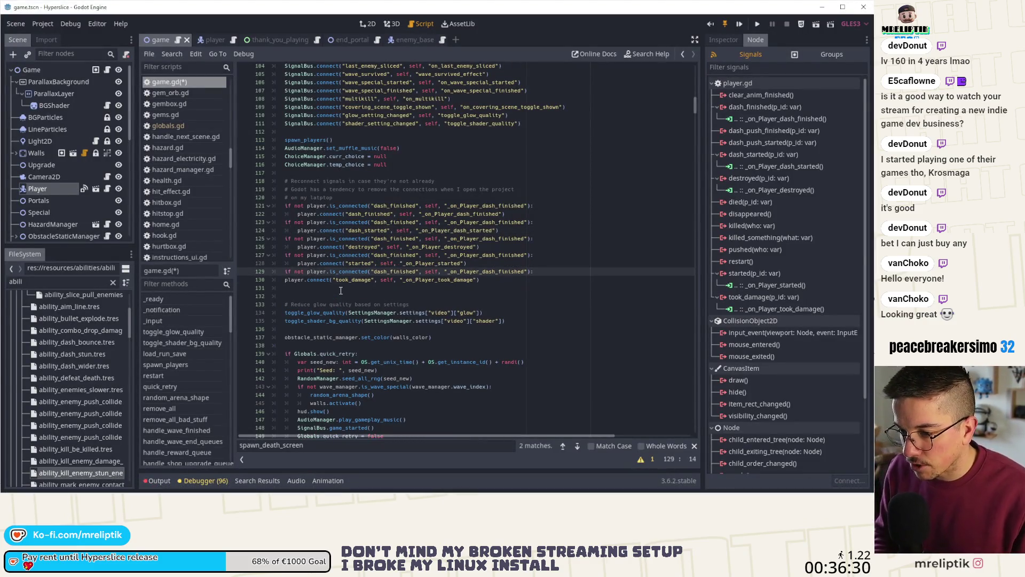
{"action": "key", "text": "Down"}
{"action": "key", "text": "Home"}
{"action": "key", "text": "Tab"}
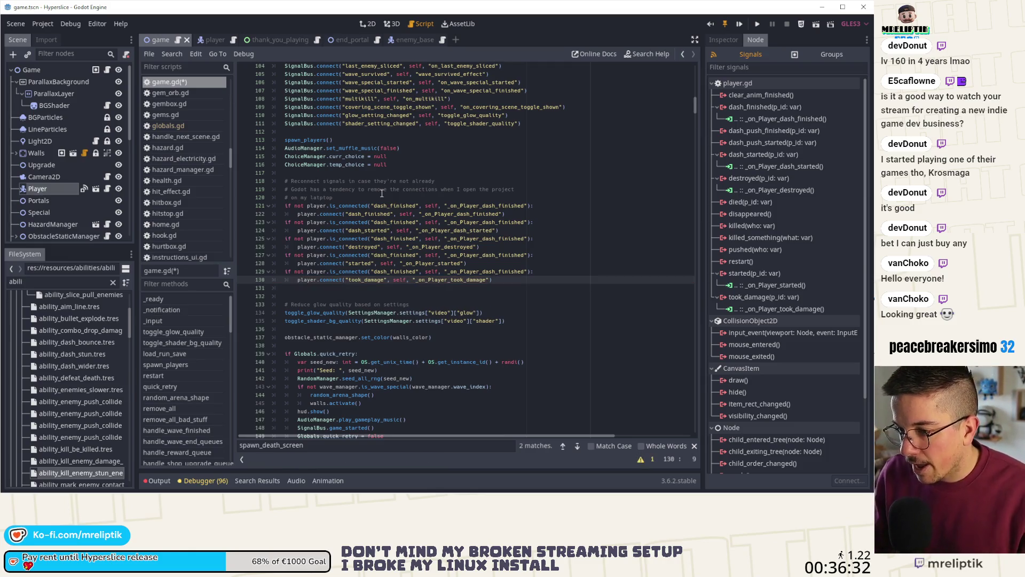
- Correct the guard signal names to dash_started, destroyed, started and took_damage
{"action": "double_click", "coordinate": [360, 213]}
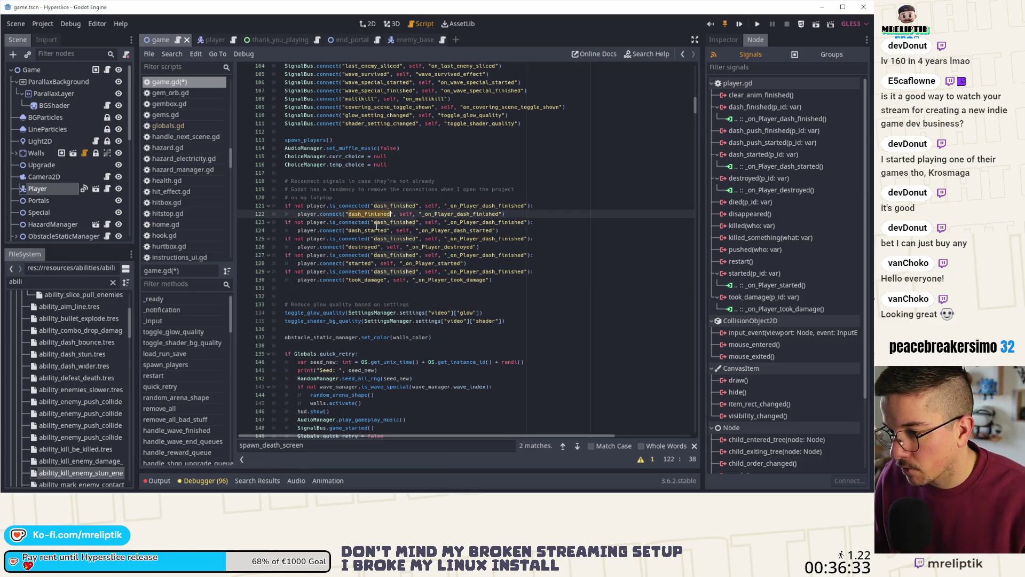
{"action": "double_click", "coordinate": [372, 231]}
{"action": "key", "text": "ctrl+c"}
{"action": "double_click", "coordinate": [368, 222]}
{"action": "key", "text": "ctrl+v"}
{"action": "double_click", "coordinate": [366, 247]}
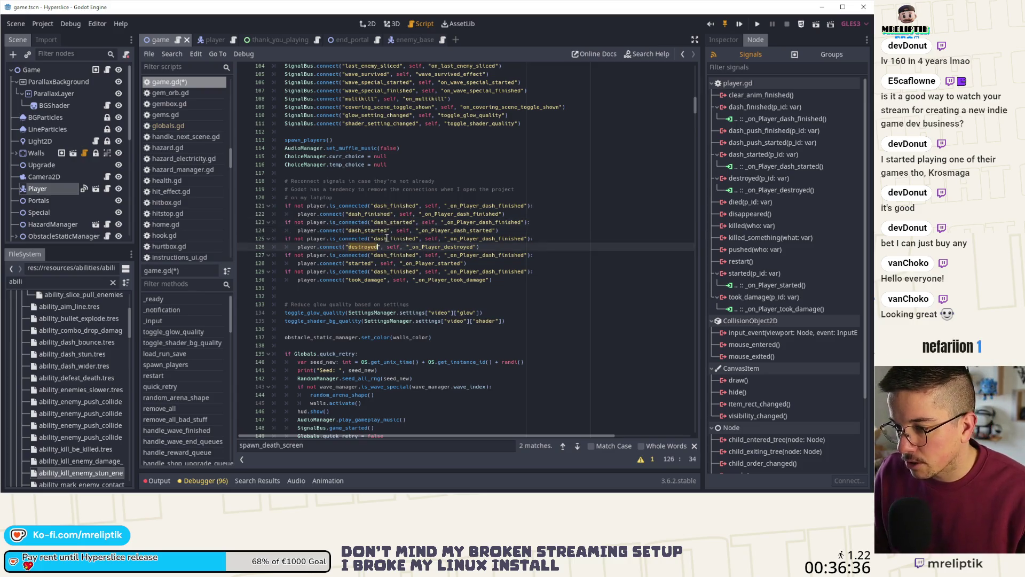
{"action": "key", "text": "ctrl+c"}
{"action": "double_click", "coordinate": [387, 238]}
{"action": "key", "text": "ctrl+v"}
{"action": "double_click", "coordinate": [385, 256]}
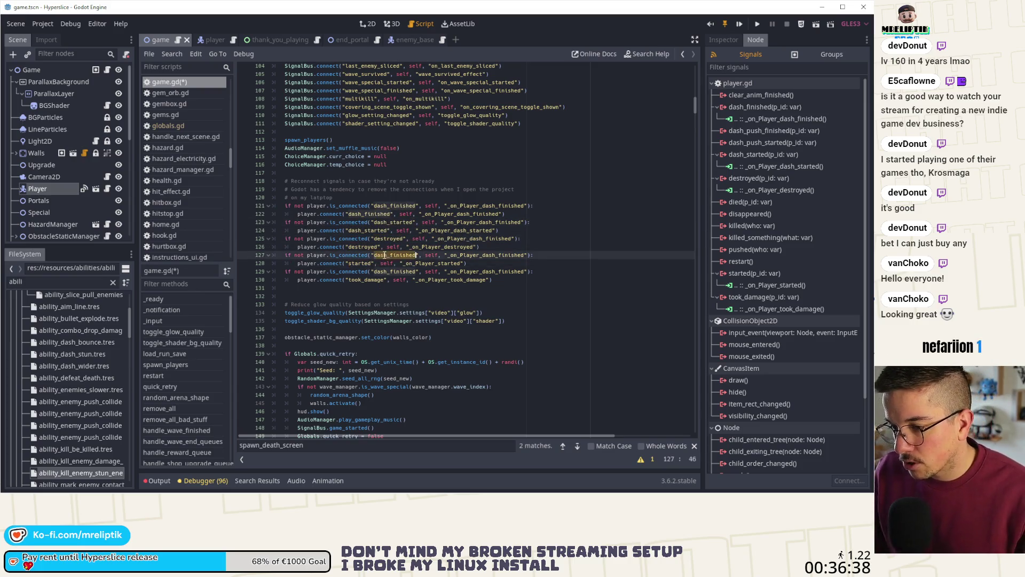
{"action": "type", "text": "started"}
{"action": "double_click", "coordinate": [367, 279]}
{"action": "key", "text": "ctrl+c"}
{"action": "double_click", "coordinate": [395, 271]}
{"action": "key", "text": "ctrl+v"}
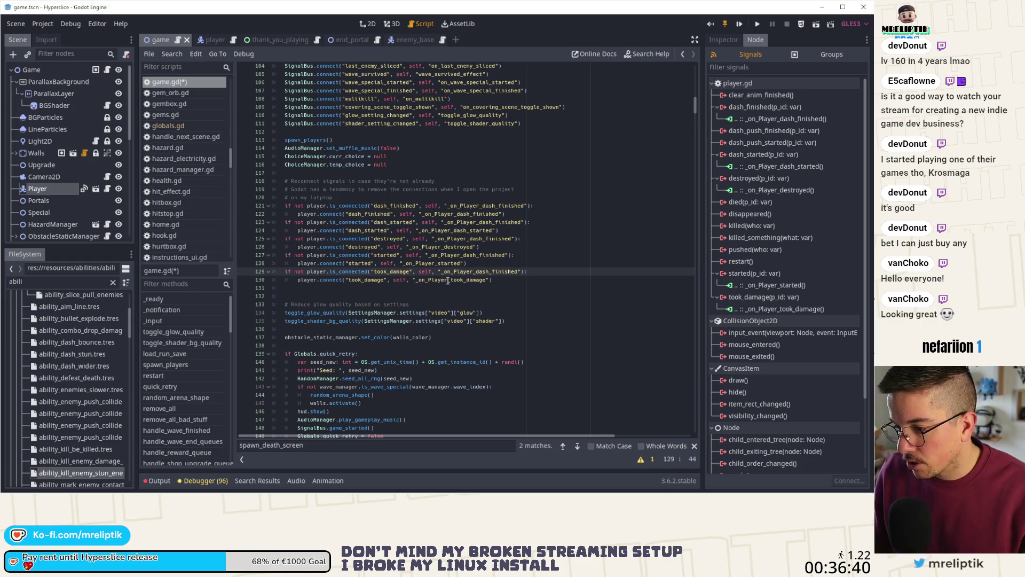
- Set guard handlers to _on_Player_took_damage, _started, _destroyed and _dash_started, then save game.gd
{"action": "double_click", "coordinate": [447, 280]}
{"action": "key", "text": "ctrl+c"}
{"action": "double_click", "coordinate": [470, 272]}
{"action": "key", "text": "ctrl+v"}
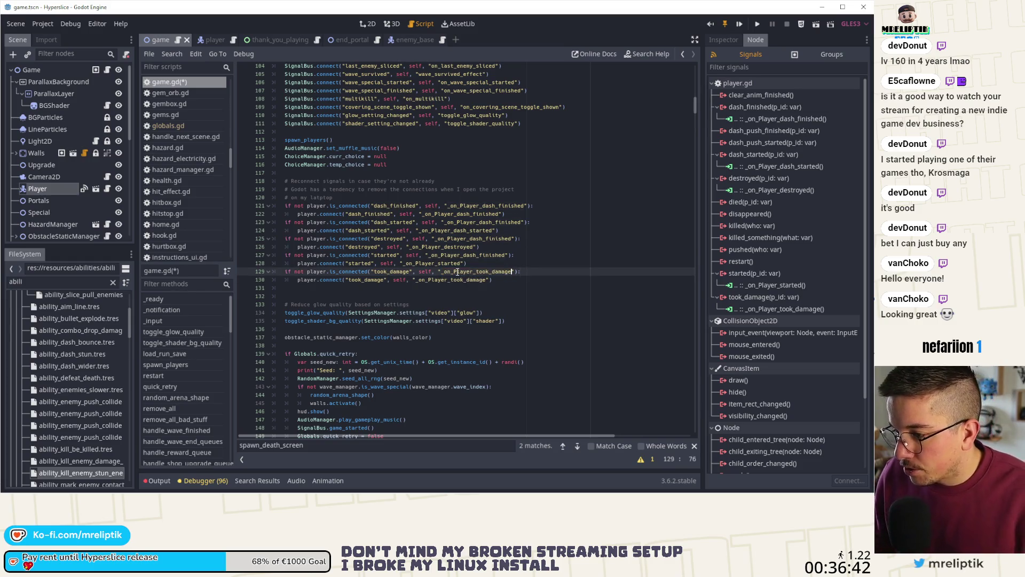
{"action": "left_click", "coordinate": [458, 256]}
{"action": "double_click", "coordinate": [459, 255]}
{"action": "key", "text": "ctrl+v"}
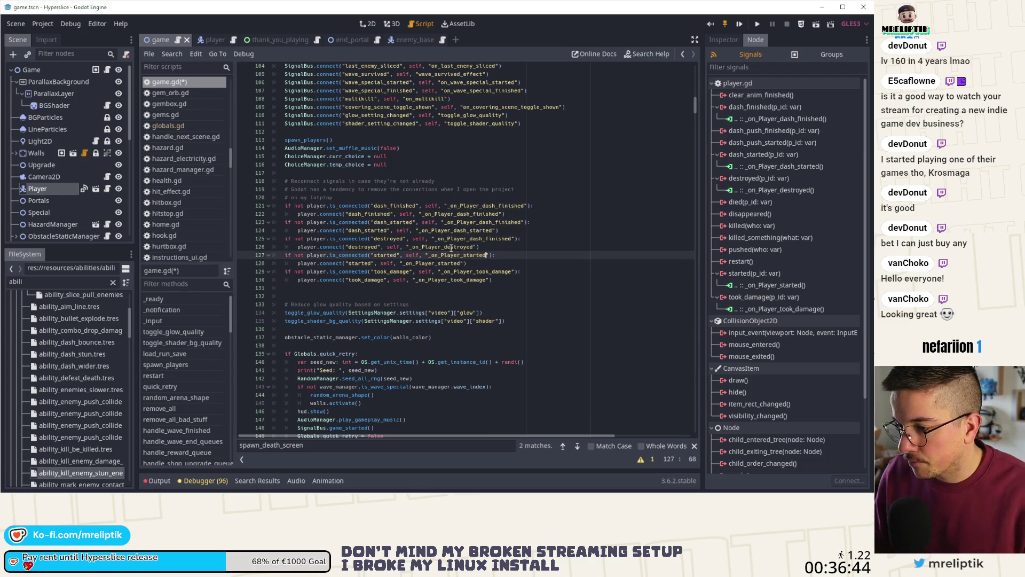
{"action": "double_click", "coordinate": [451, 247]}
{"action": "key", "text": "ctrl+c"}
{"action": "double_click", "coordinate": [457, 238]}
{"action": "key", "text": "ctrl+v"}
{"action": "double_click", "coordinate": [456, 230]}
{"action": "key", "text": "ctrl+c"}
{"action": "double_click", "coordinate": [456, 222]}
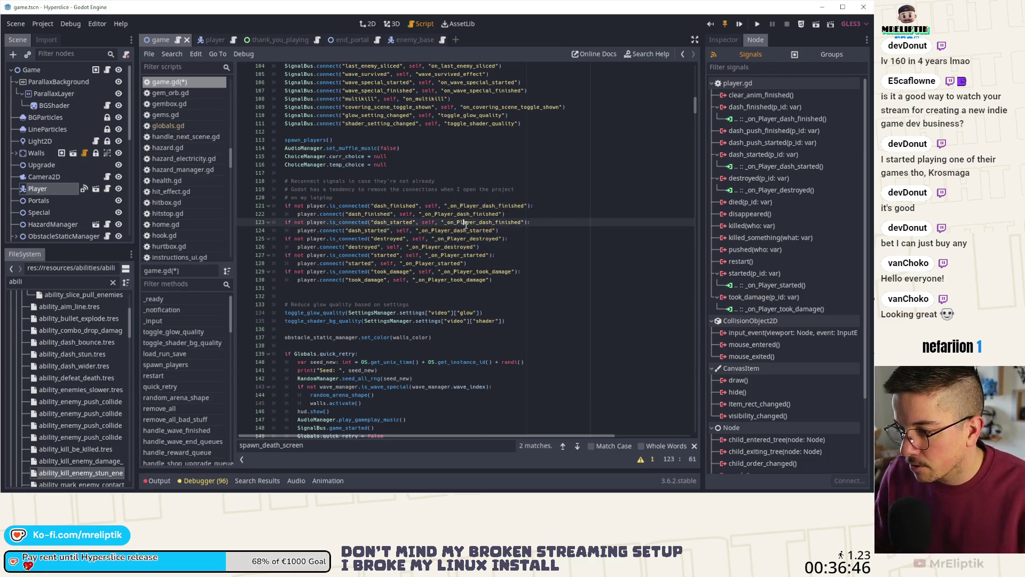
{"action": "key", "text": "ctrl+v"}
{"action": "key", "text": "ctrl+s"}
{"action": "left_click", "coordinate": [547, 206]}
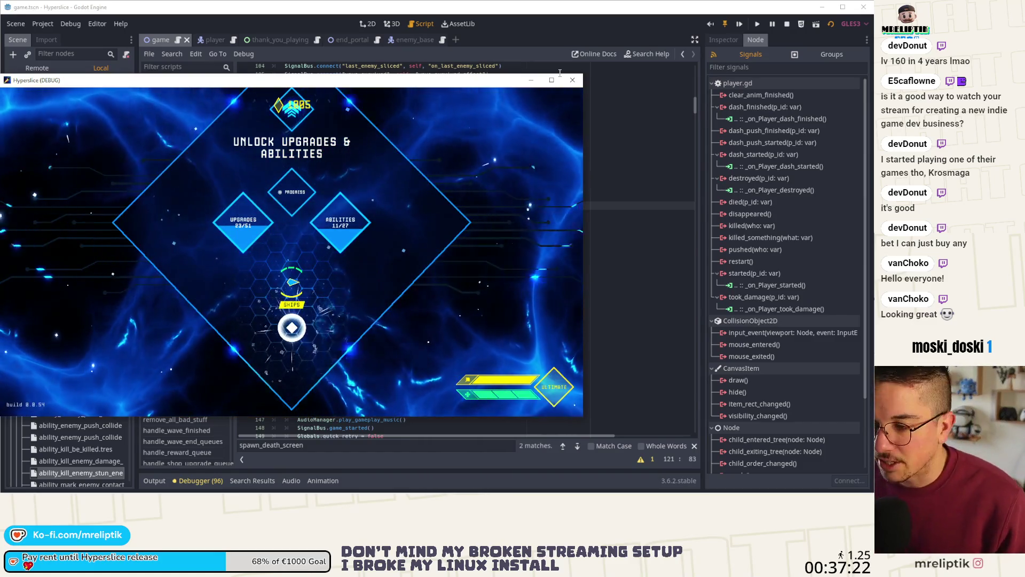
- Playtest Hyperslice with a chosen ship until the run ends at wave 8, then close the debug window
{"action": "left_click", "coordinate": [409, 292]}
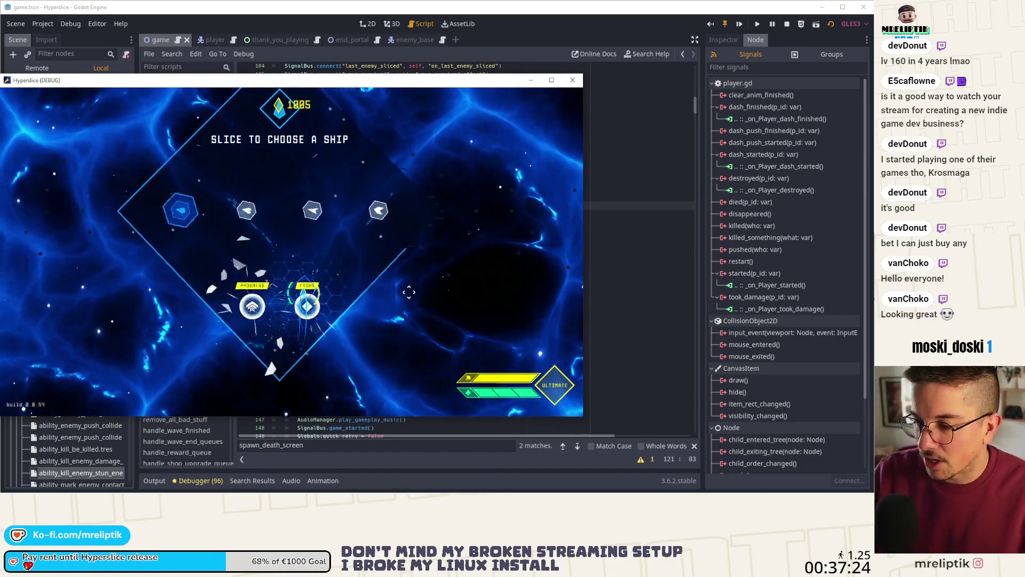
{"action": "left_click", "coordinate": [309, 315]}
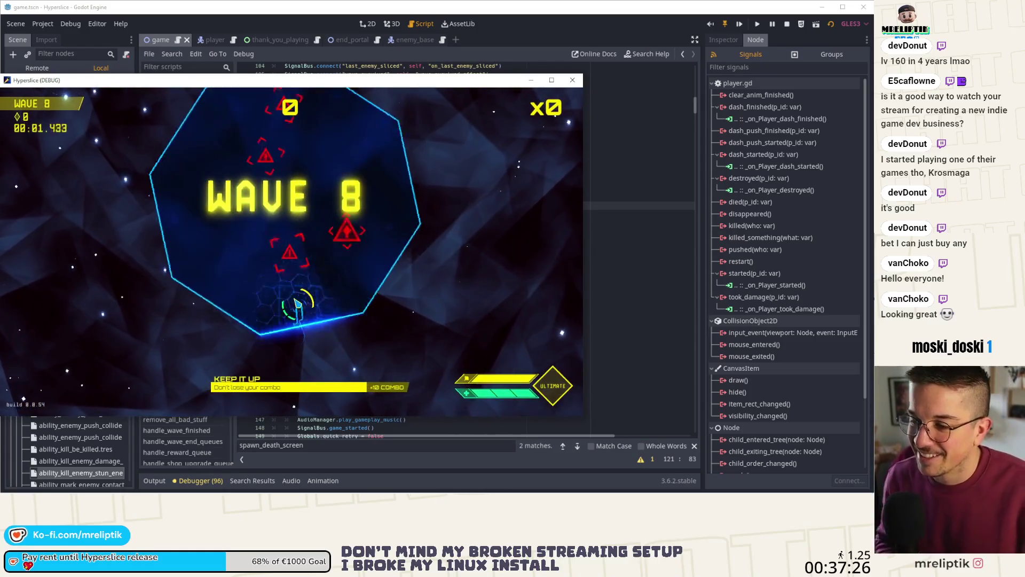
{"action": "left_click", "coordinate": [293, 251]}
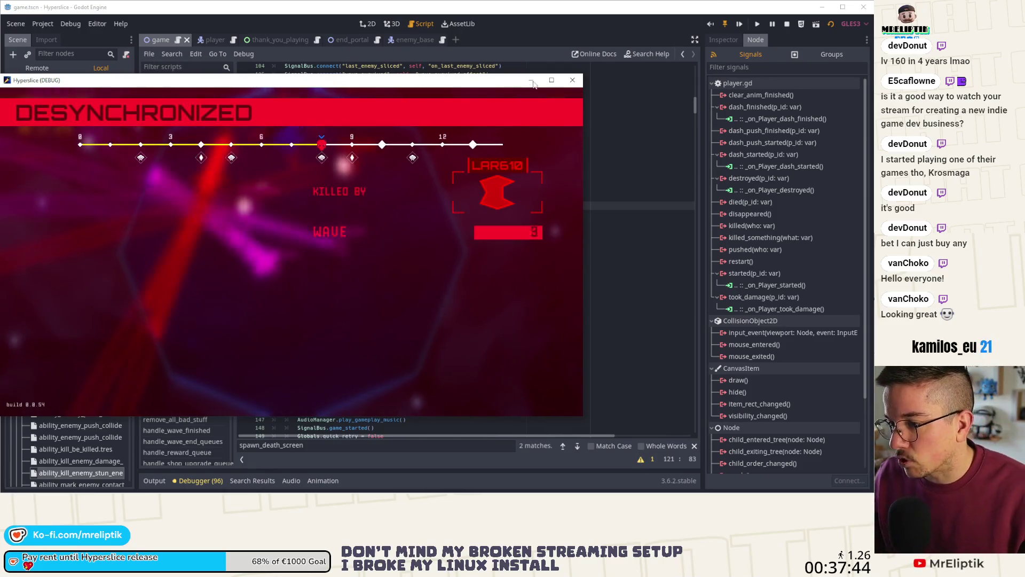
{"action": "left_click", "coordinate": [570, 80]}
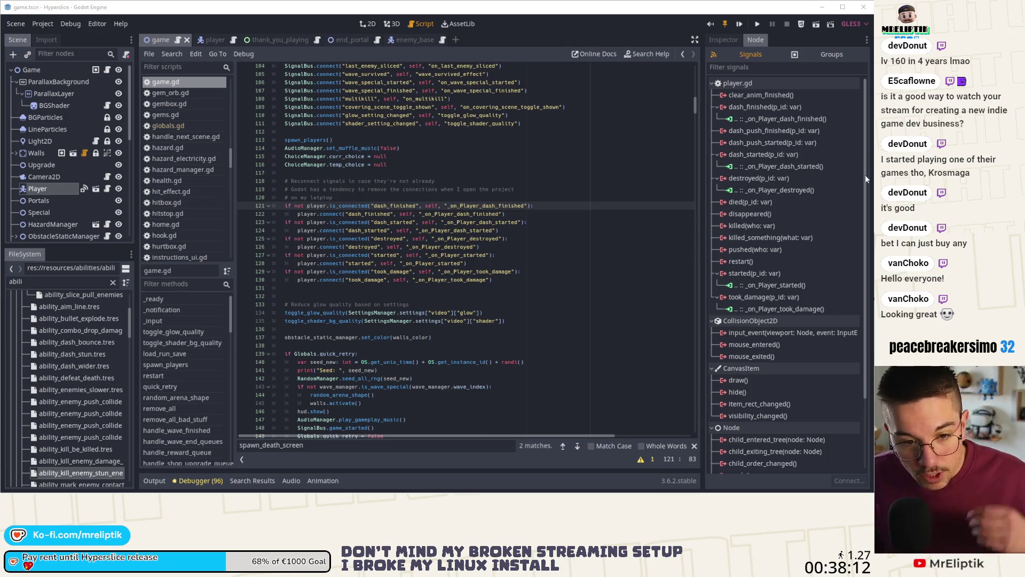
{"action": "left_click", "coordinate": [537, 173]}
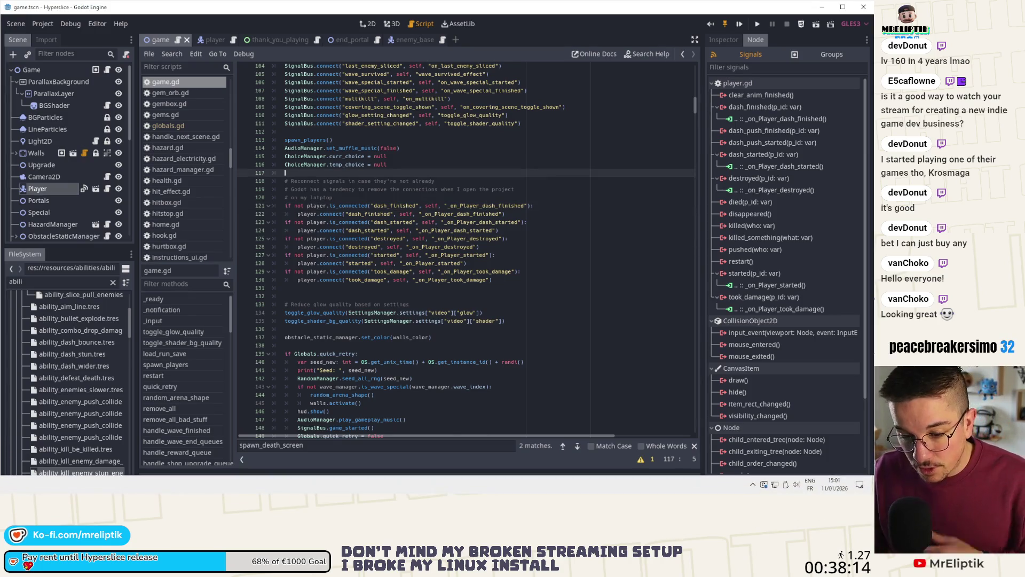
- In VS Code Source Control, review game.tscn, stage game.tscn and game.gd, and view globals.gd's diff
{"action": "key", "text": "alt+Tab"}
{"action": "left_click", "coordinate": [12, 72]}
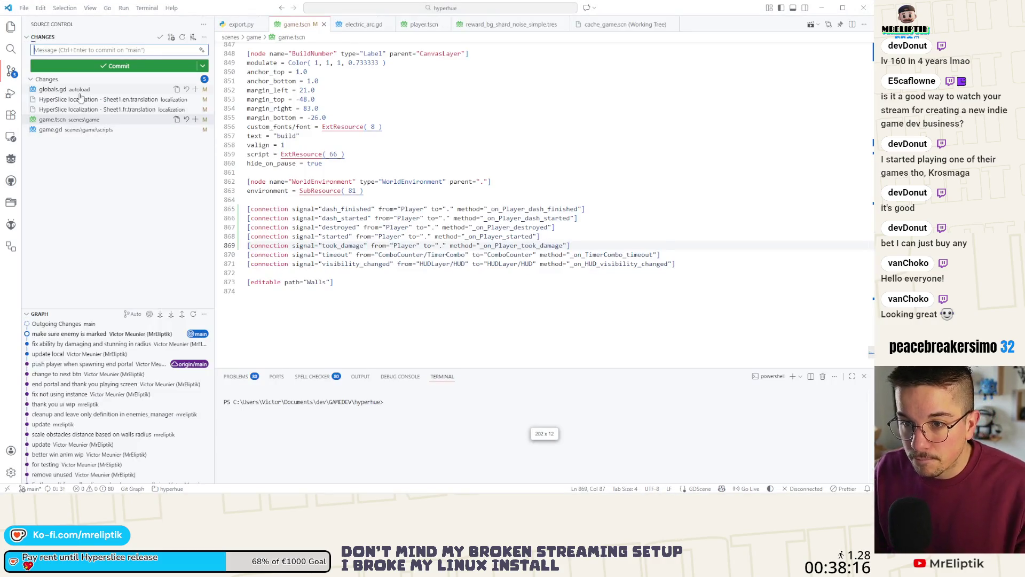
{"action": "left_click", "coordinate": [59, 119]}
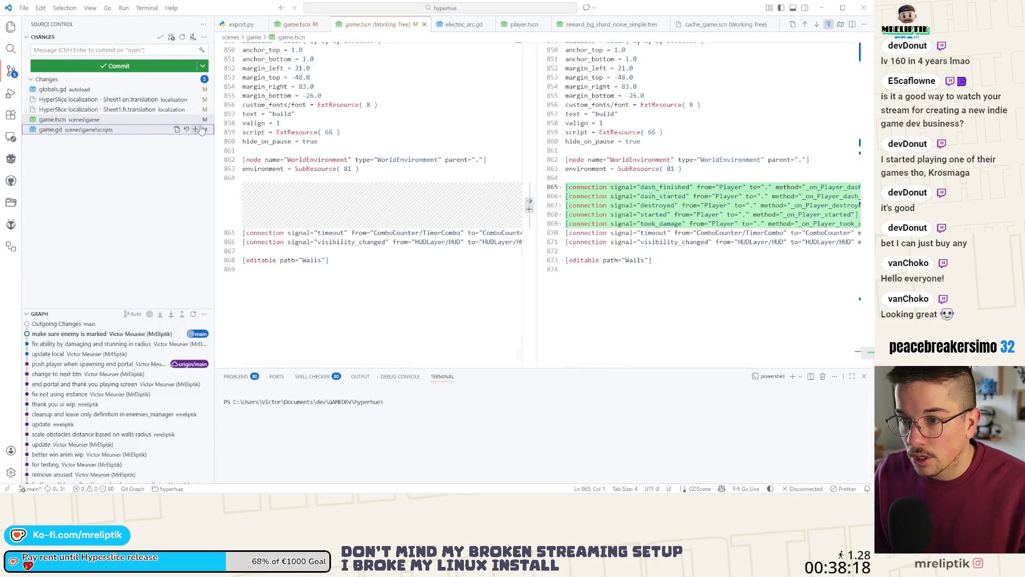
{"action": "left_click", "coordinate": [196, 129]}
{"action": "left_click", "coordinate": [63, 129]}
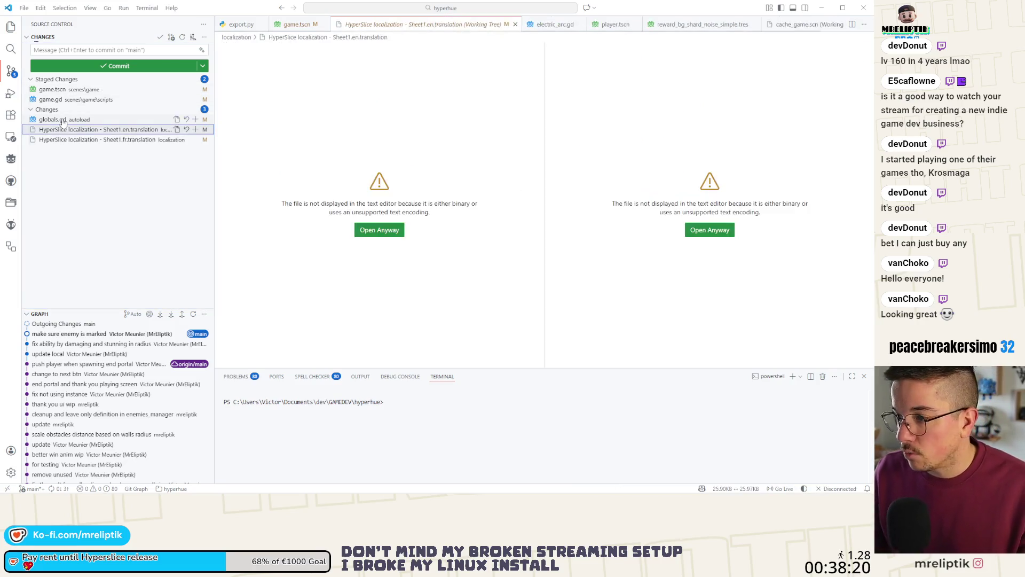
{"action": "left_click", "coordinate": [59, 119]}
{"action": "left_click", "coordinate": [114, 50]}
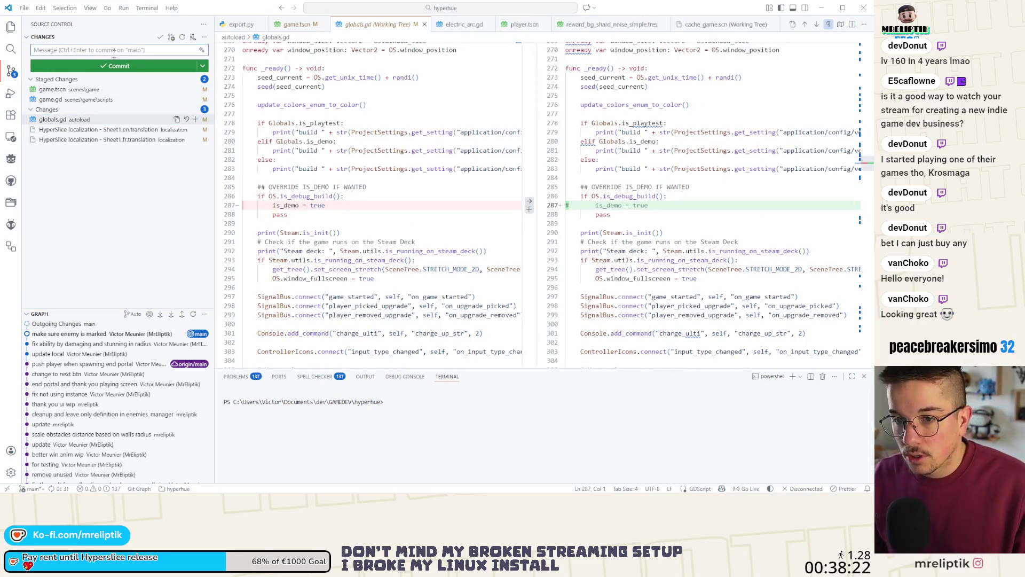
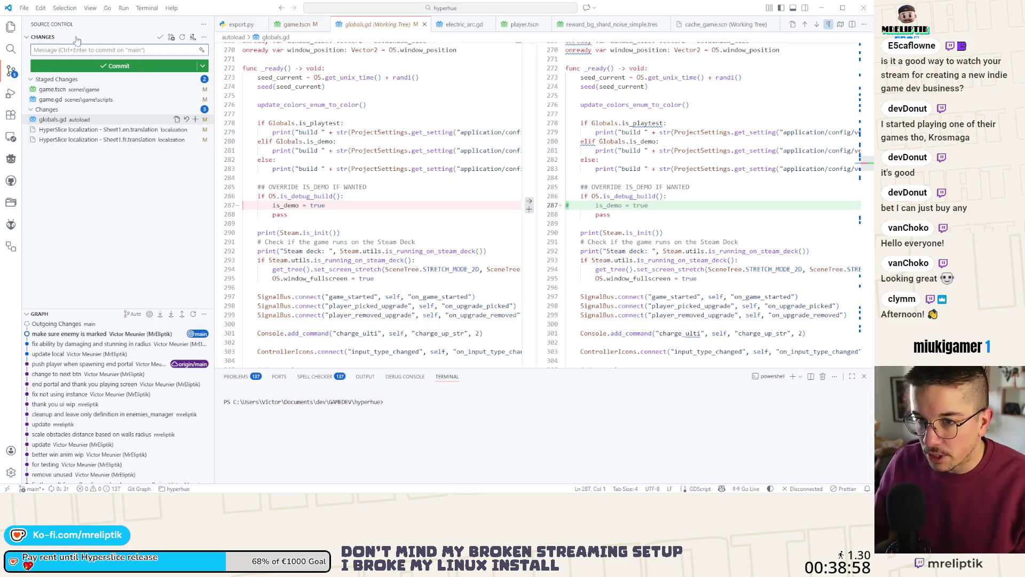
- Commit game.tscn and game.gd with the message 'reconnects player signal'
{"action": "left_click", "coordinate": [66, 90]}
{"action": "left_click", "coordinate": [66, 100]}
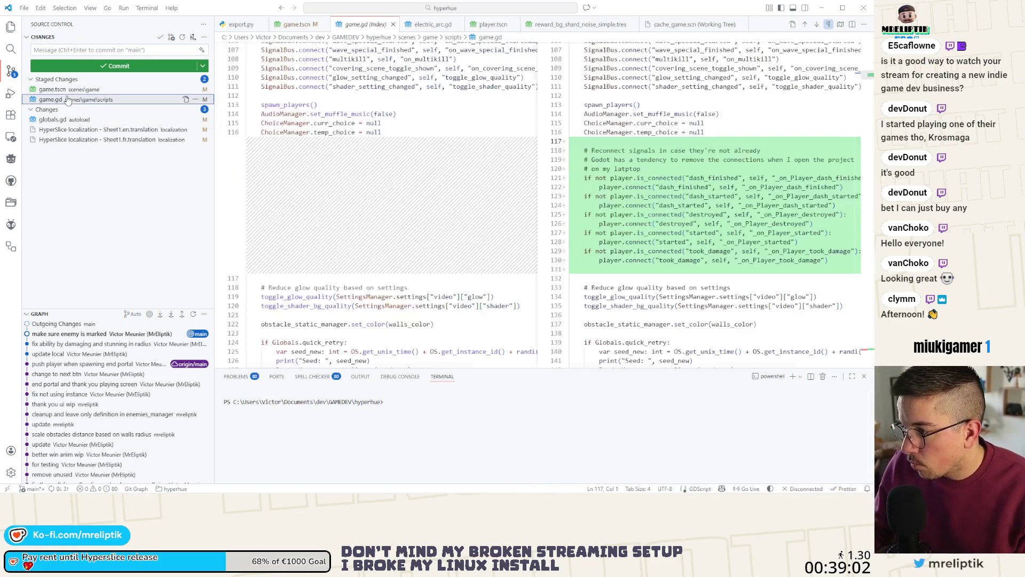
{"action": "left_click", "coordinate": [73, 50]}
{"action": "type", "text": "recon"}
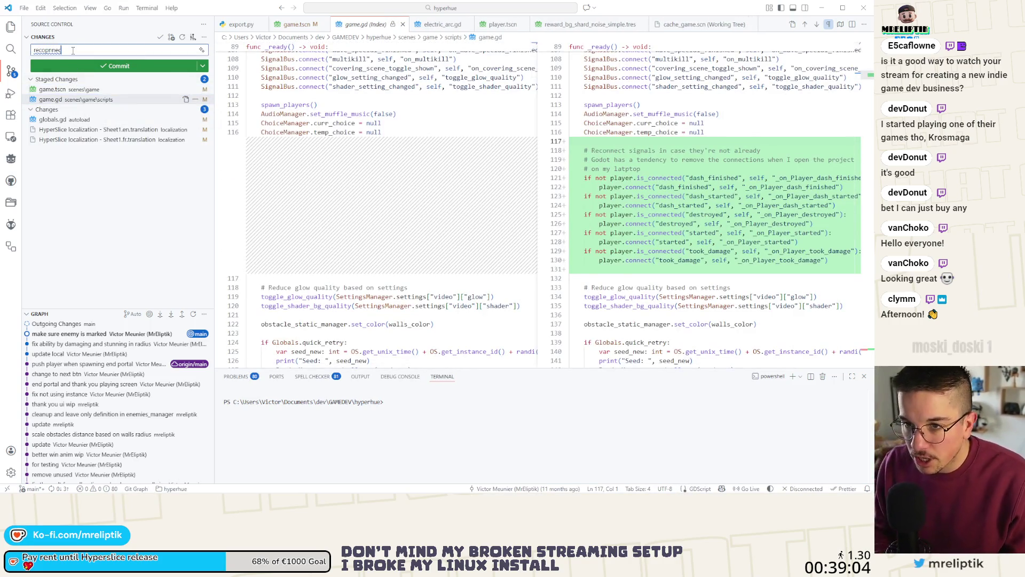
{"action": "key", "text": "BackSpace"}
{"action": "key", "text": "BackSpace"}
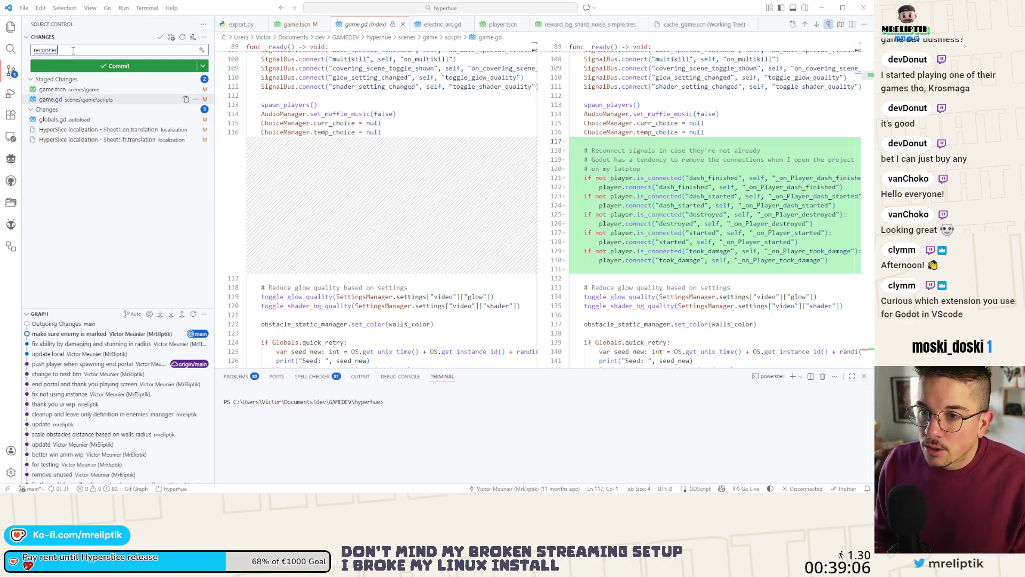
{"action": "type", "text": "ts pla"}
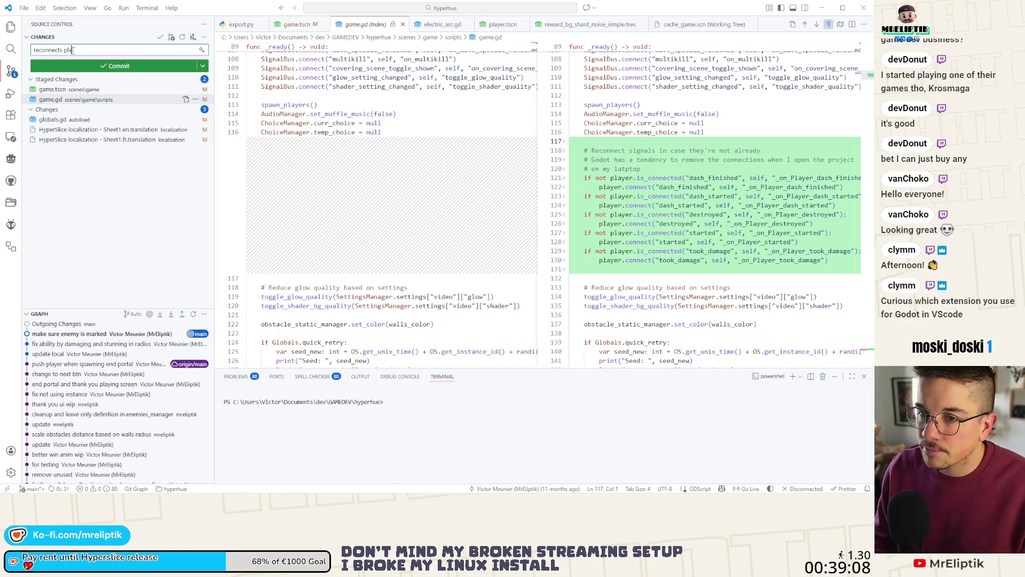
{"action": "type", "text": "yer signal"}
{"action": "key", "text": "Return"}
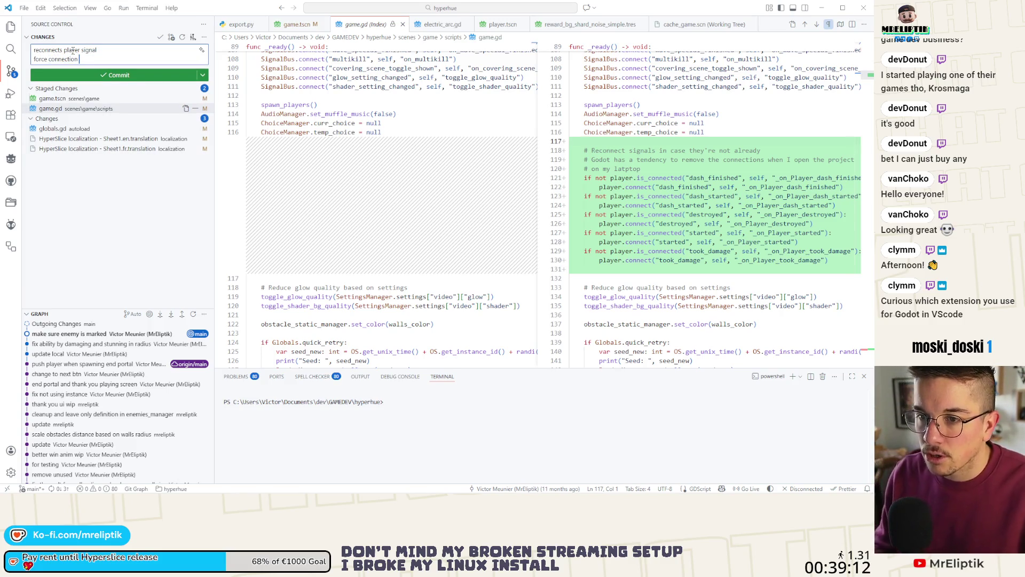
{"action": "type", "text": "in code if"}
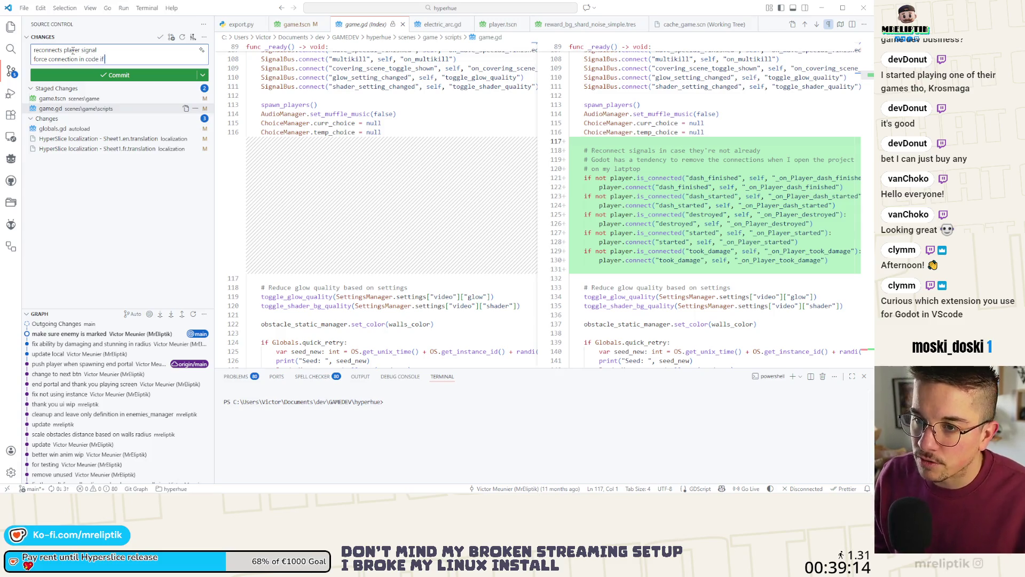
{"action": "type", "text": " necessary"}
{"action": "left_click", "coordinate": [103, 75]}
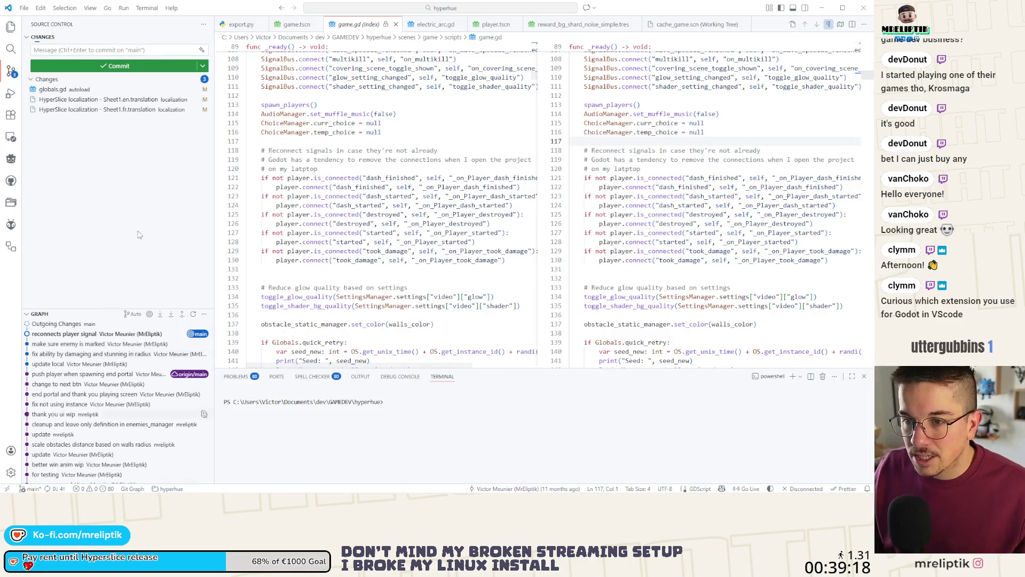
- Stage the English and French translation files, commit them as 'update', and return to Godot
{"action": "left_click", "coordinate": [120, 100]}
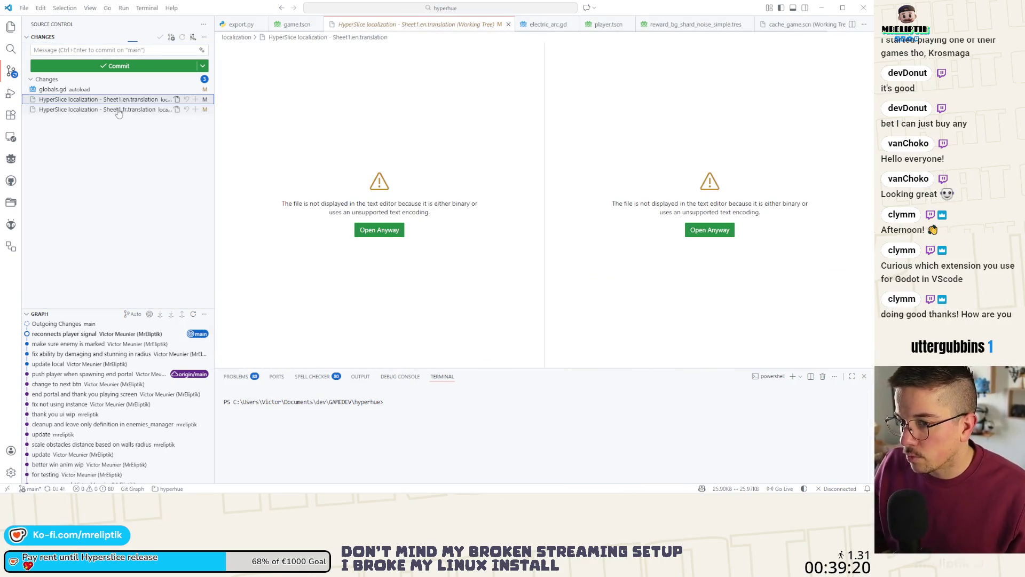
{"action": "left_click", "coordinate": [118, 111]}
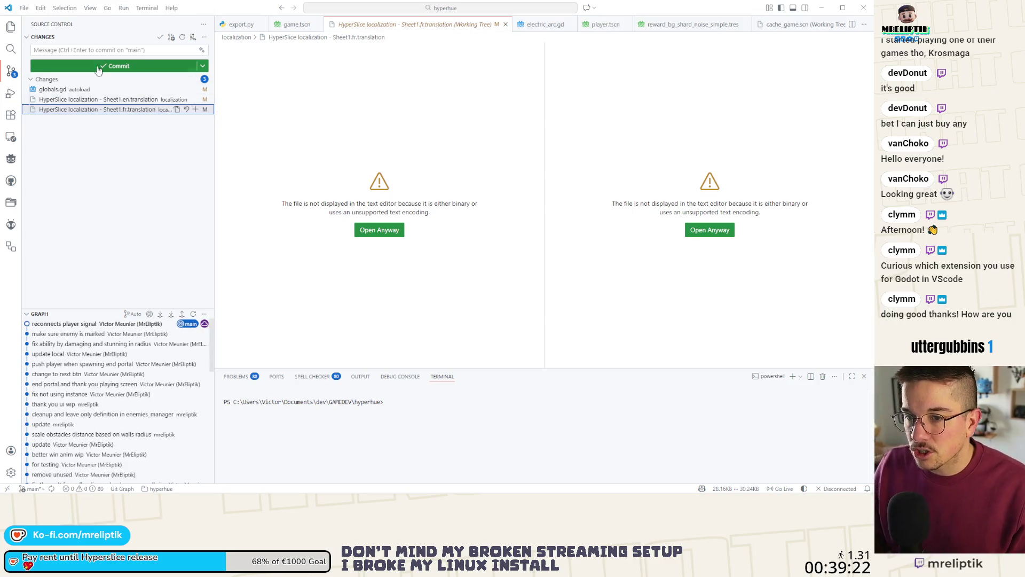
{"action": "left_click", "coordinate": [95, 100], "text": "ctrl"}
{"action": "left_click", "coordinate": [195, 110]}
{"action": "left_click", "coordinate": [74, 49]}
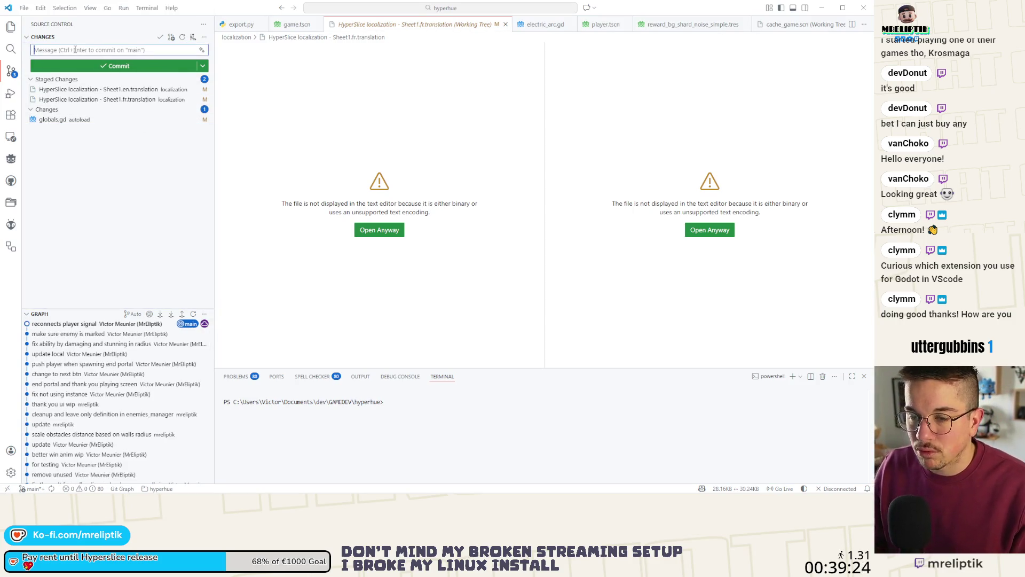
{"action": "type", "text": "update"}
{"action": "key", "text": "ctrl+Return"}
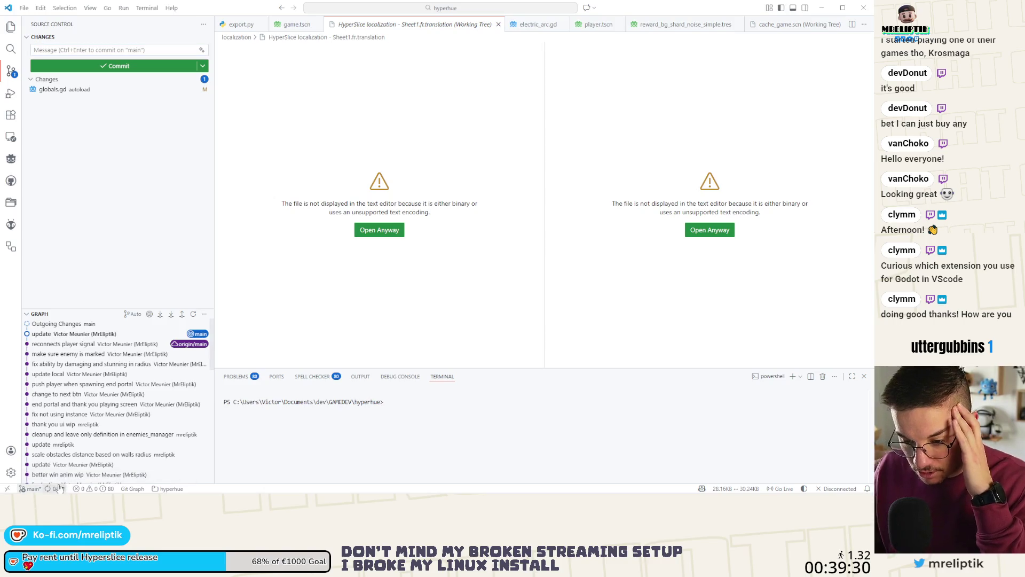
{"action": "left_click", "coordinate": [98, 169]}
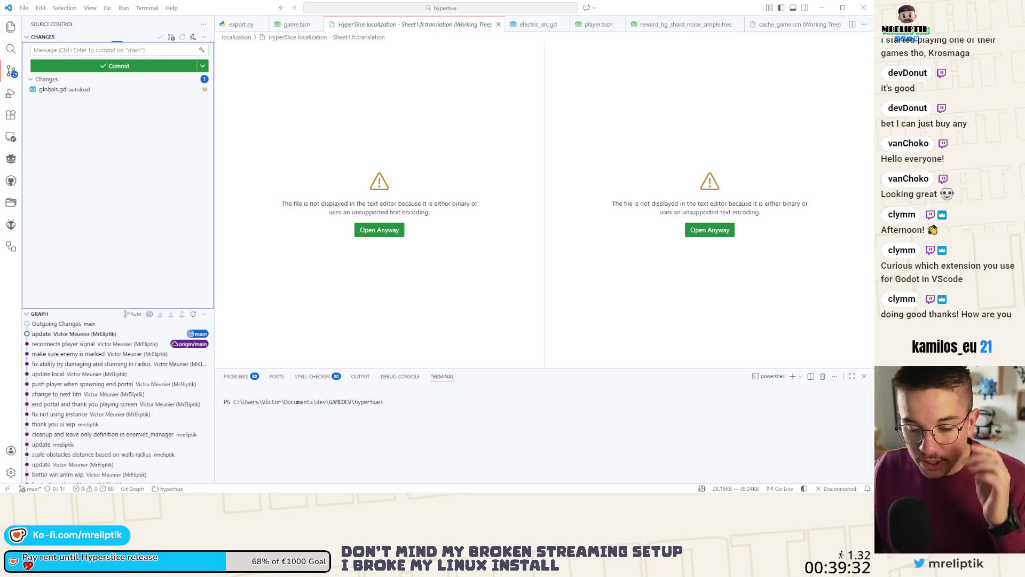
{"action": "key", "text": "alt+Tab"}
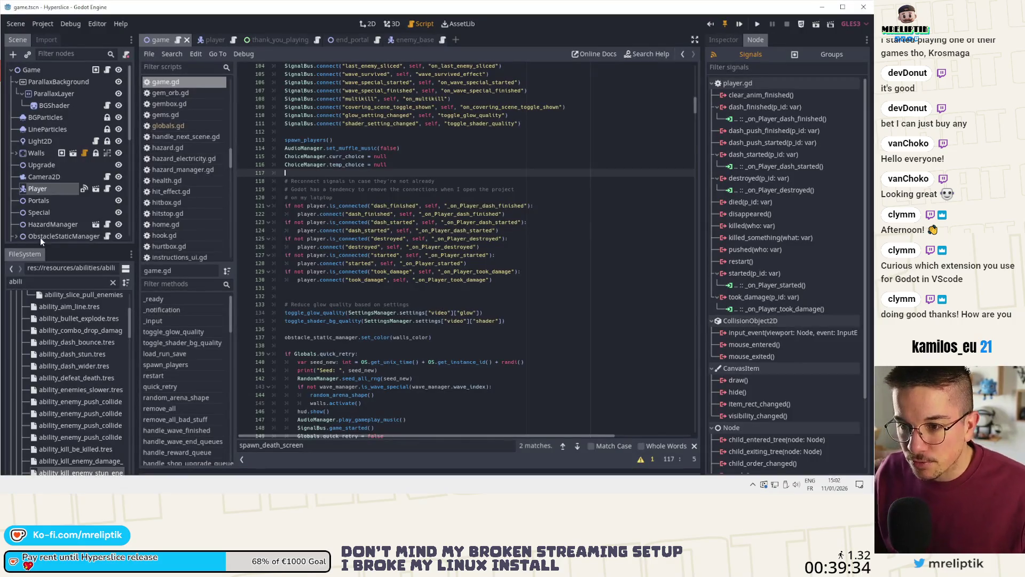
- Save the game scene, clear the FileSystem filter and widen the left dock before returning to VS Code
{"action": "key", "text": "ctrl+s"}
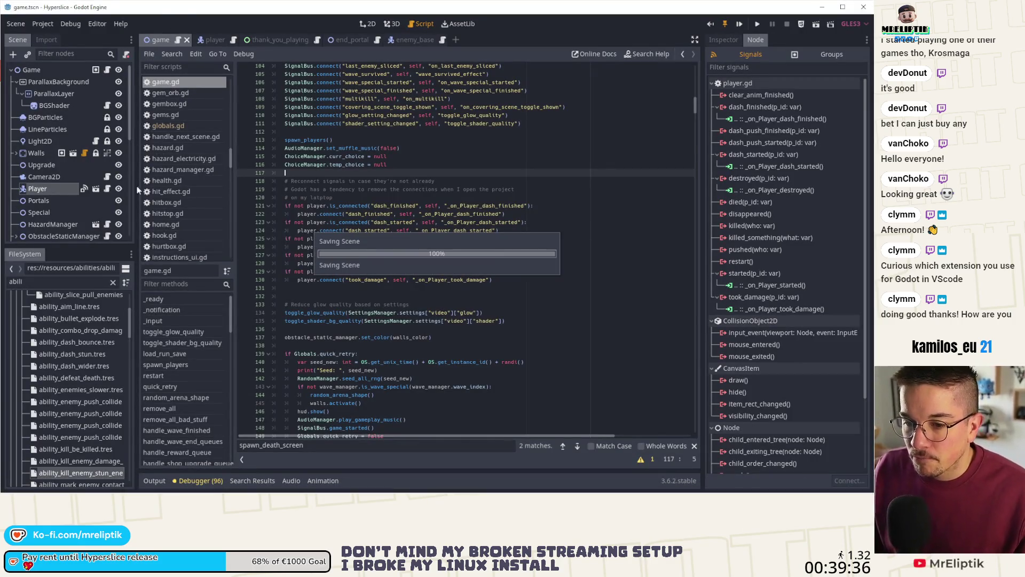
{"action": "left_click", "coordinate": [113, 282]}
{"action": "left_click_drag", "start_coordinate": [137, 238], "coordinate": [161, 237]}
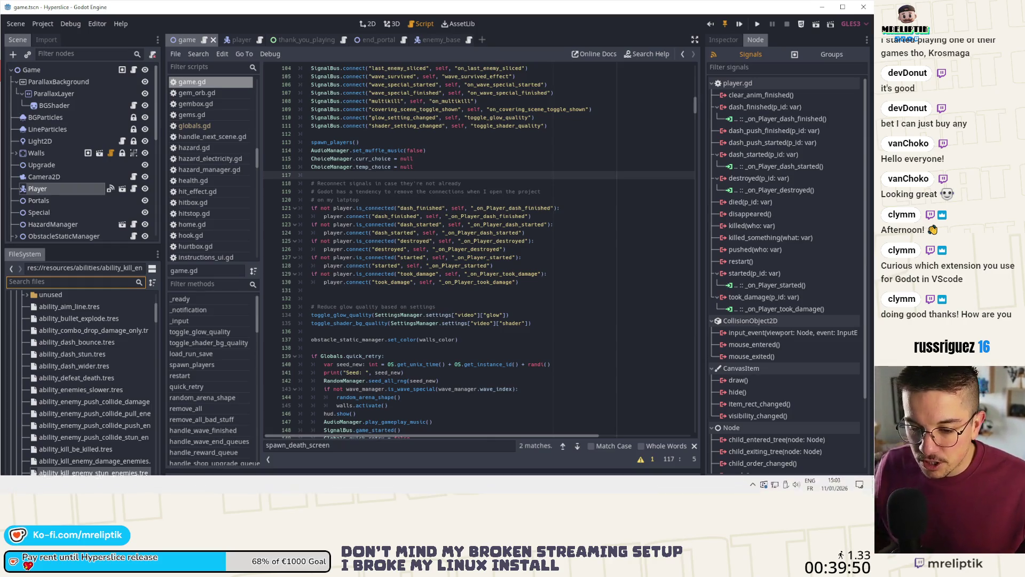
{"action": "key", "text": "alt+Tab"}
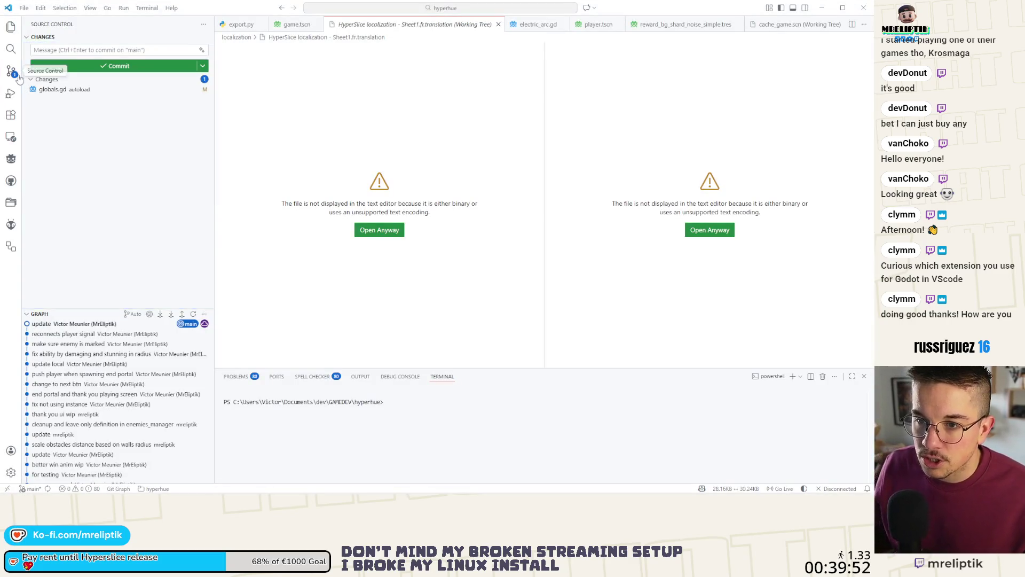
- Search the extensions for 'godot' and look over the godot-tools details page
{"action": "left_click", "coordinate": [12, 114]}
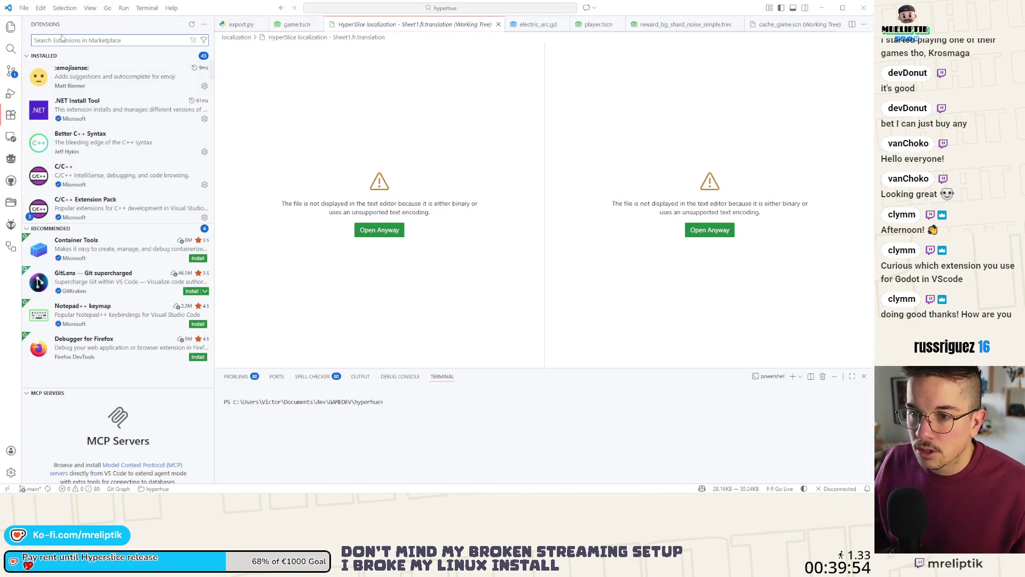
{"action": "type", "text": "godot"}
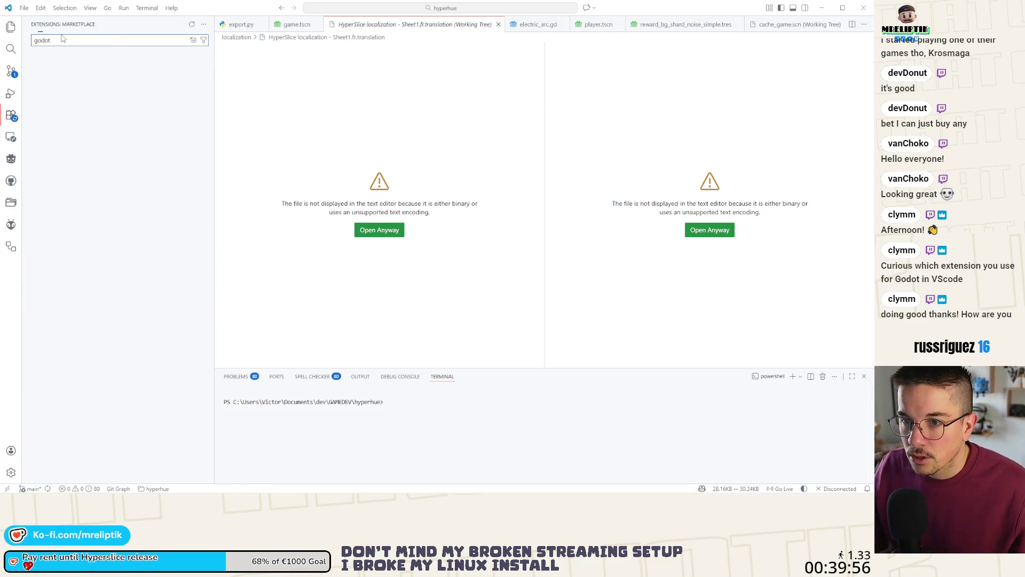
{"action": "mouse_move", "coordinate": [99, 76]}
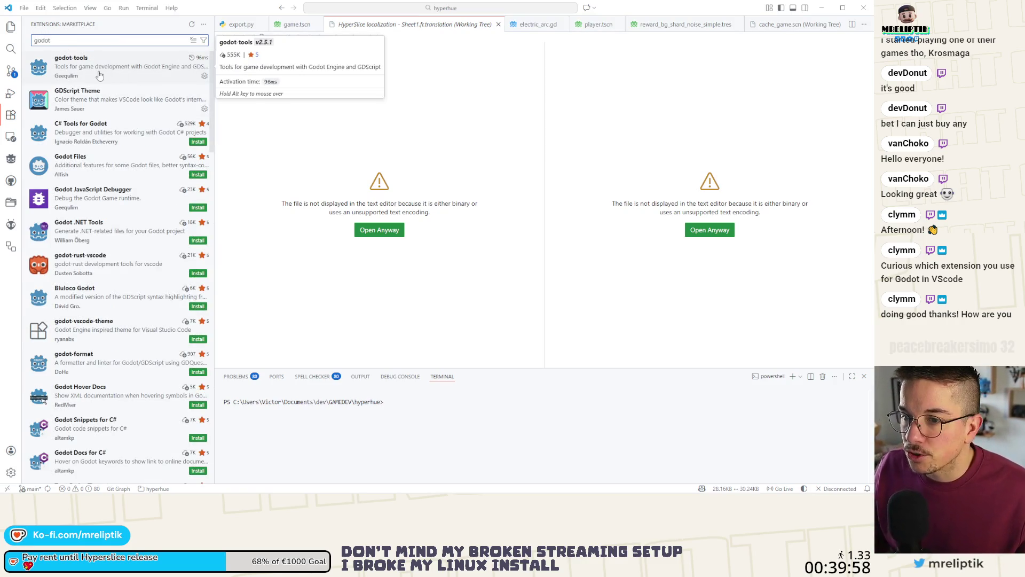
{"action": "left_click", "coordinate": [100, 76]}
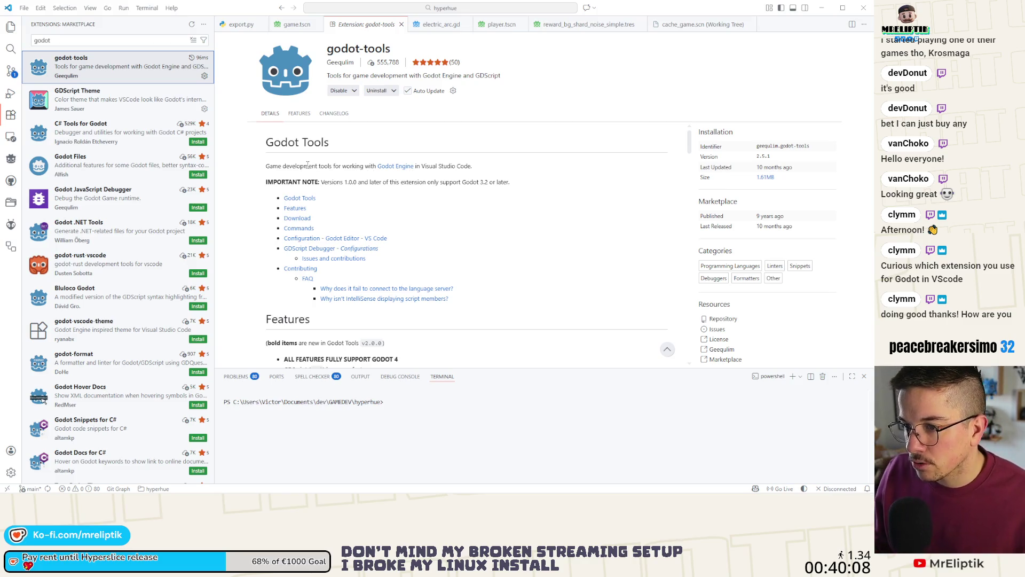
{"action": "scroll", "coordinate": [440, 176], "scroll_direction": "down", "scroll_amount": 3}
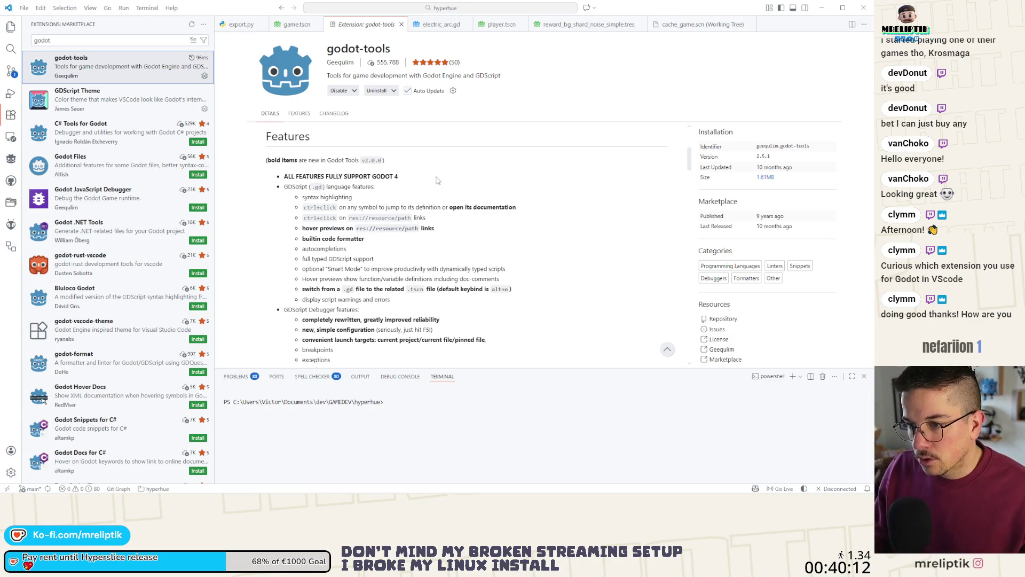
{"action": "scroll", "coordinate": [439, 188], "scroll_direction": "up", "scroll_amount": 3}
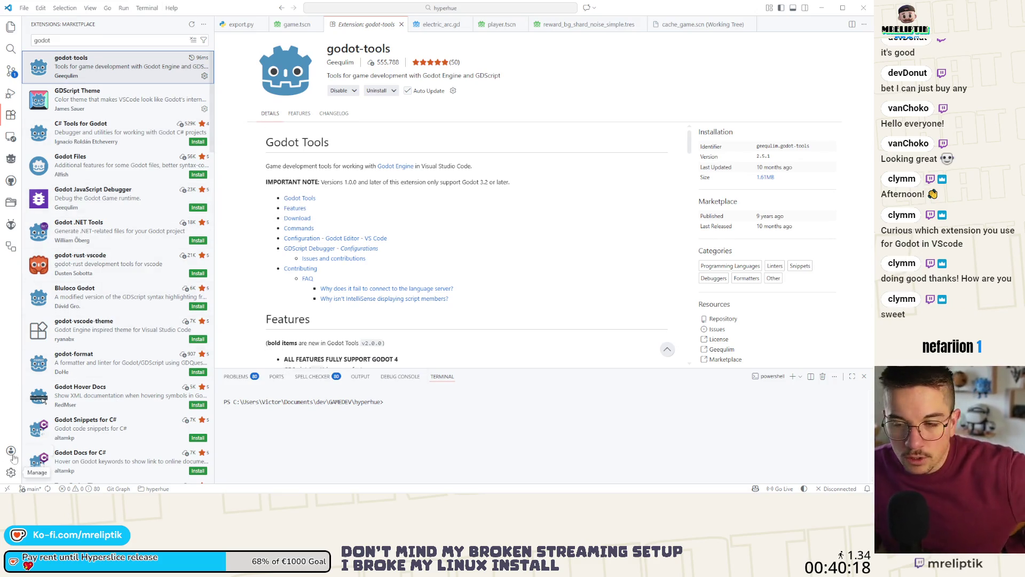
- Go back to the Source Control changes, then switch to Godot
{"action": "left_click", "coordinate": [10, 71]}
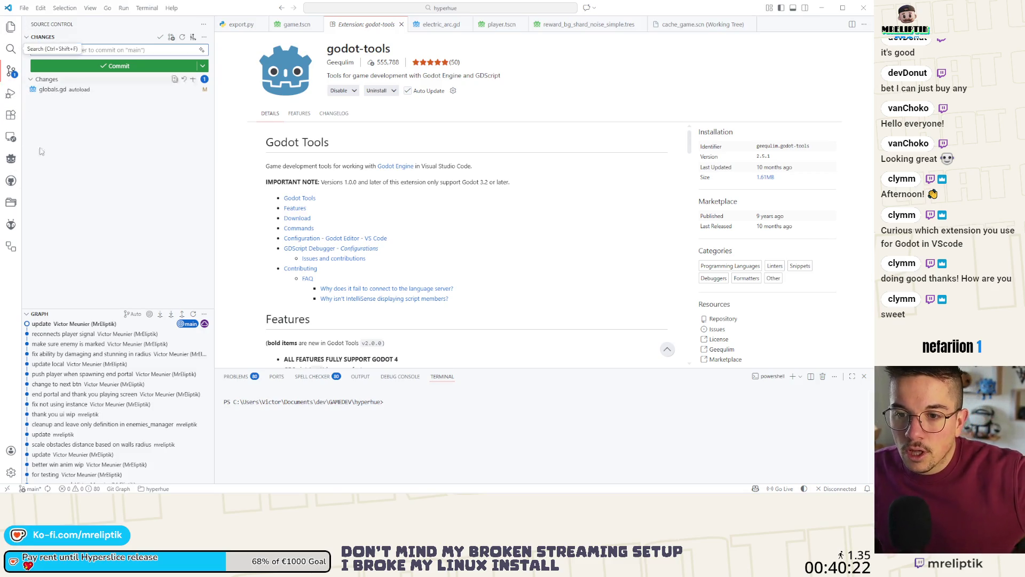
{"action": "scroll", "coordinate": [75, 345], "scroll_direction": "down", "scroll_amount": 3}
{"action": "scroll", "coordinate": [79, 342], "scroll_direction": "up", "scroll_amount": 3}
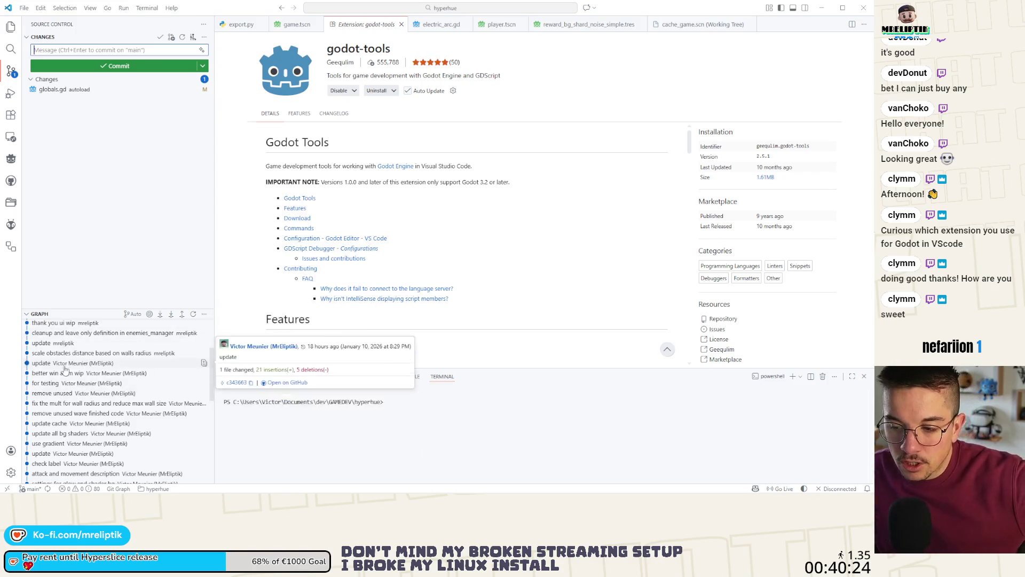
{"action": "mouse_move", "coordinate": [106, 490]}
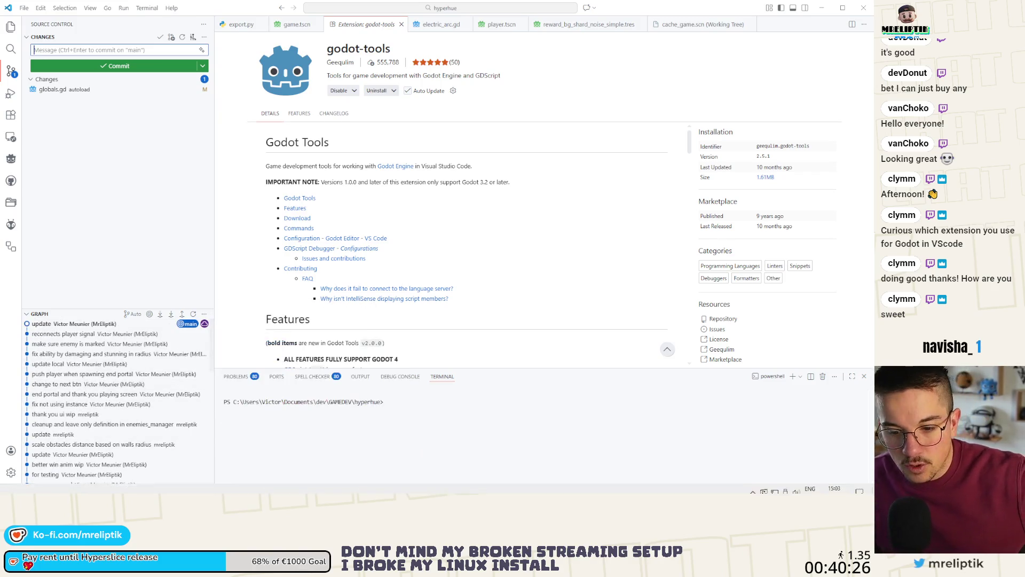
{"action": "key", "text": "alt+Tab"}
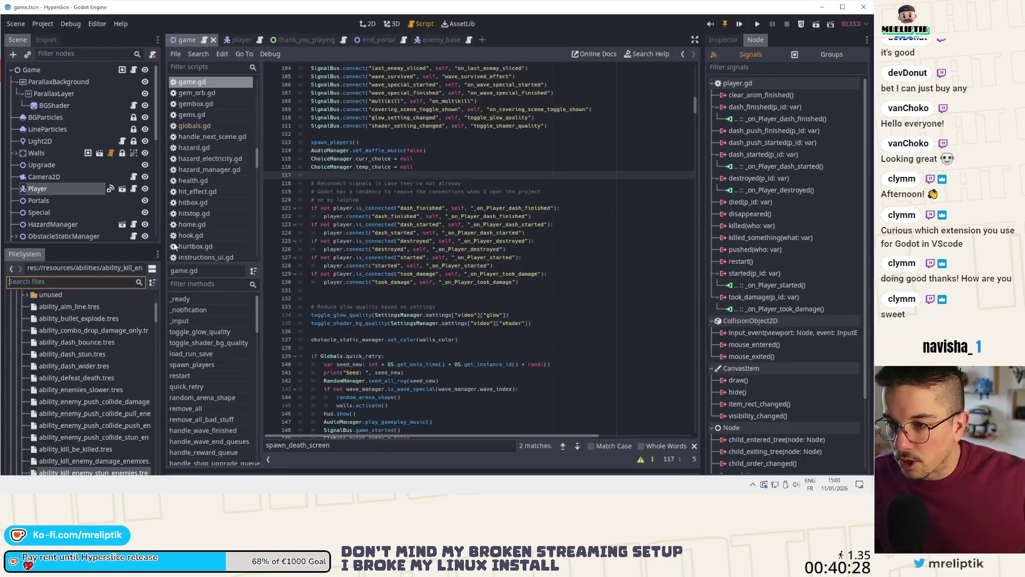
- Save the scene, visit lines 127 and 119 of game.gd, and bring up Quick Open Scene
{"action": "key", "text": "ctrl+s"}
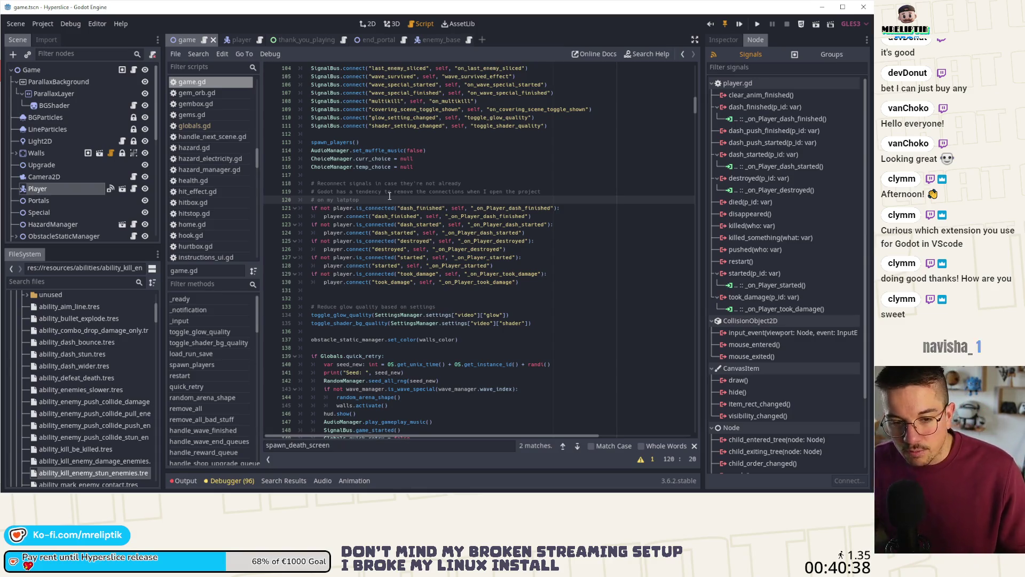
{"action": "left_click", "coordinate": [473, 257]}
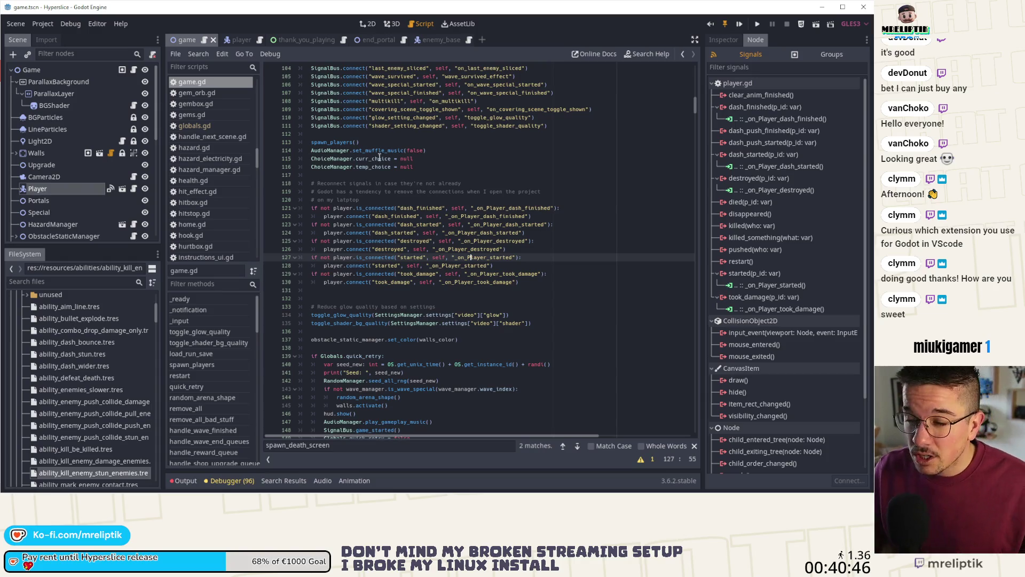
{"action": "left_click", "coordinate": [384, 191]}
{"action": "key", "text": "ctrl+shift+o"}
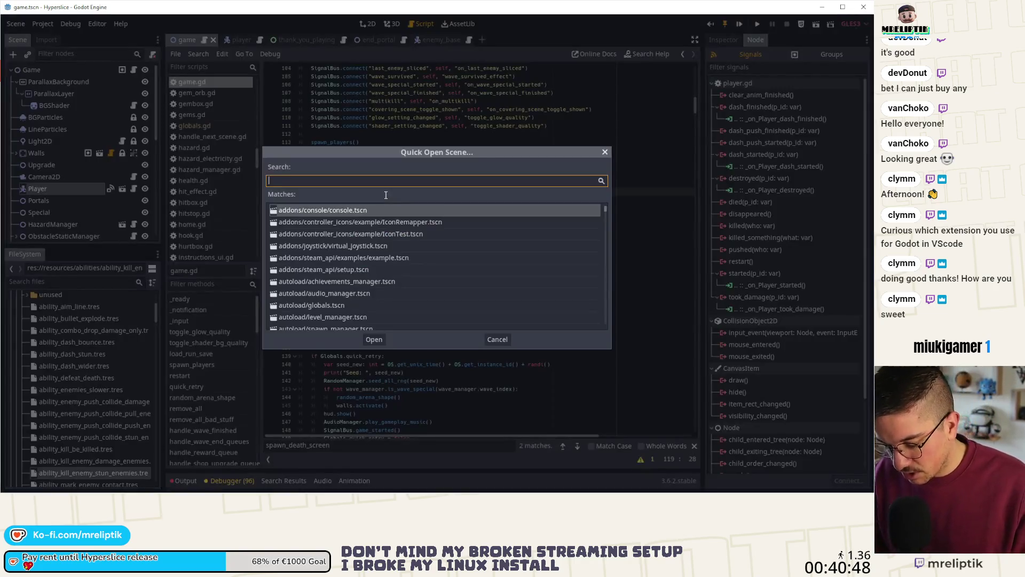
- Open walls.tscn from Quick Open and show it in the 2D view
{"action": "type", "text": "walls"}
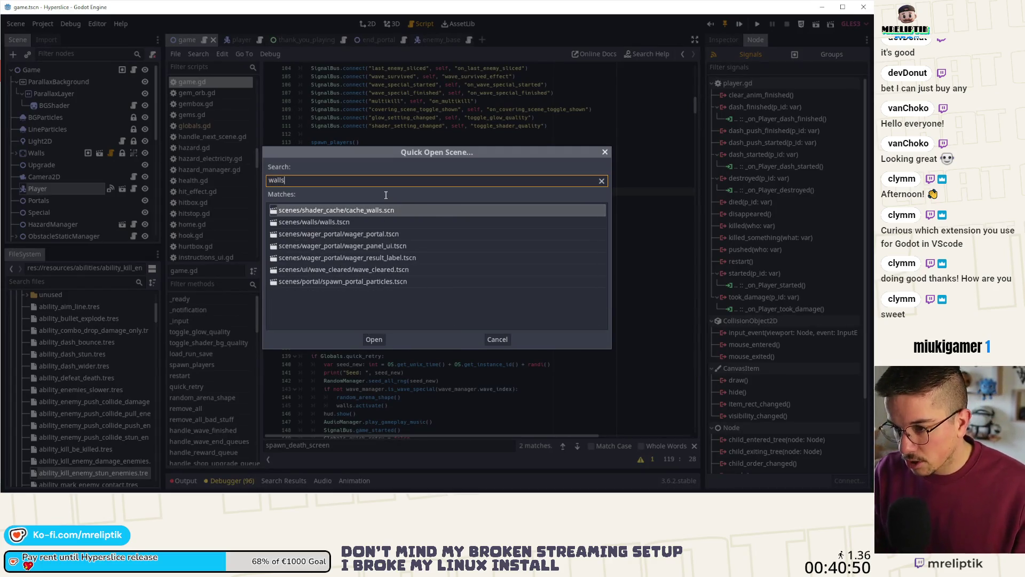
{"action": "double_click", "coordinate": [353, 222]}
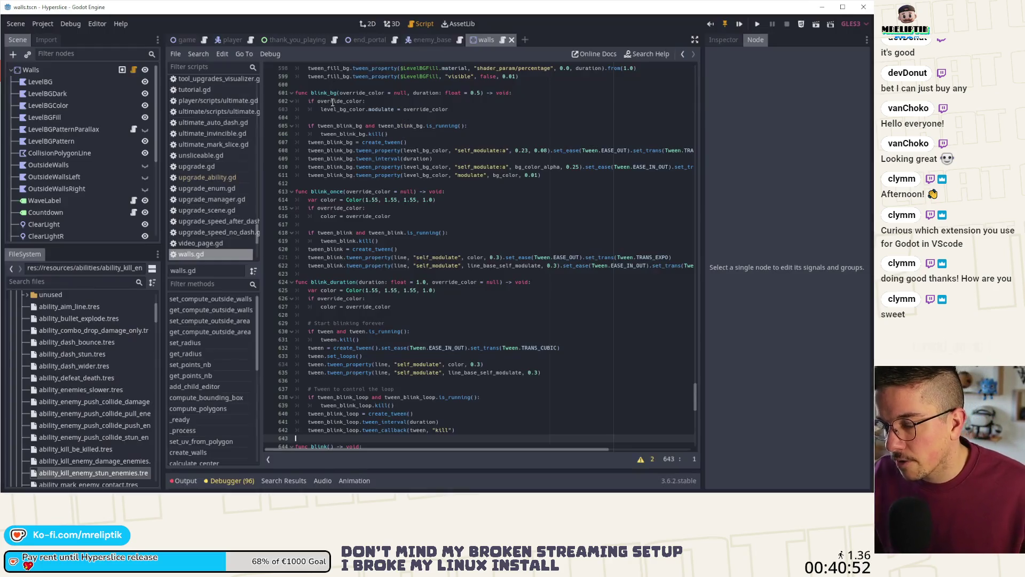
{"action": "left_click", "coordinate": [368, 23]}
{"action": "scroll", "coordinate": [323, 189], "scroll_direction": "down", "scroll_amount": 2}
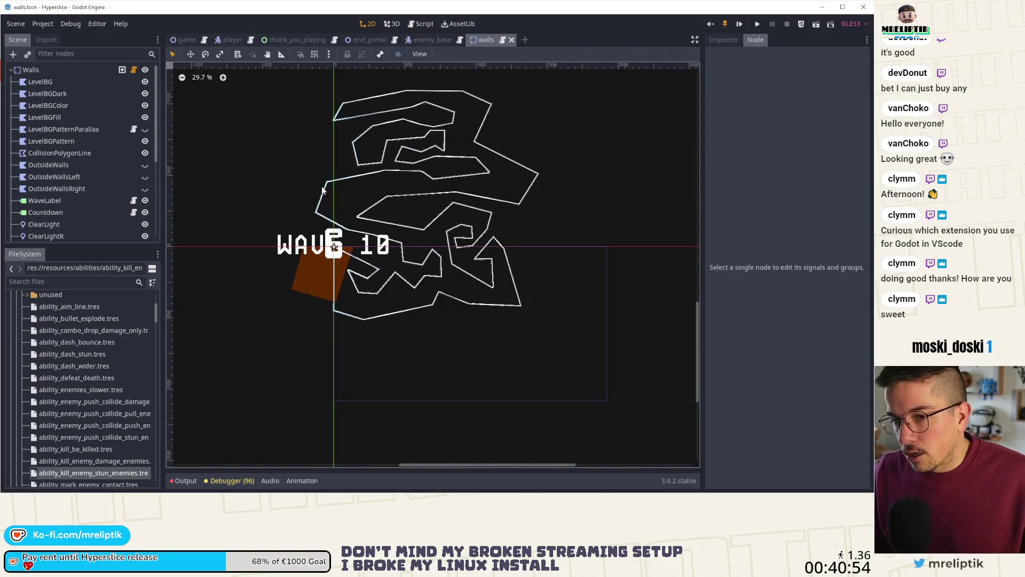
{"action": "scroll", "coordinate": [49, 144], "scroll_direction": "down", "scroll_amount": 5}
- Check the AnimationPlayer's animation list, then close the animation timeline
{"action": "left_click", "coordinate": [68, 183]}
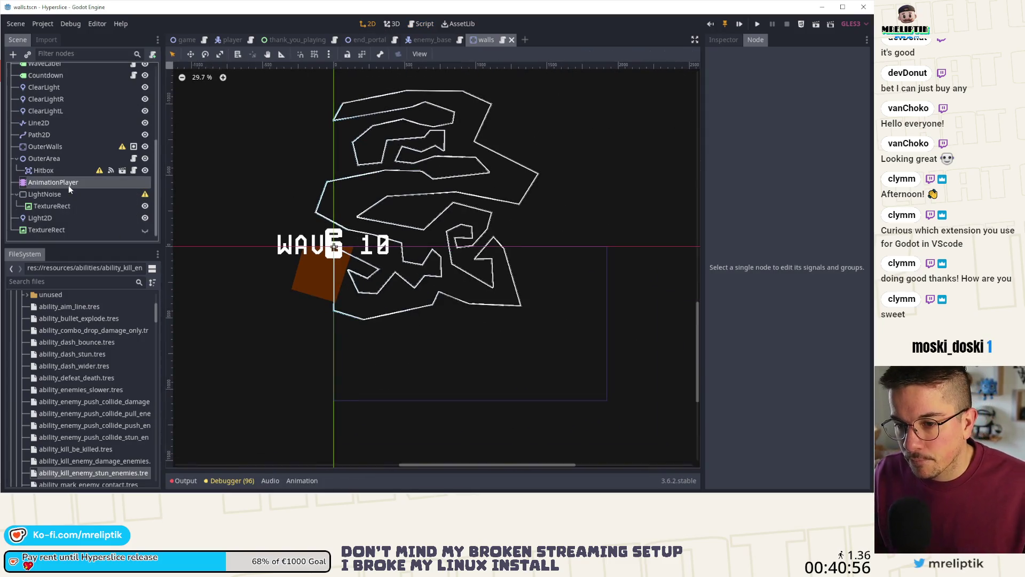
{"action": "left_click", "coordinate": [336, 377]}
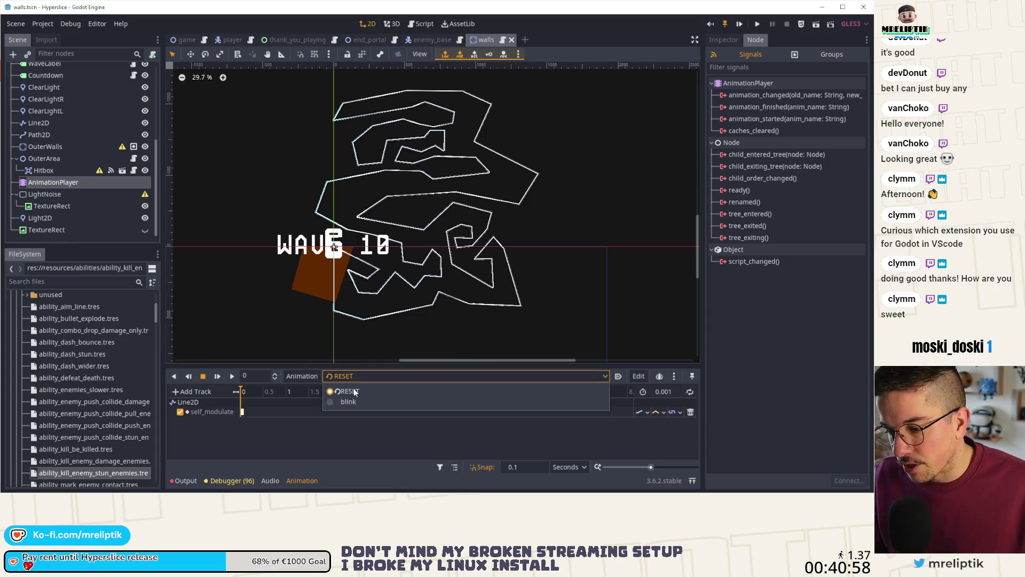
{"action": "left_click", "coordinate": [258, 456]}
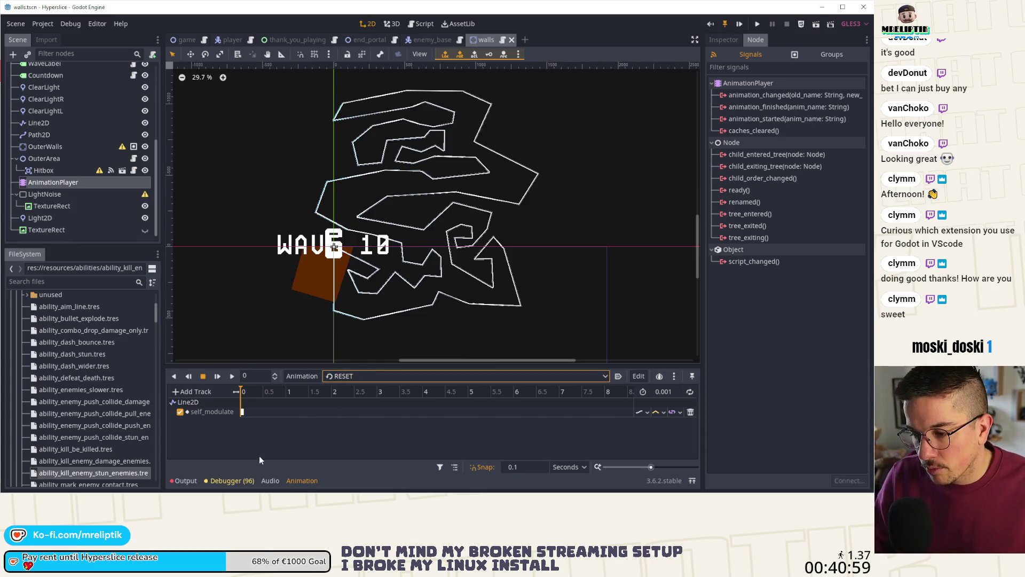
{"action": "left_click", "coordinate": [183, 480]}
{"action": "left_click", "coordinate": [183, 480]}
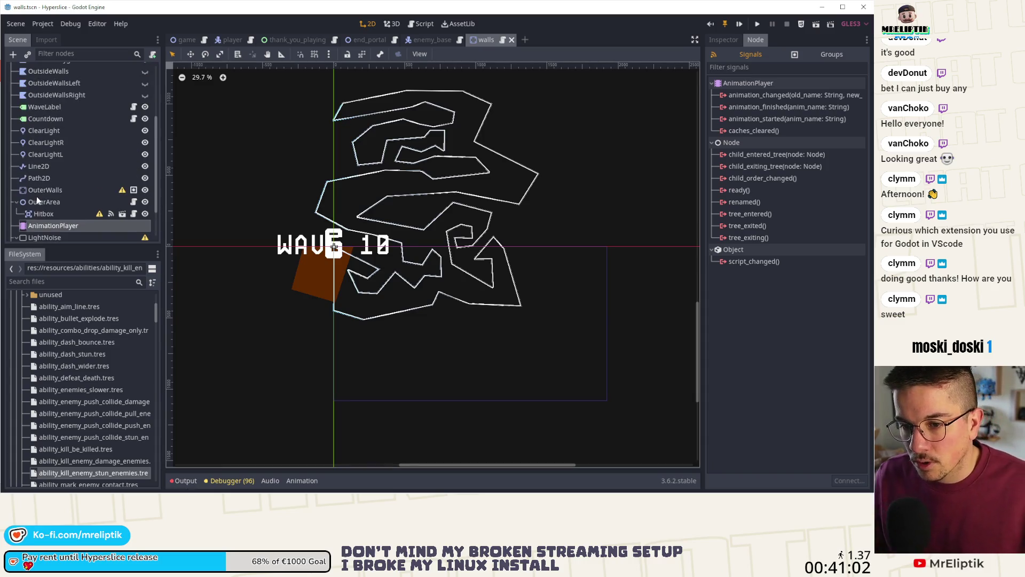
- Open the Walls node's walls.gd script
{"action": "scroll", "coordinate": [75, 159], "scroll_direction": "up", "scroll_amount": 5}
{"action": "scroll", "coordinate": [78, 161], "scroll_direction": "down", "scroll_amount": 5}
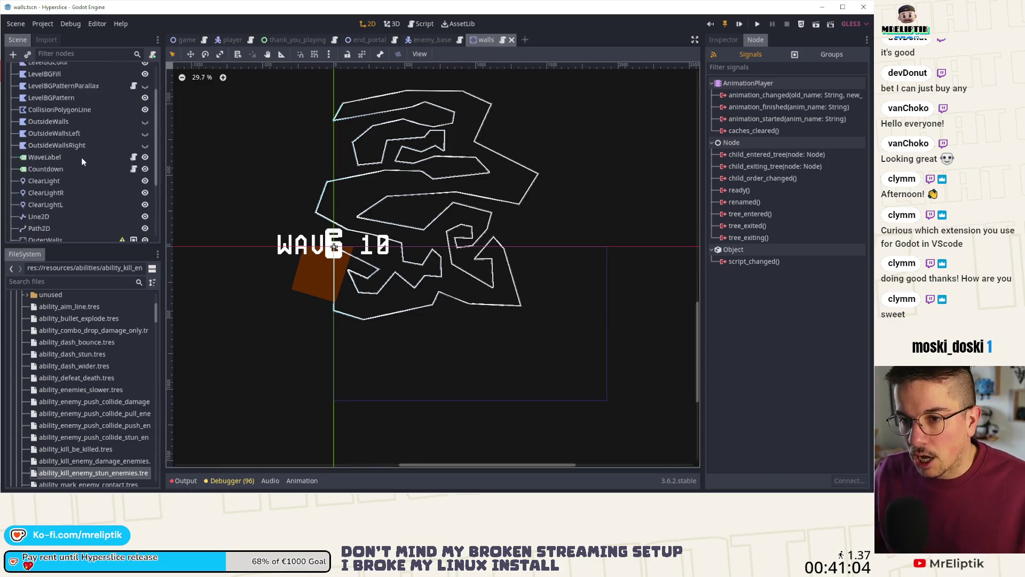
{"action": "scroll", "coordinate": [98, 154], "scroll_direction": "up", "scroll_amount": 5}
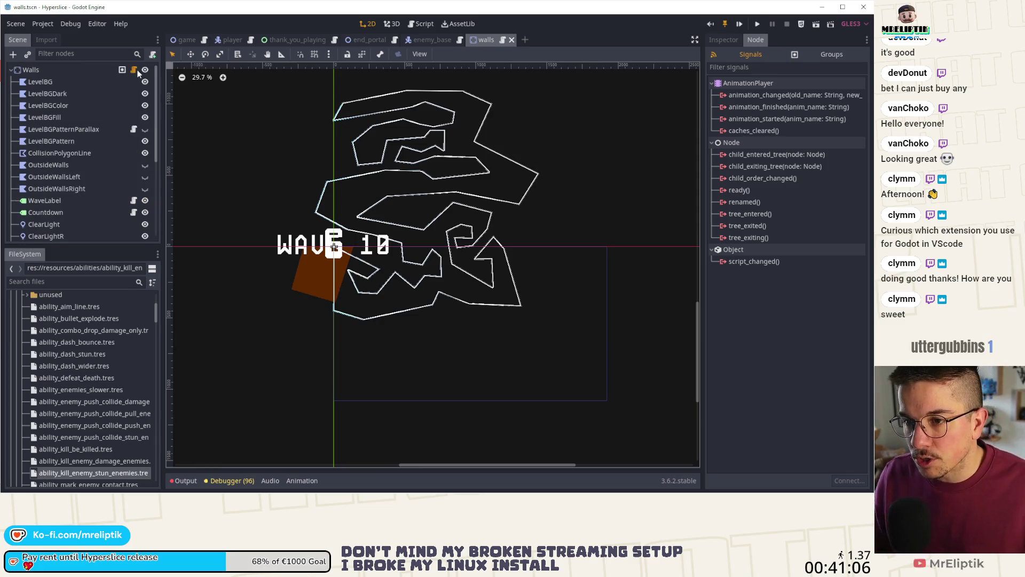
{"action": "left_click", "coordinate": [134, 70]}
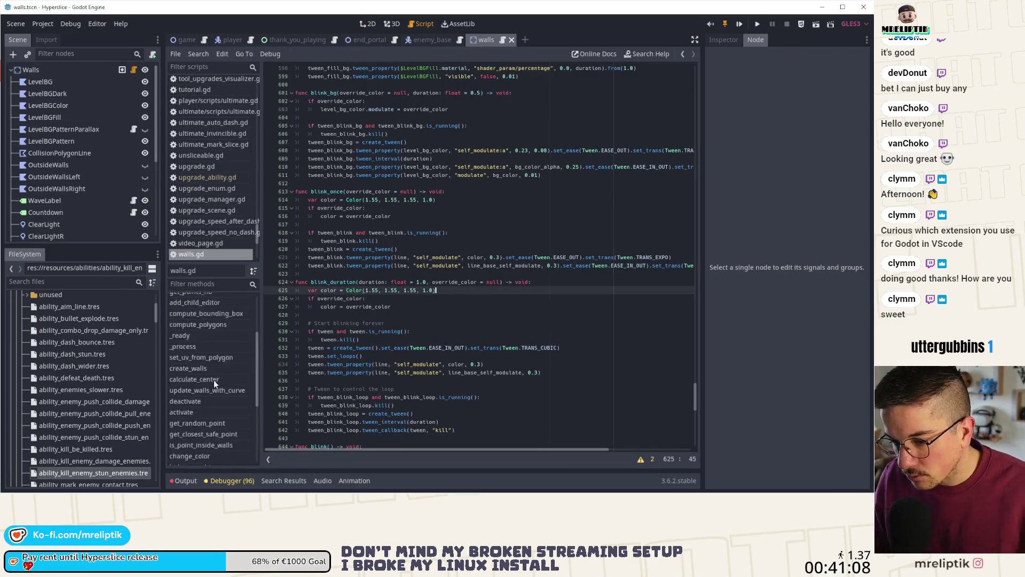
- Browse walls.gd and search the script for 'posit' from the blink_once code
{"action": "scroll", "coordinate": [213, 374], "scroll_direction": "down", "scroll_amount": 2}
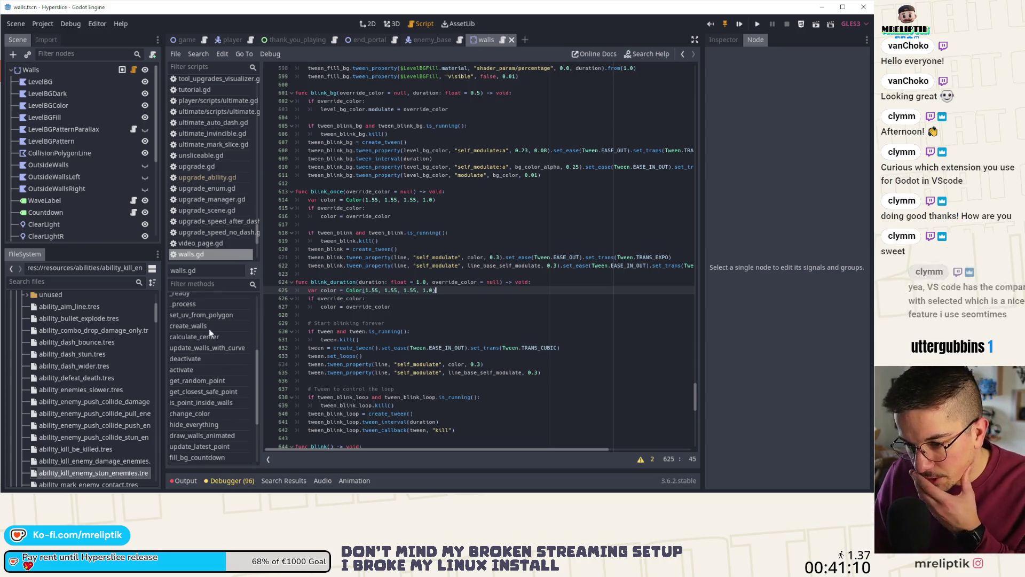
{"action": "scroll", "coordinate": [210, 389], "scroll_direction": "down", "scroll_amount": 3}
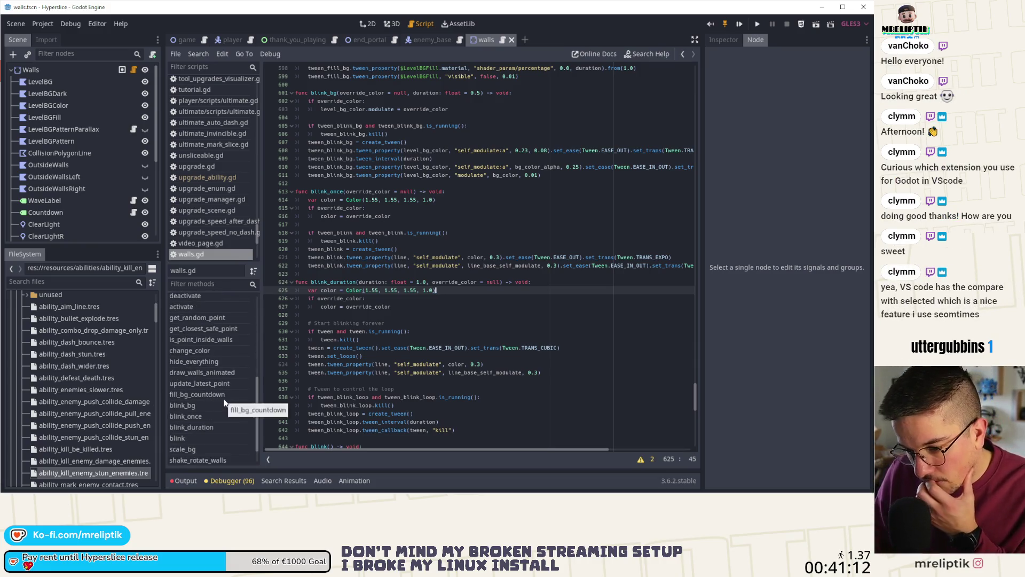
{"action": "scroll", "coordinate": [224, 401], "scroll_direction": "down", "scroll_amount": 1}
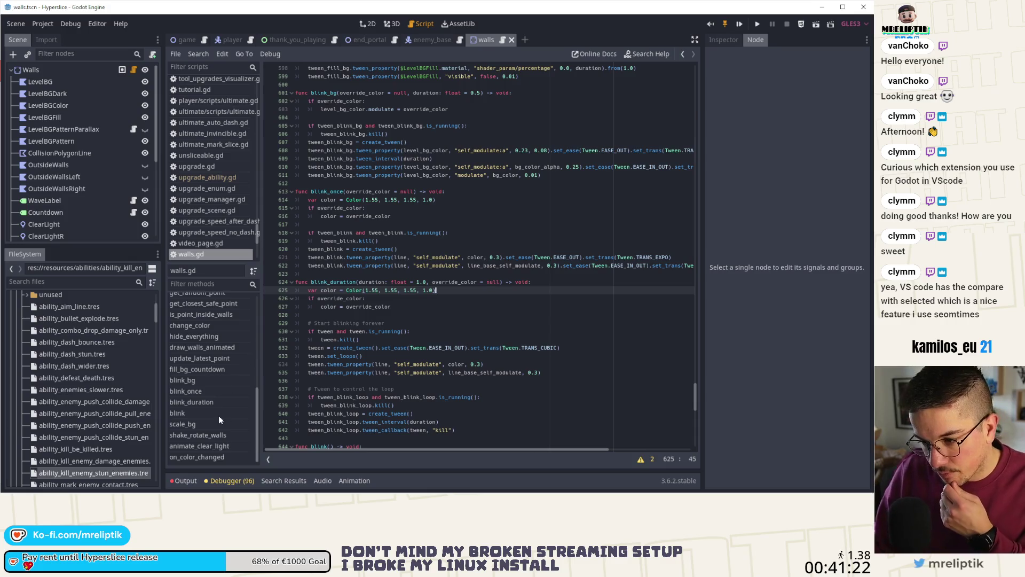
{"action": "scroll", "coordinate": [455, 330], "scroll_direction": "up", "scroll_amount": 3}
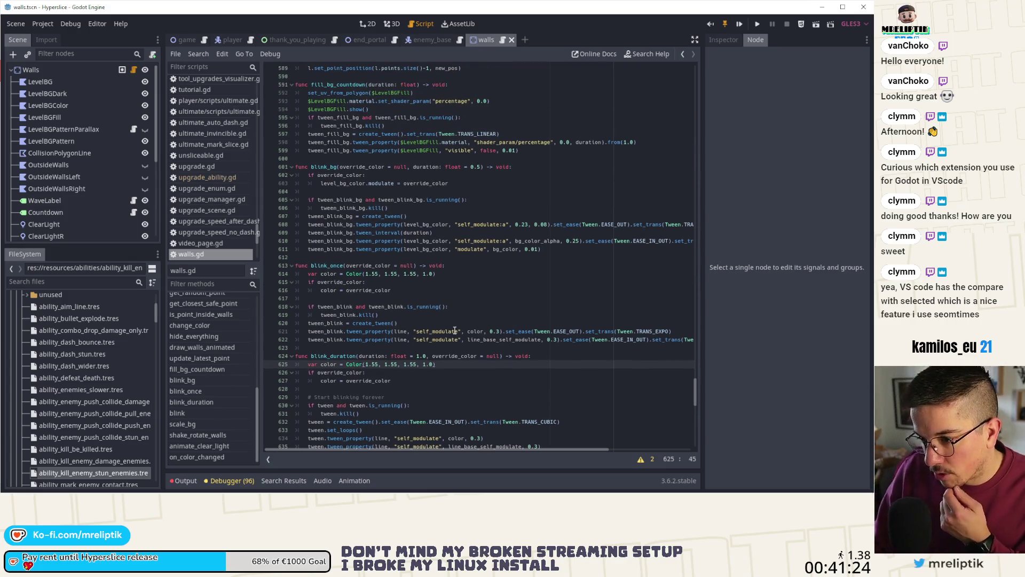
{"action": "left_click", "coordinate": [473, 306]}
{"action": "key", "text": "ctrl+f"}
{"action": "type", "text": "posit"}
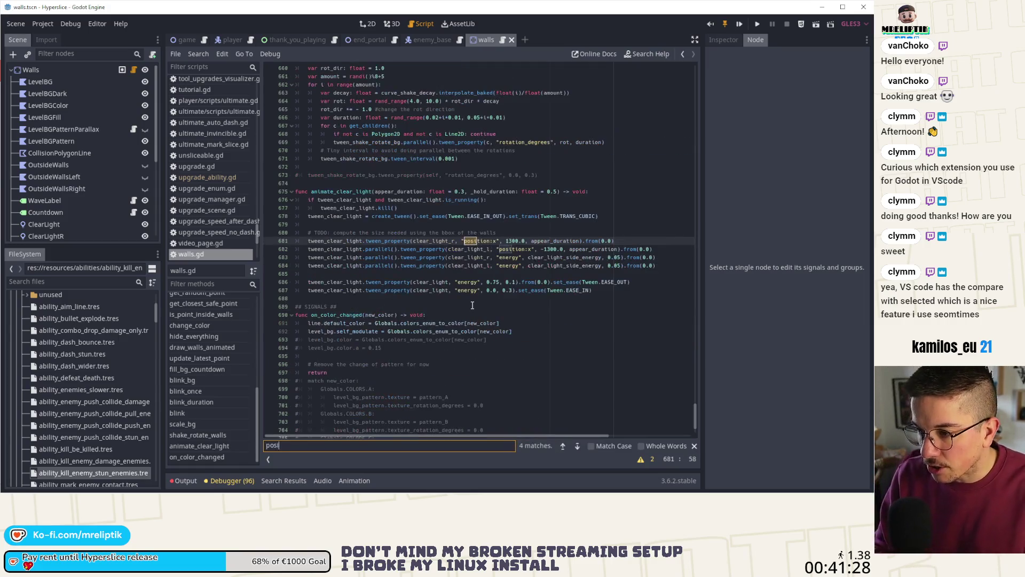
- Highlight animate_clear_light and its TODO about sizing from the walls' bounding box
{"action": "double_click", "coordinate": [356, 192]}
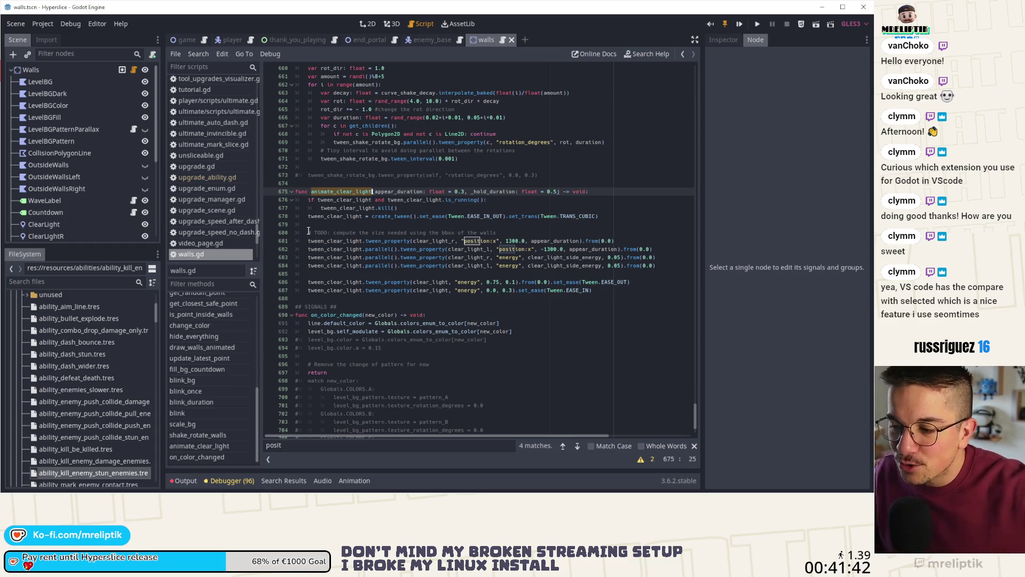
{"action": "left_click_drag", "start_coordinate": [308, 232], "coordinate": [501, 234]}
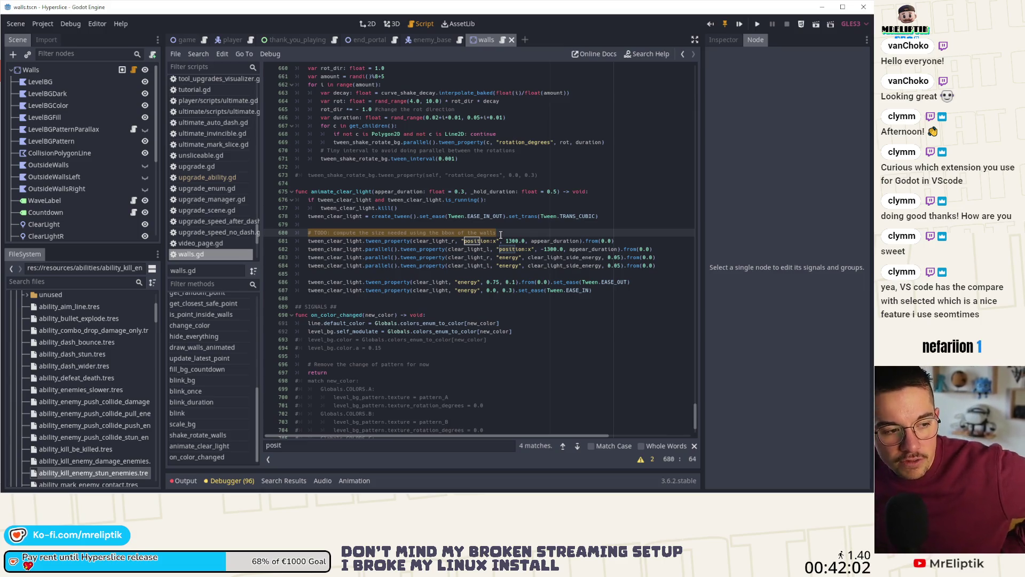
{"action": "scroll", "coordinate": [500, 235], "scroll_direction": "up", "scroll_amount": 1}
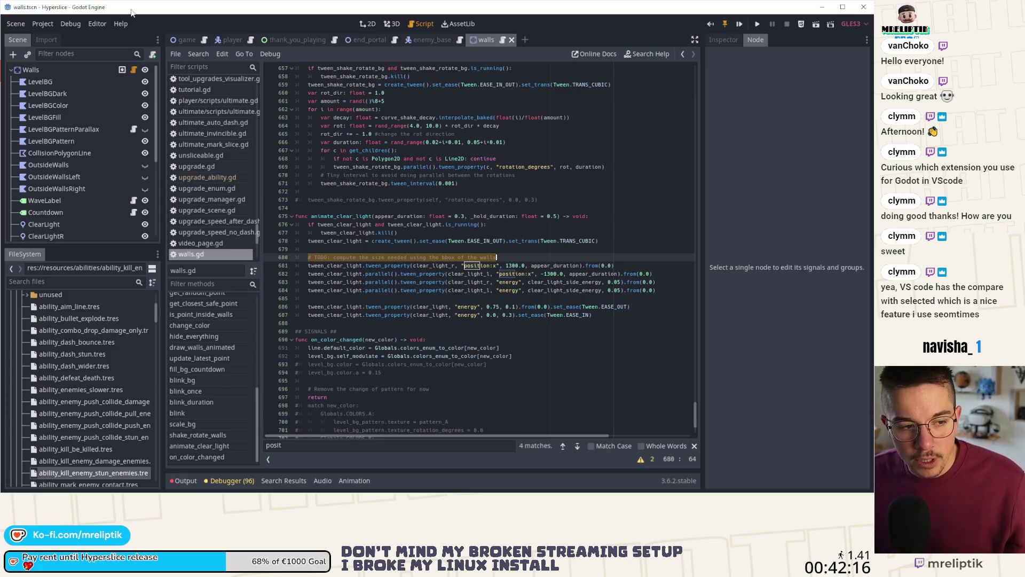
{"action": "scroll", "coordinate": [367, 216], "scroll_direction": "up", "scroll_amount": 3}
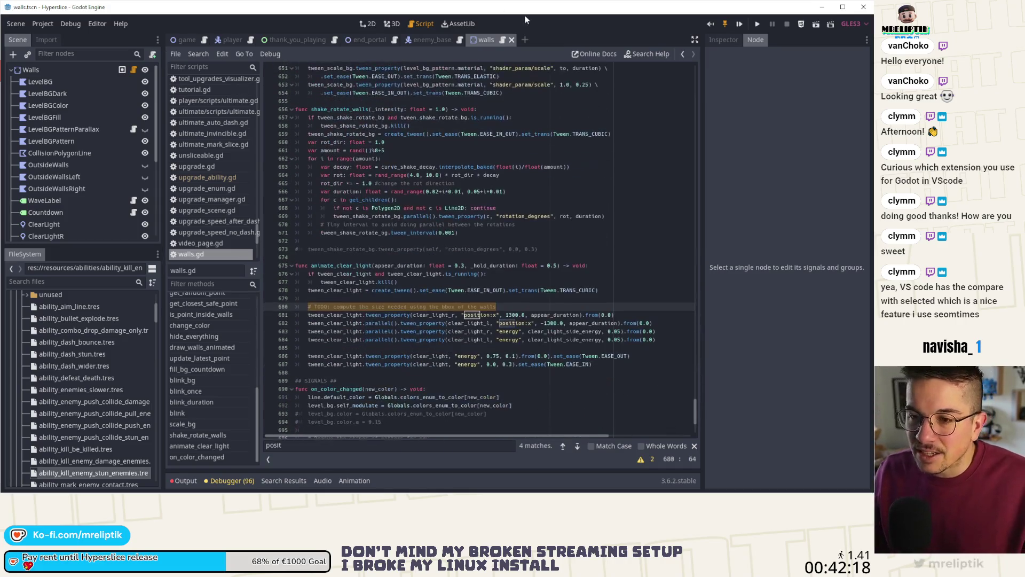
{"action": "left_click", "coordinate": [377, 25]}
{"action": "left_click", "coordinate": [395, 24]}
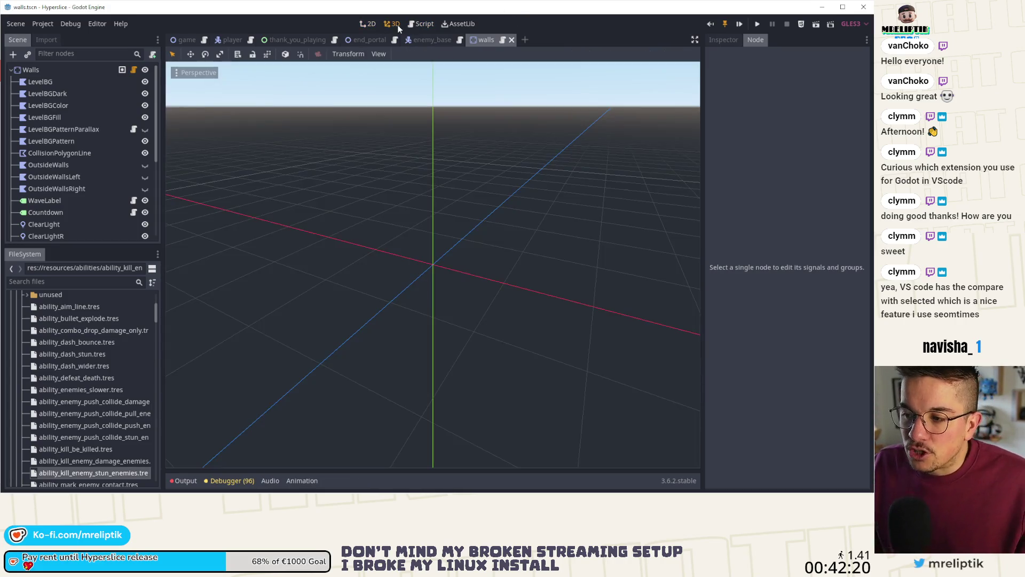
{"action": "left_click", "coordinate": [367, 24]}
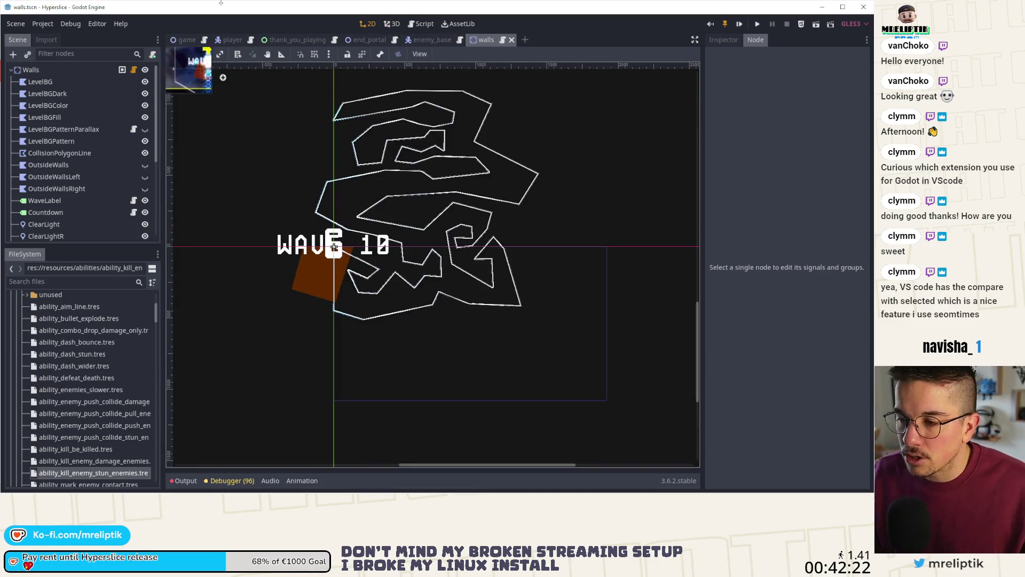
{"action": "left_click", "coordinate": [134, 70]}
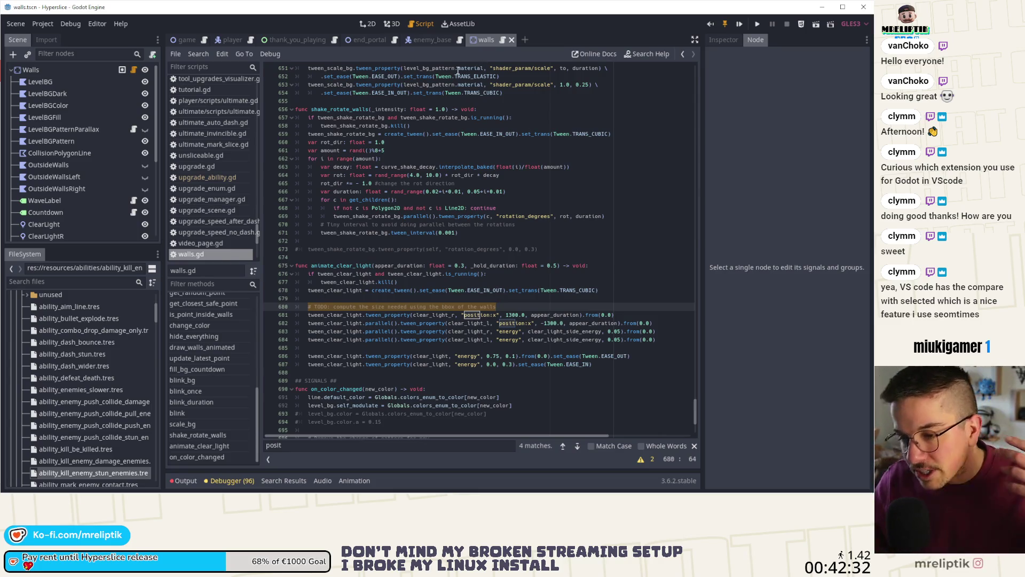
{"action": "left_click", "coordinate": [447, 305]}
{"action": "type", "text": "bbox"}
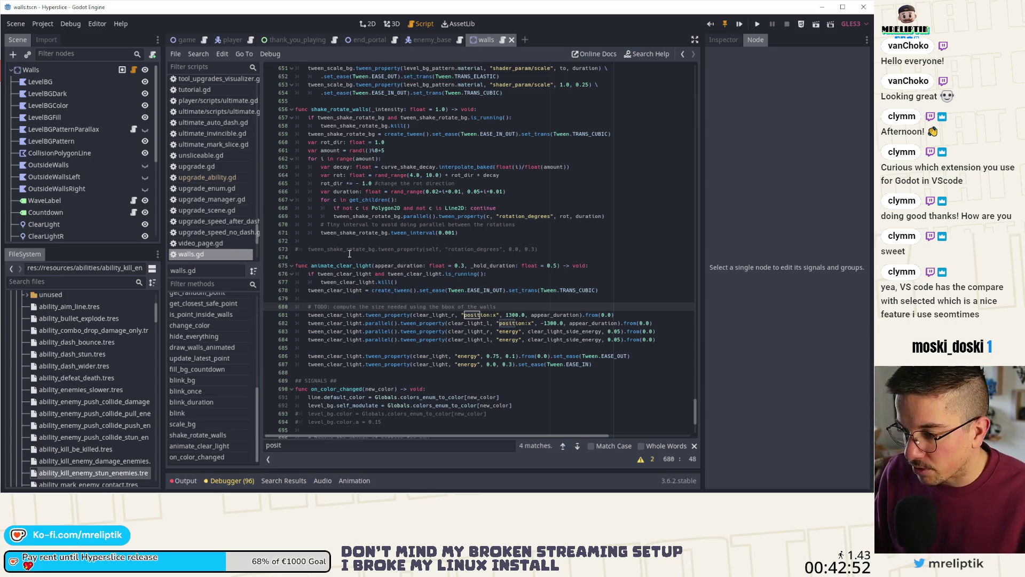
{"action": "scroll", "coordinate": [407, 287], "scroll_direction": "down", "scroll_amount": 3}
{"action": "left_click", "coordinate": [472, 233]}
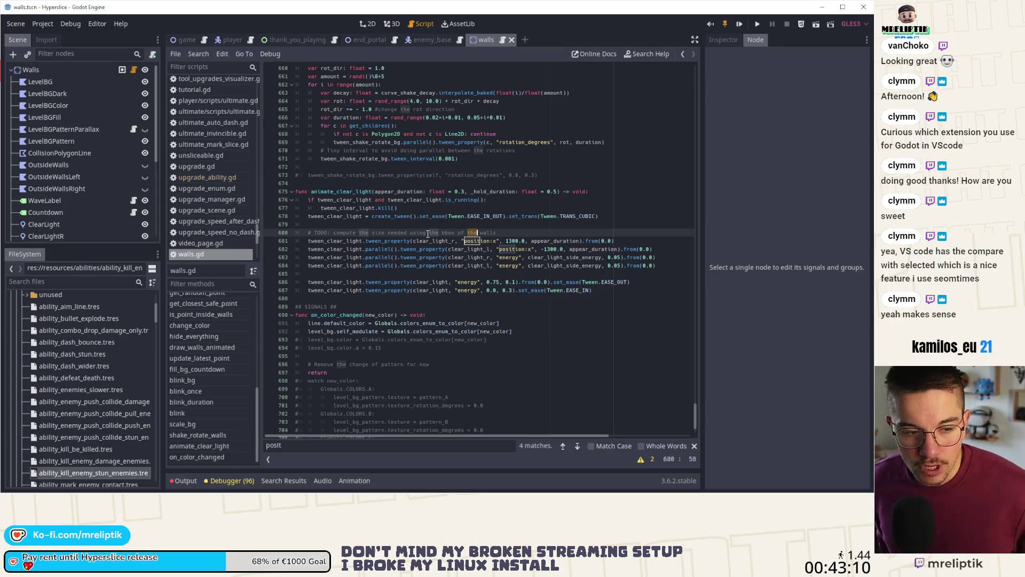
{"action": "double_click", "coordinate": [312, 191]}
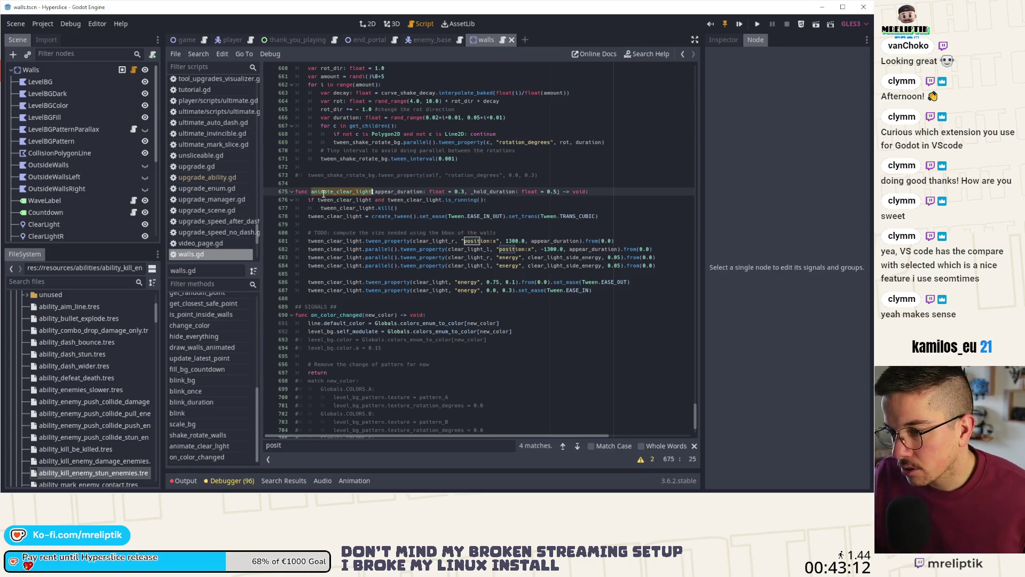
{"action": "scroll", "coordinate": [399, 275], "scroll_direction": "up", "scroll_amount": 3}
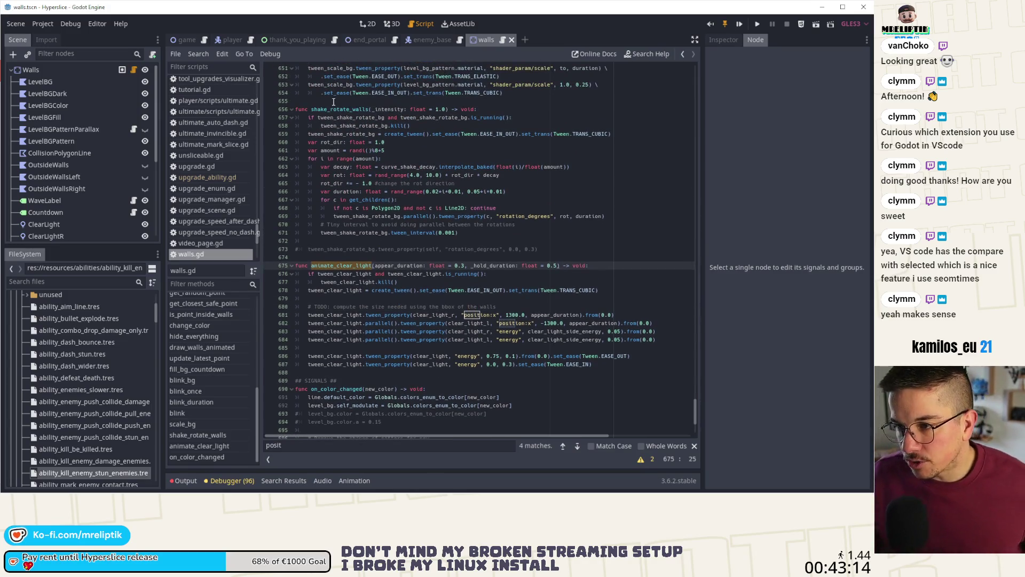
{"action": "scroll", "coordinate": [401, 257], "scroll_direction": "up", "scroll_amount": 5}
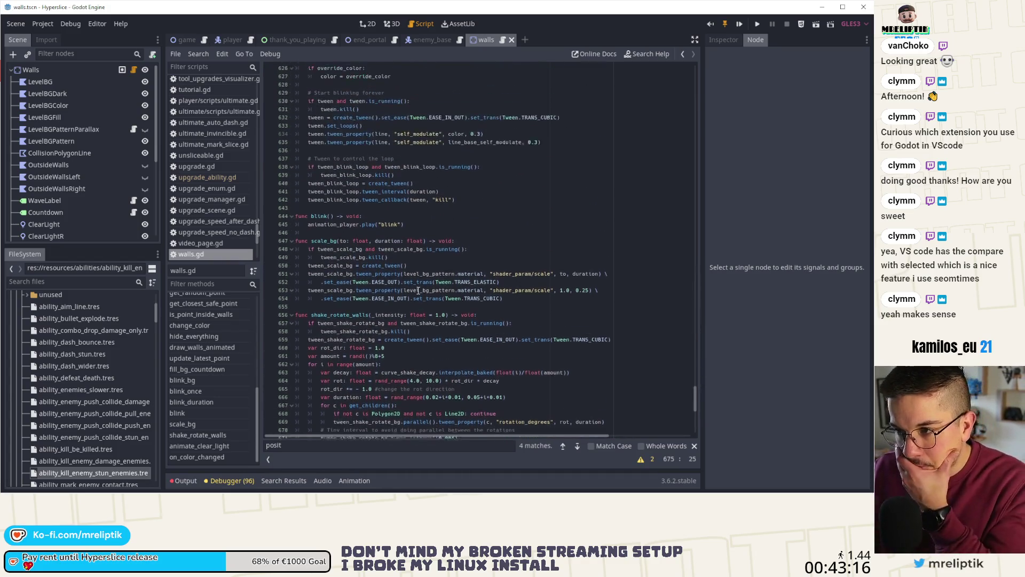
{"action": "scroll", "coordinate": [191, 341], "scroll_direction": "up", "scroll_amount": 10}
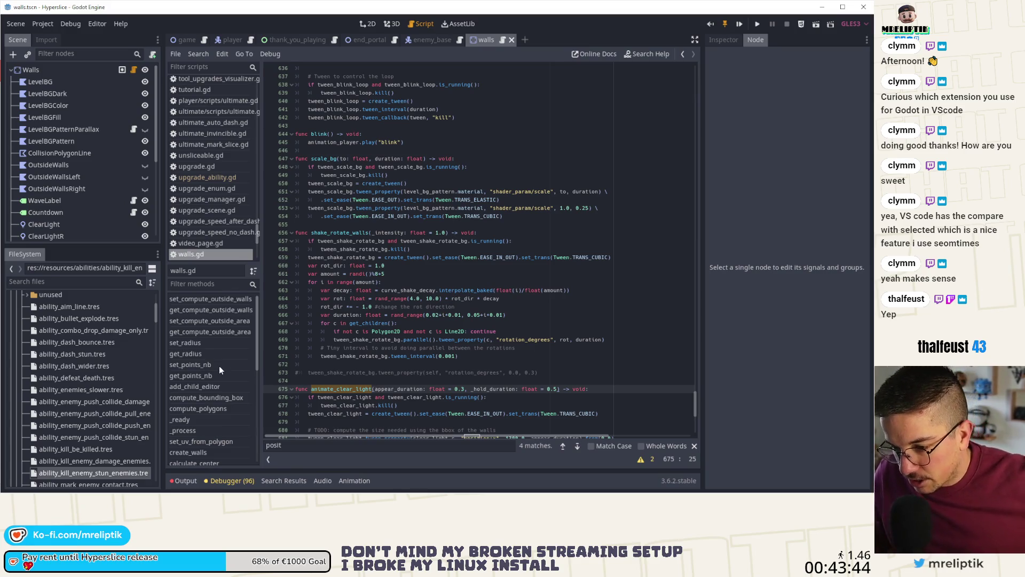
{"action": "left_click", "coordinate": [226, 400]}
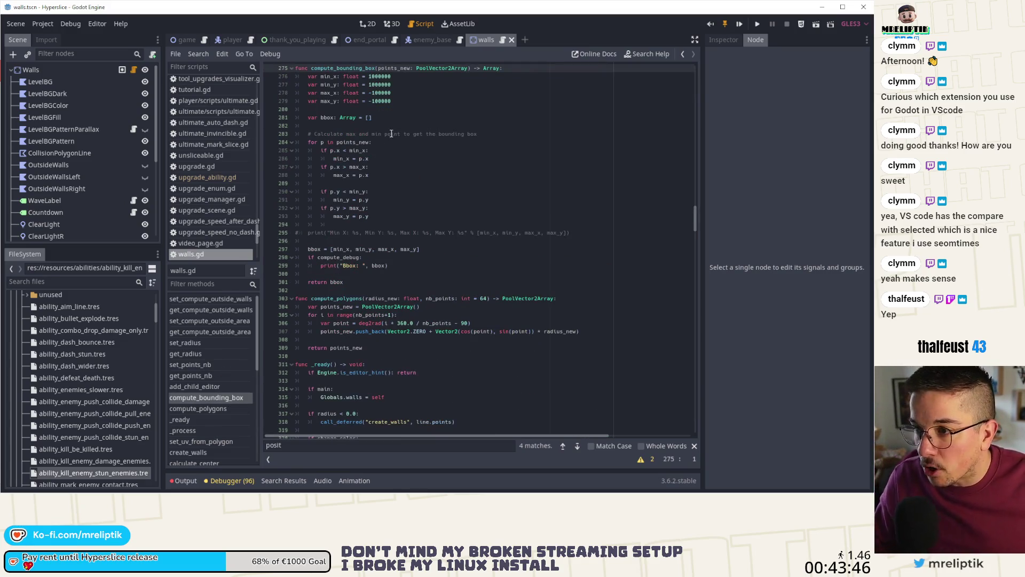
{"action": "double_click", "coordinate": [344, 68]}
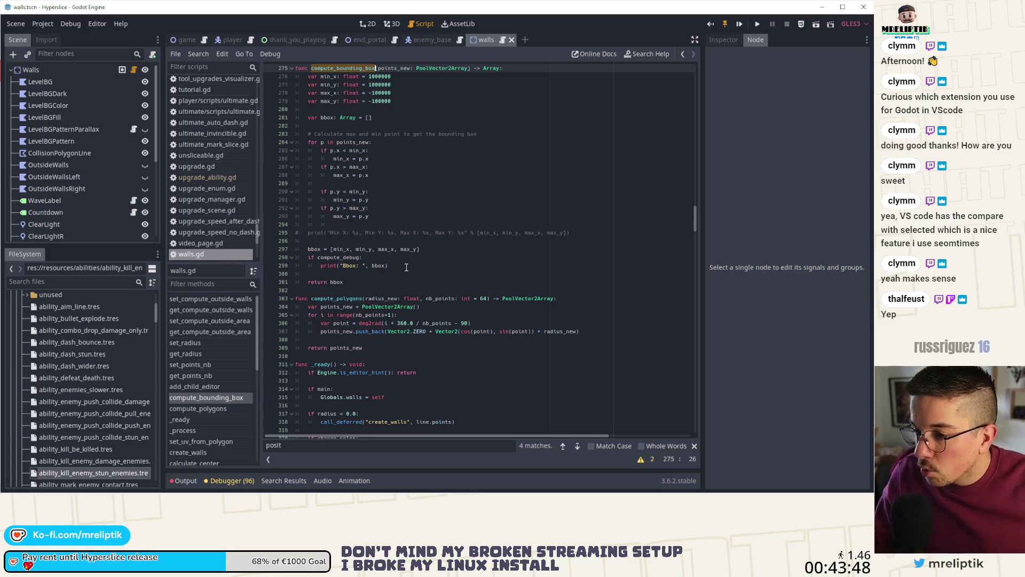
{"action": "scroll", "coordinate": [407, 267], "scroll_direction": "up", "scroll_amount": 1}
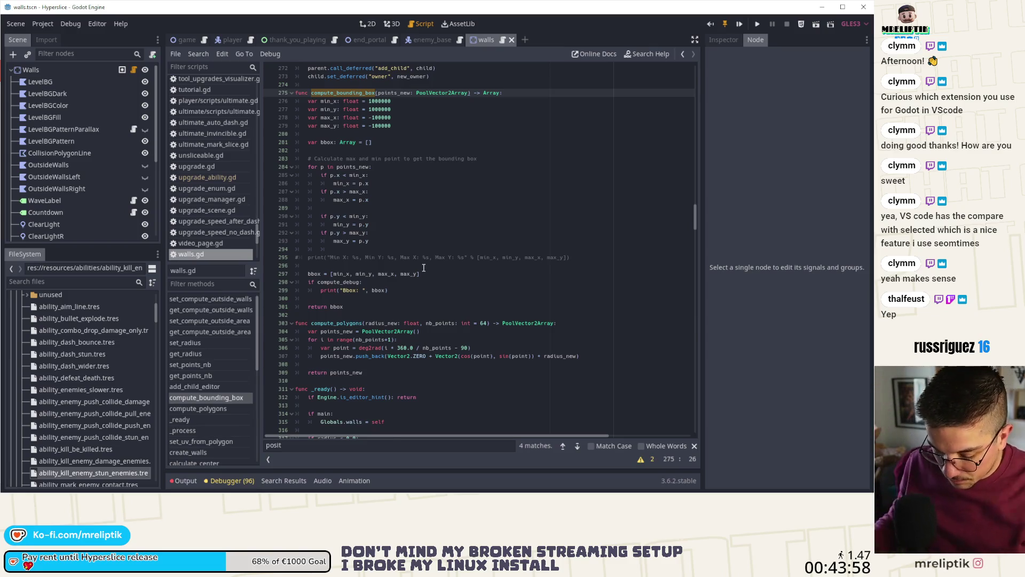
{"action": "key", "text": "ctrl+f"}
{"action": "left_click", "coordinate": [577, 447]}
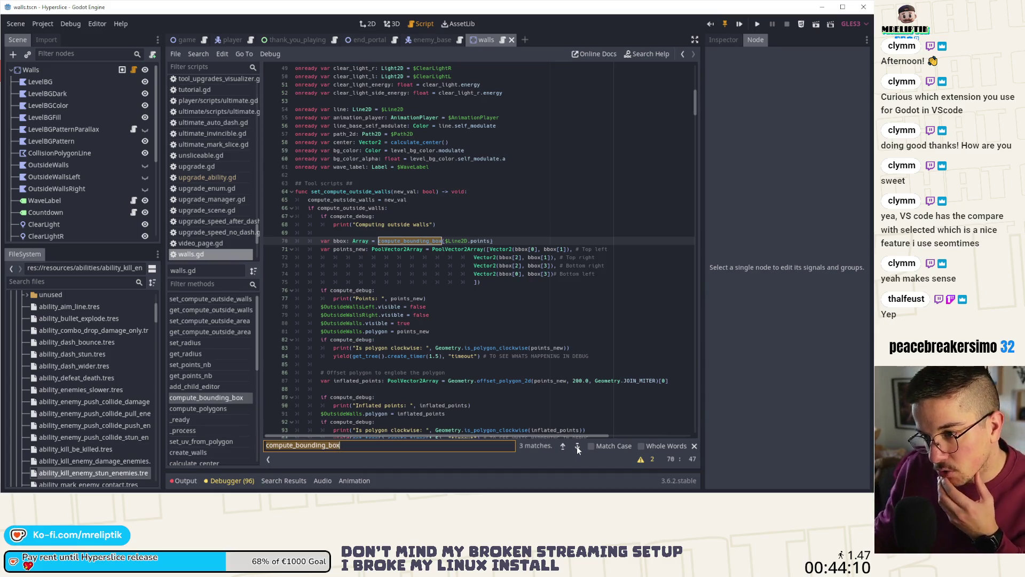
{"action": "left_click", "coordinate": [577, 446]}
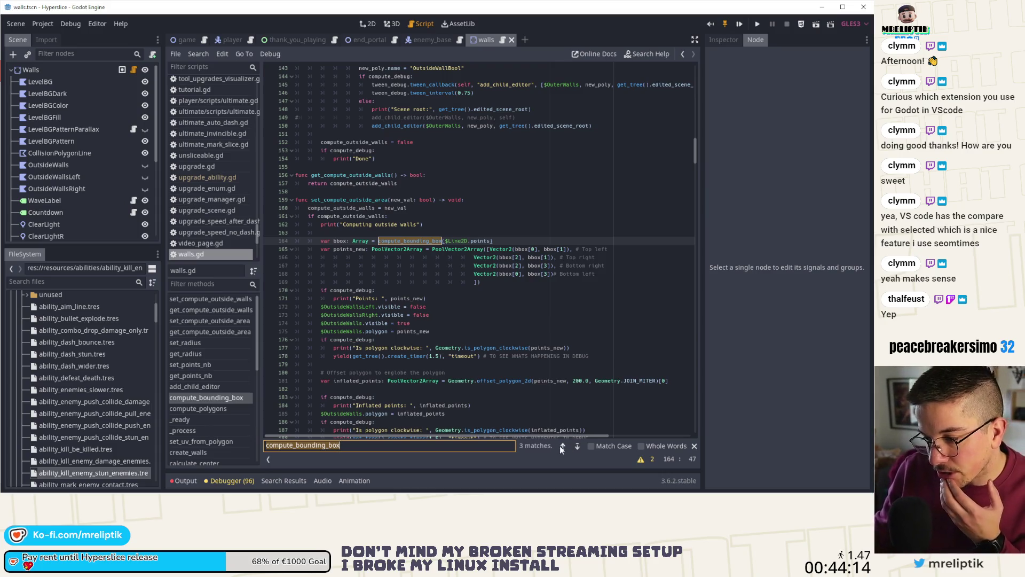
{"action": "left_click", "coordinate": [577, 446]}
{"action": "left_click", "coordinate": [577, 446]}
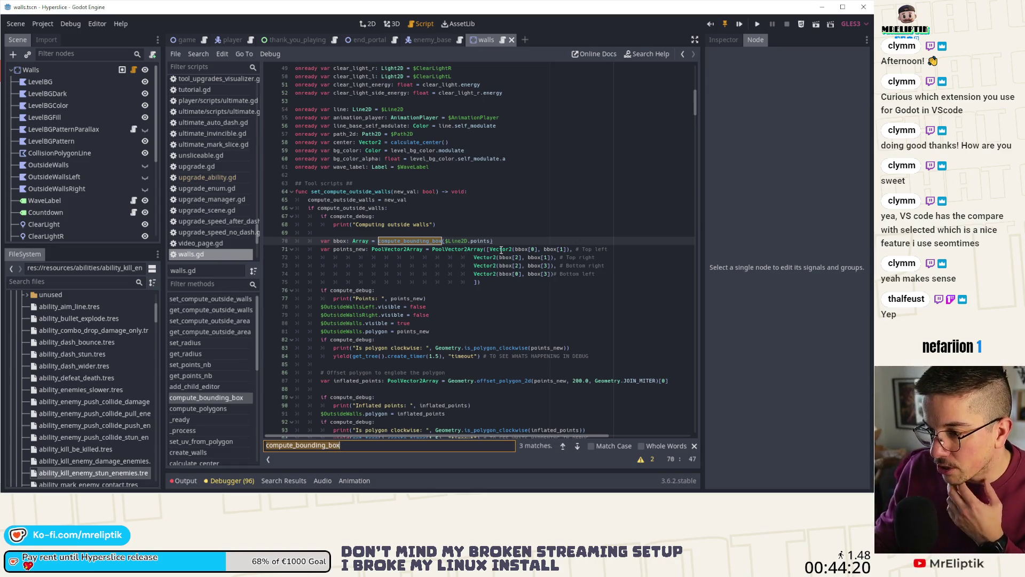
{"action": "left_click", "coordinate": [322, 242]}
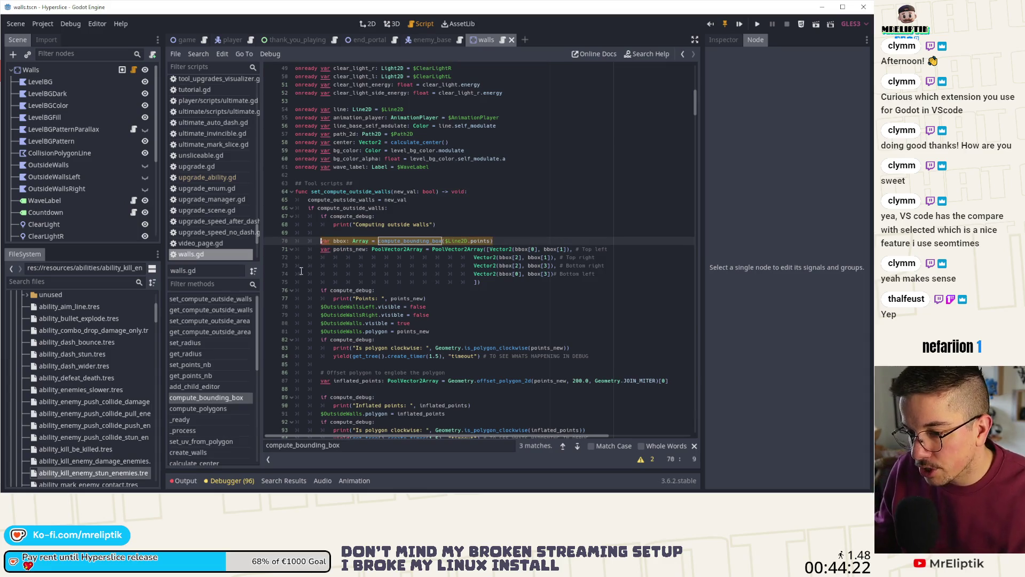
{"action": "left_click", "coordinate": [205, 343]}
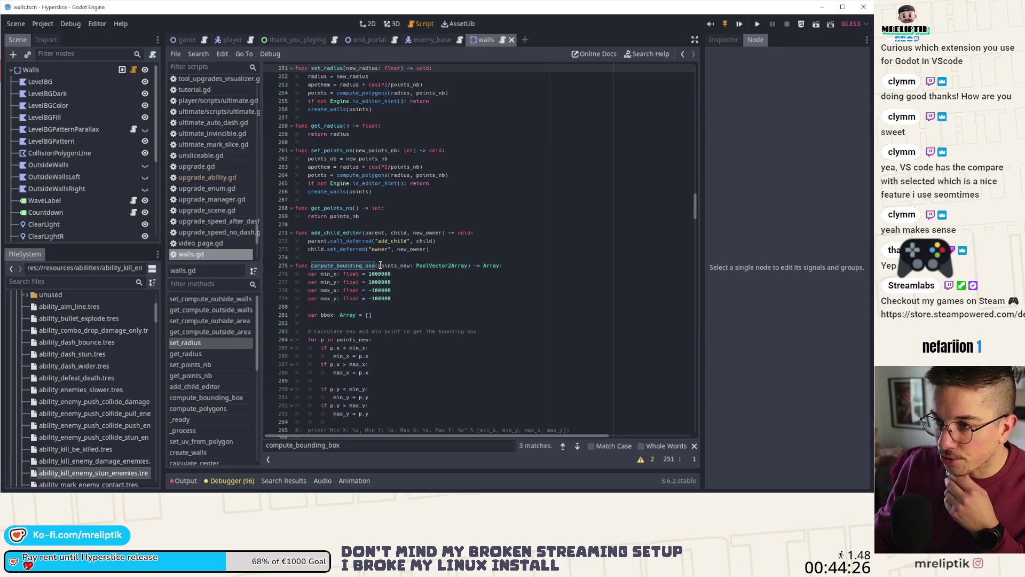
{"action": "double_click", "coordinate": [340, 109]}
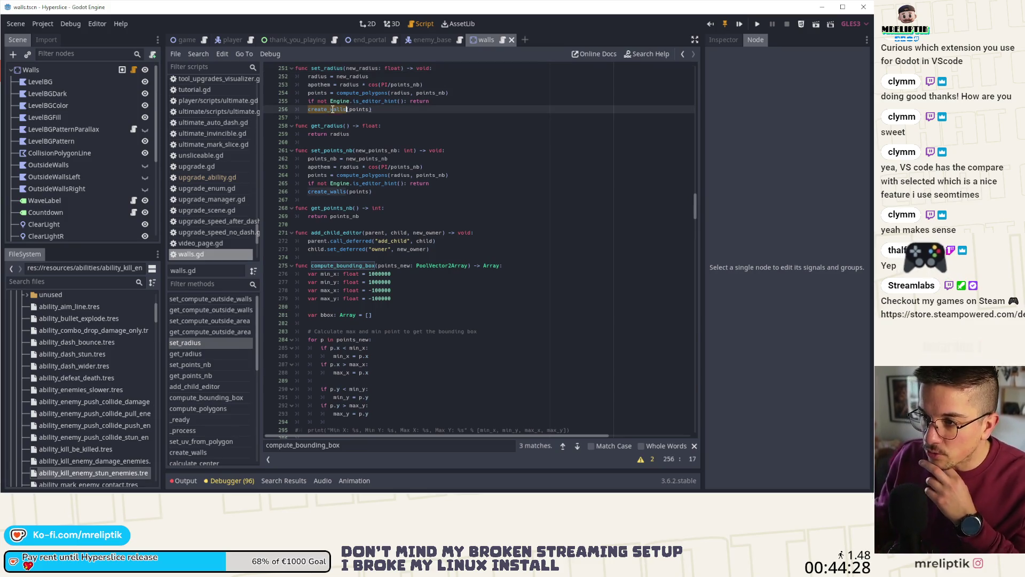
{"action": "double_click", "coordinate": [326, 67]}
{"action": "scroll", "coordinate": [388, 164], "scroll_direction": "up", "scroll_amount": 4}
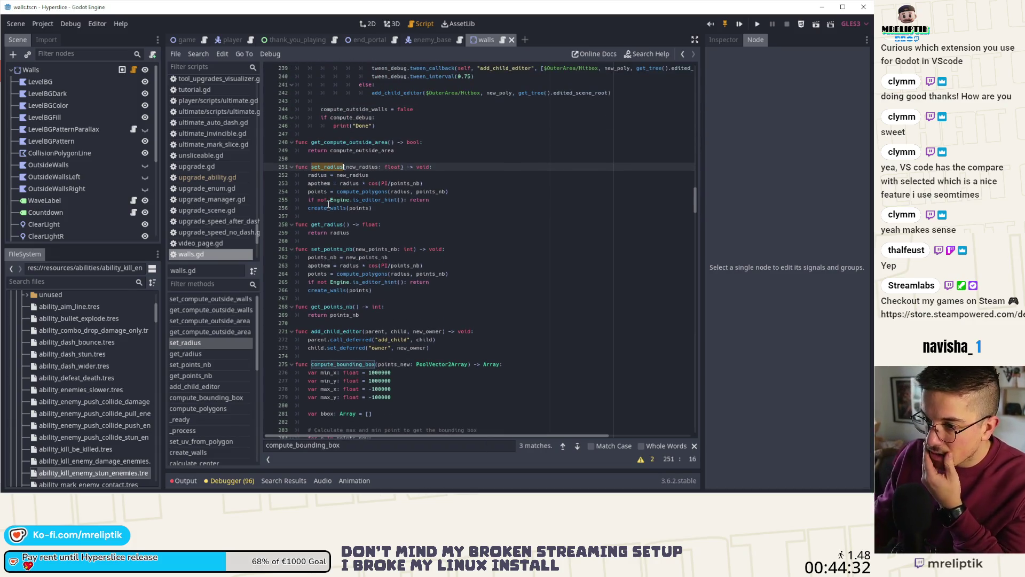
{"action": "left_click", "coordinate": [322, 208]}
{"action": "double_click", "coordinate": [322, 207]}
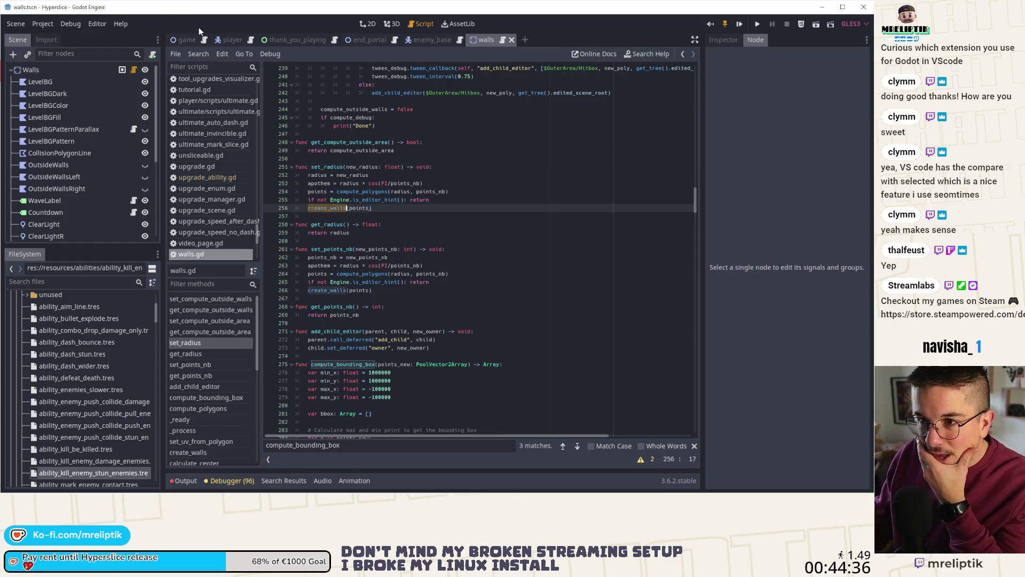
{"action": "mouse_move", "coordinate": [203, 41]}
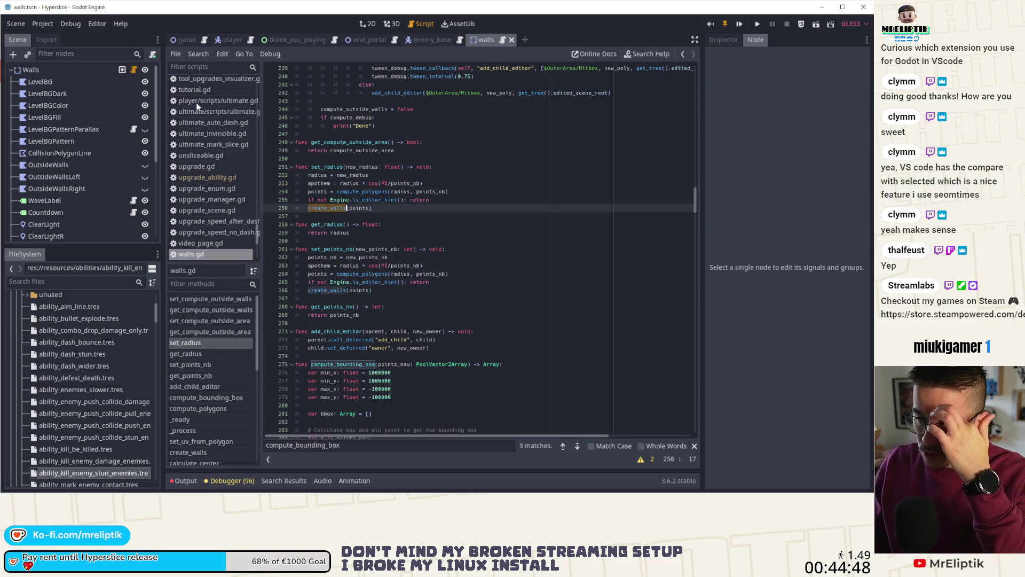
{"action": "left_click", "coordinate": [189, 40]}
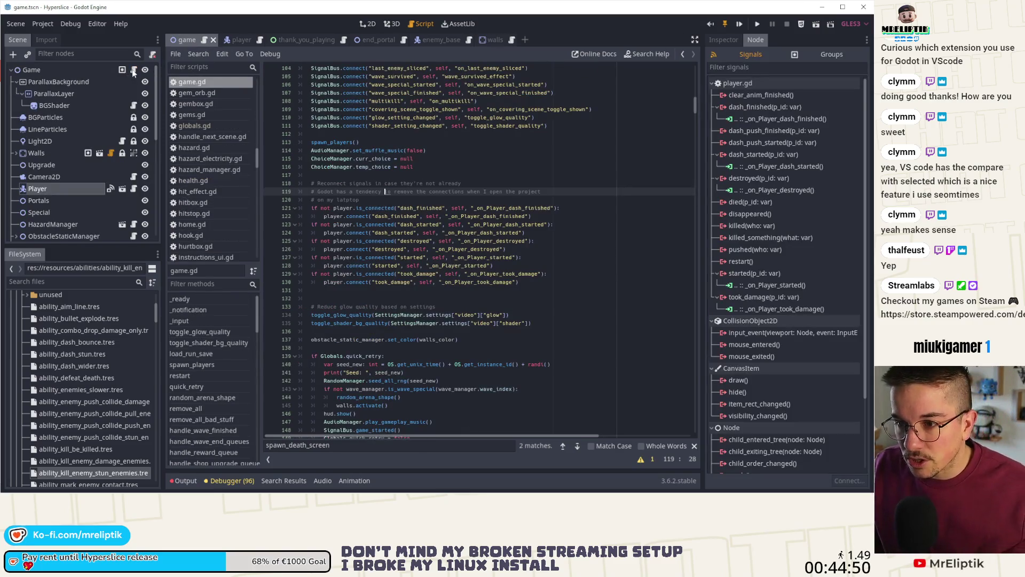
{"action": "left_click", "coordinate": [497, 273]}
{"action": "key", "text": "ctrl+f"}
{"action": "type", "text": "create"}
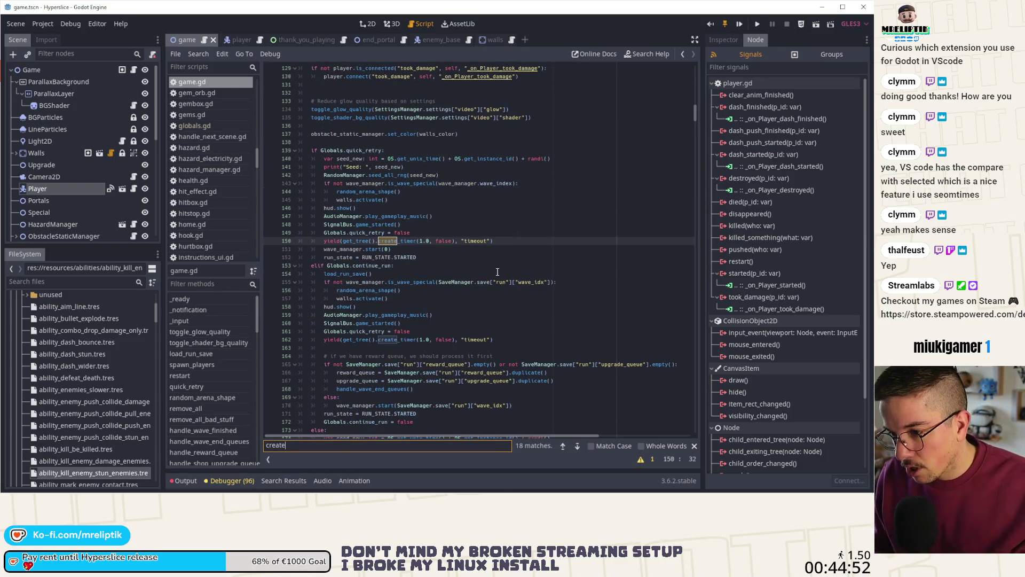
{"action": "type", "text": "_walls"}
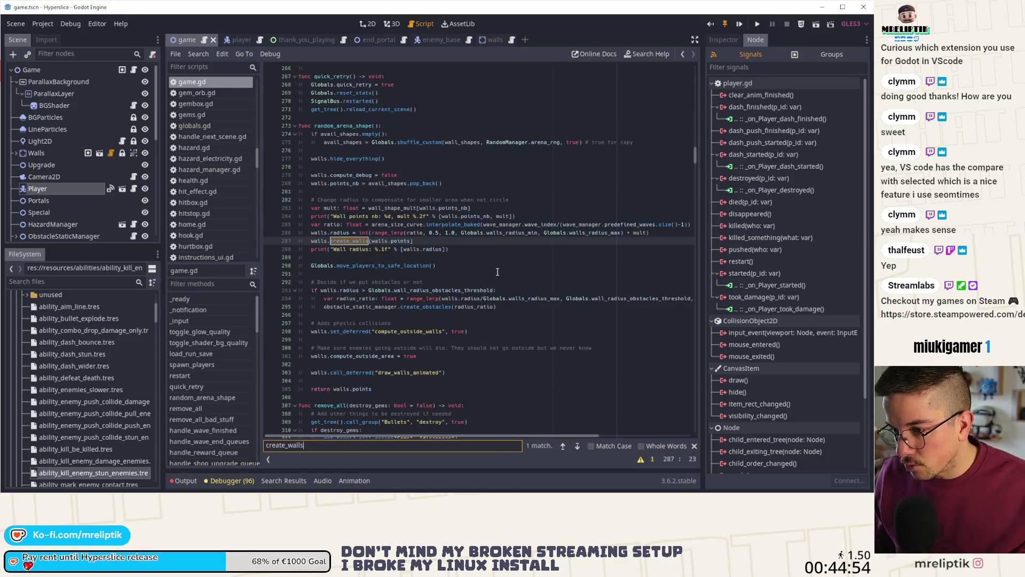
{"action": "left_click", "coordinate": [455, 240]}
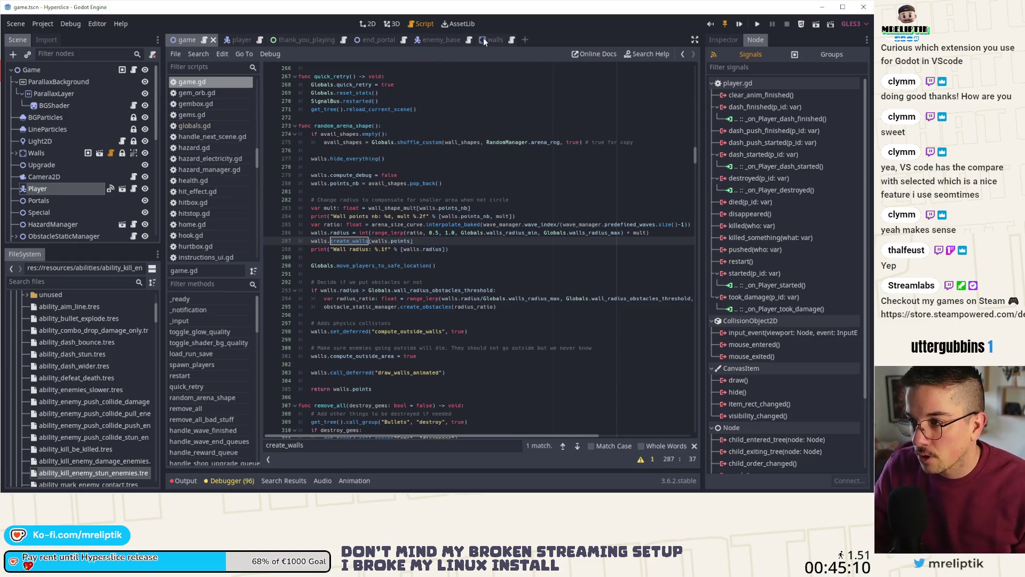
{"action": "mouse_move", "coordinate": [484, 42]}
{"action": "left_mouse_down"}
{"action": "mouse_move", "coordinate": [491, 47]}
{"action": "mouse_move", "coordinate": [229, 43]}
{"action": "left_mouse_up"}
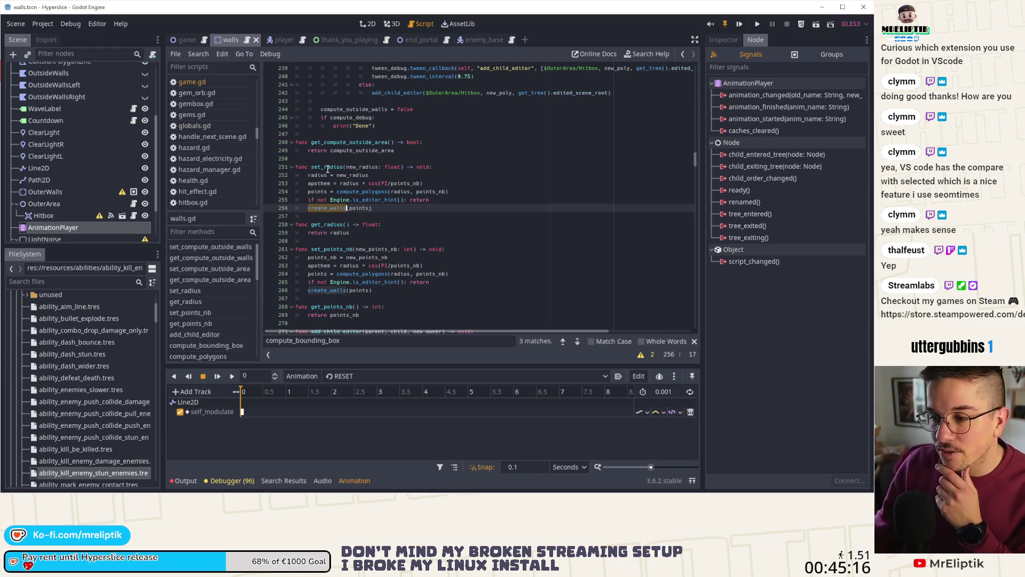
- Paste the bounding box computation into create_walls, storing it in current_bbox and using line instead of $Line2D
{"action": "left_click", "coordinate": [332, 209], "text": "ctrl"}
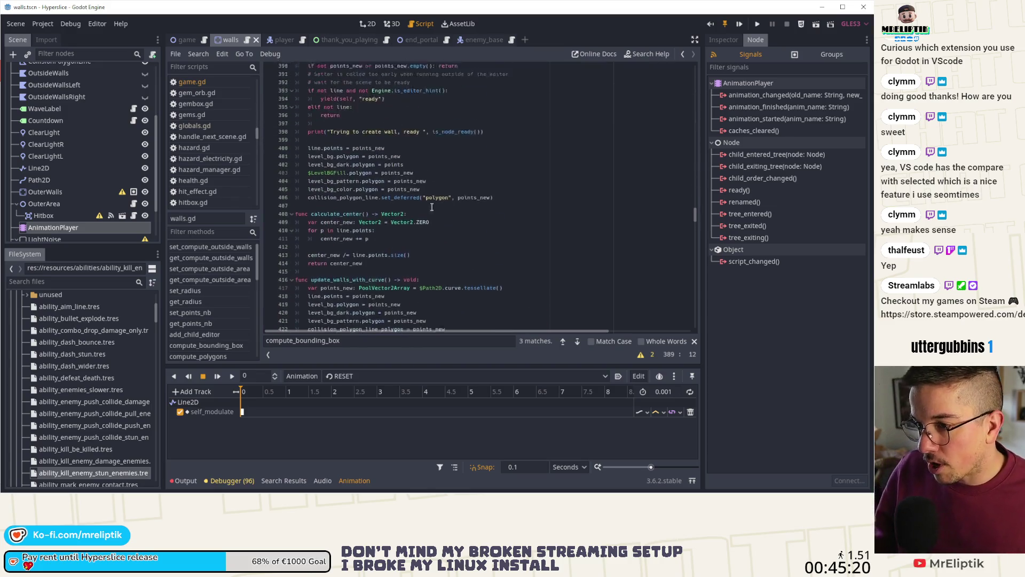
{"action": "left_click", "coordinate": [520, 224]}
{"action": "key", "text": "Return"}
{"action": "type", "text": "var bbox: Array = compute_bounding_box($Line2D.points)"}
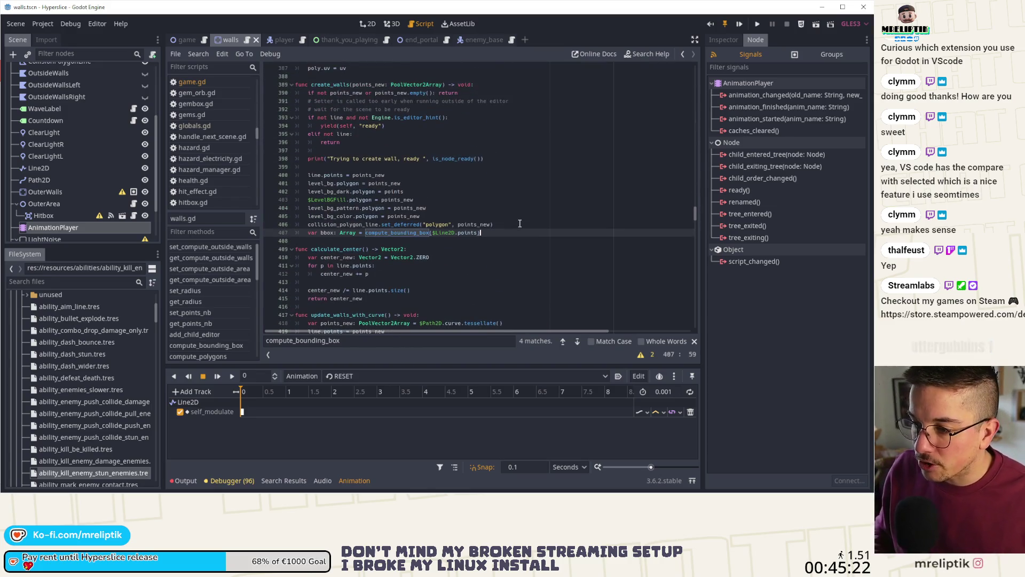
{"action": "key", "text": "BackSpace"}
{"action": "key", "text": "BackSpace"}
{"action": "key", "text": "BackSpace"}
{"action": "type", "text": "current"}
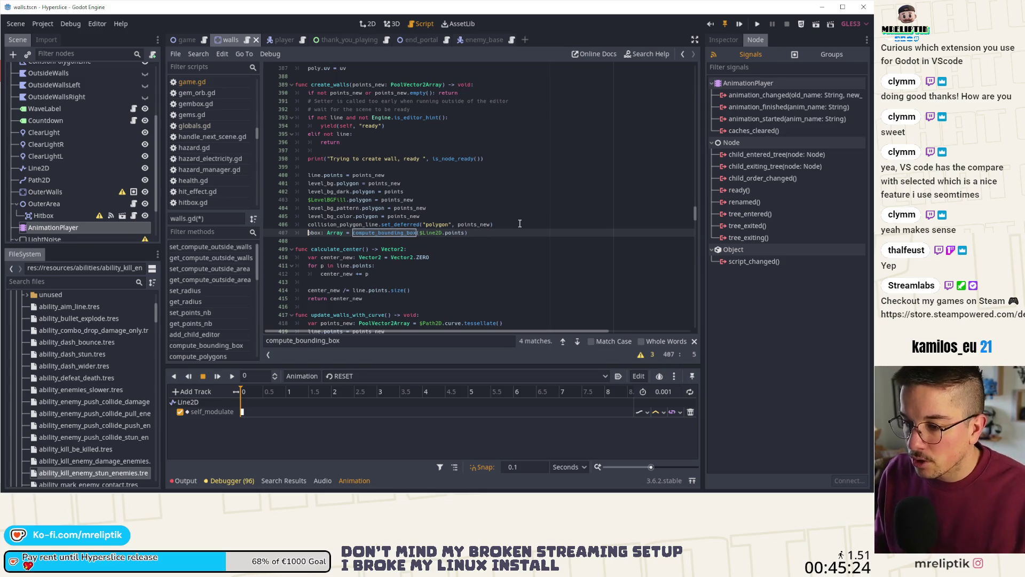
{"action": "type", "text": "_b"}
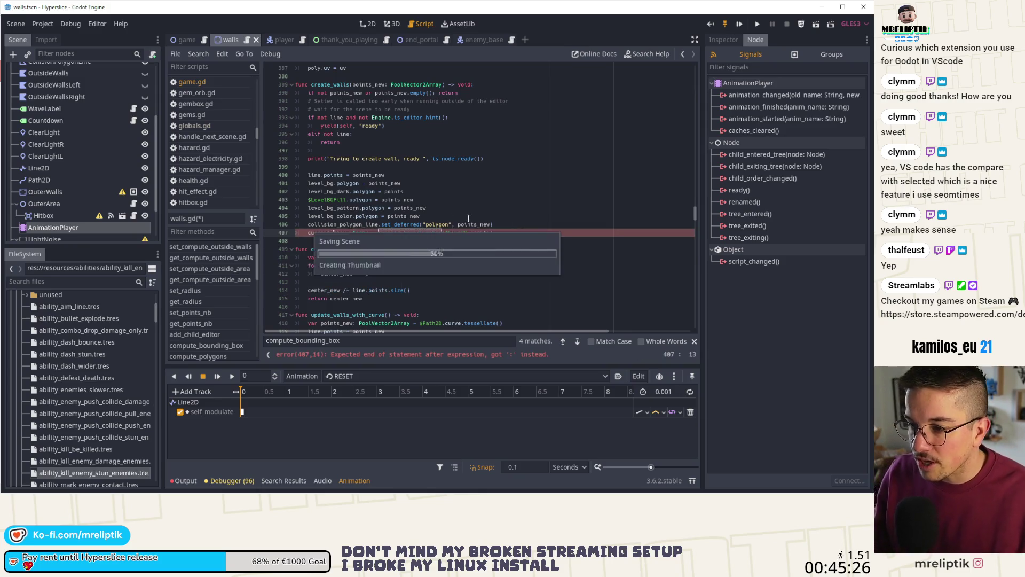
{"action": "left_click", "coordinate": [368, 233]}
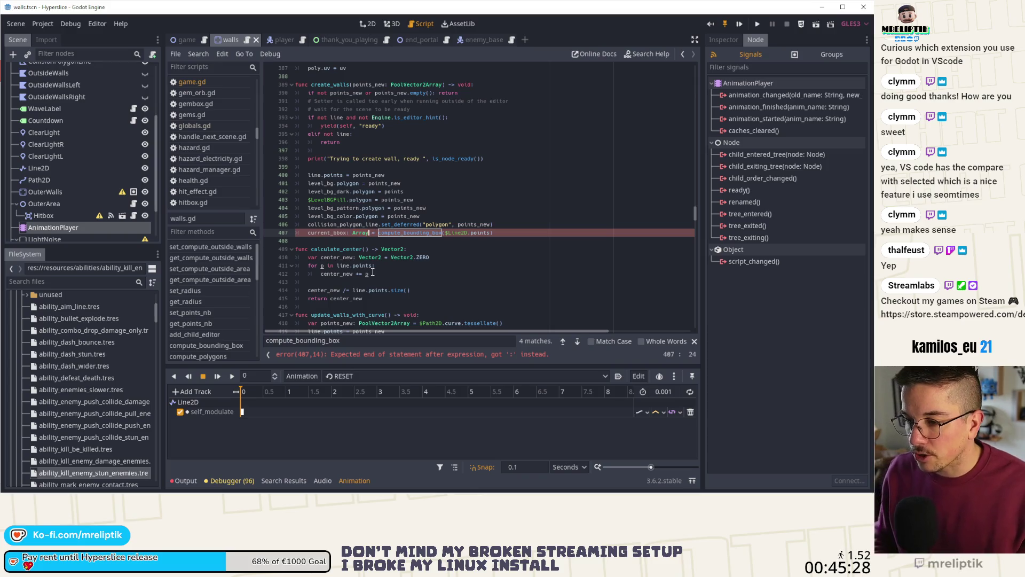
{"action": "key", "text": "Home"}
{"action": "key", "text": "ctrl+Right"}
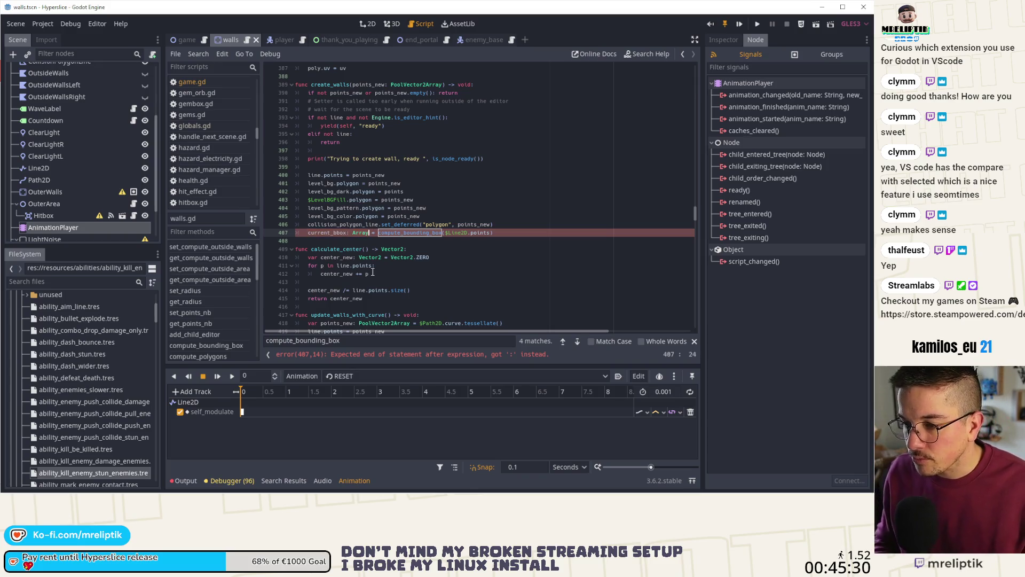
{"action": "key", "text": "Delete"}
{"action": "key", "text": "Delete"}
{"action": "key", "text": "Delete"}
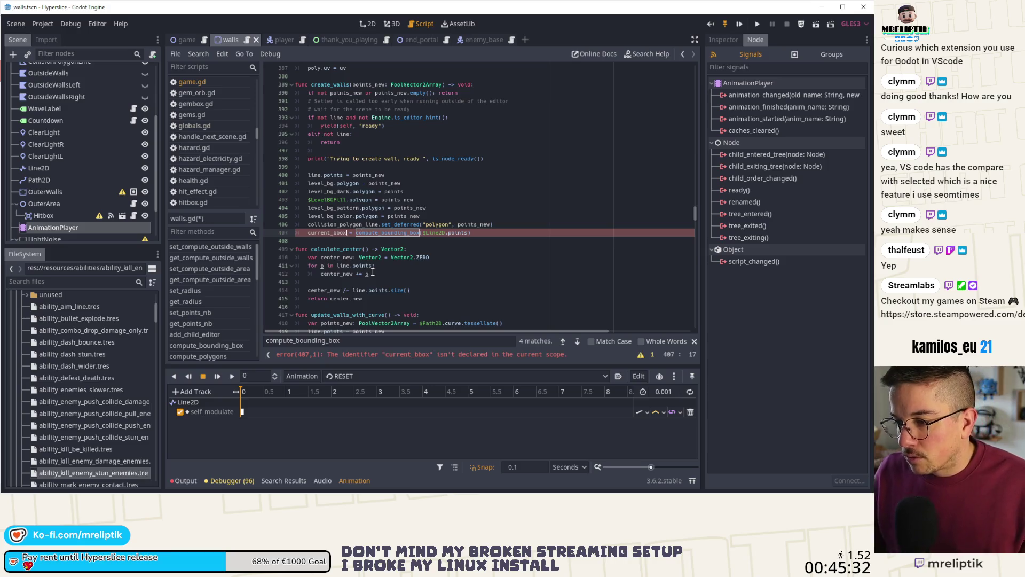
{"action": "double_click", "coordinate": [435, 233]}
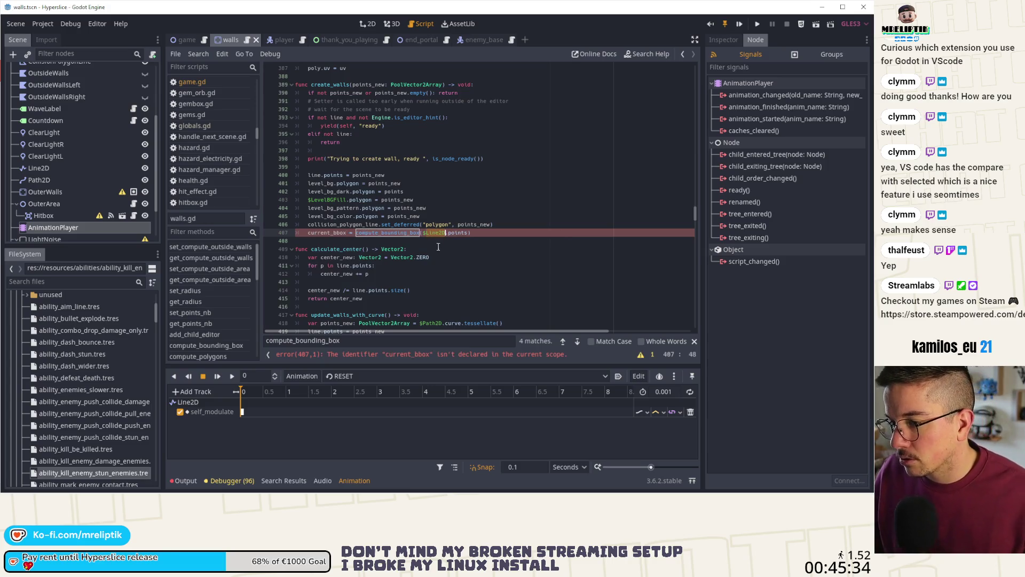
{"action": "type", "text": "line"}
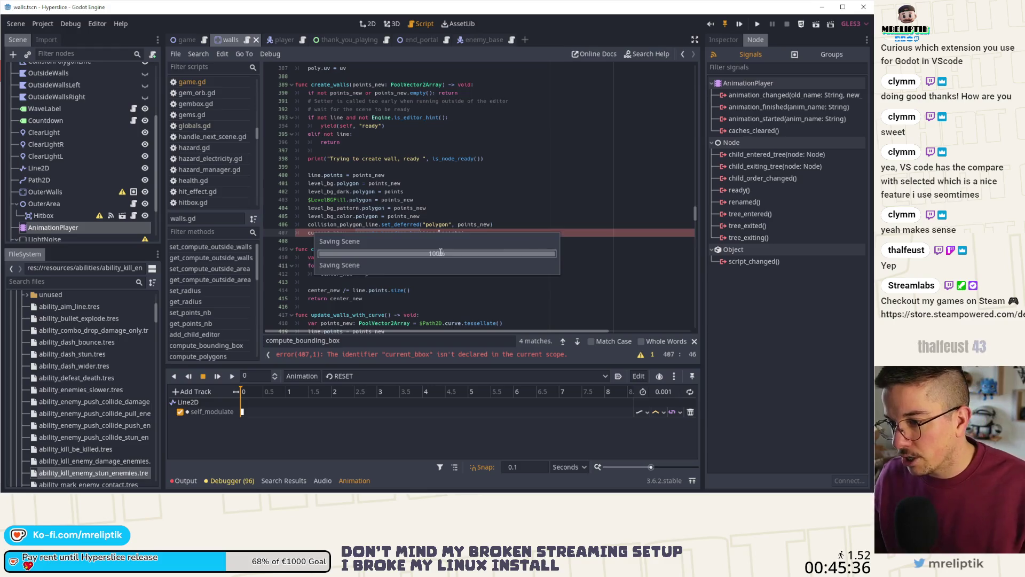
{"action": "key", "text": "BackSpace"}
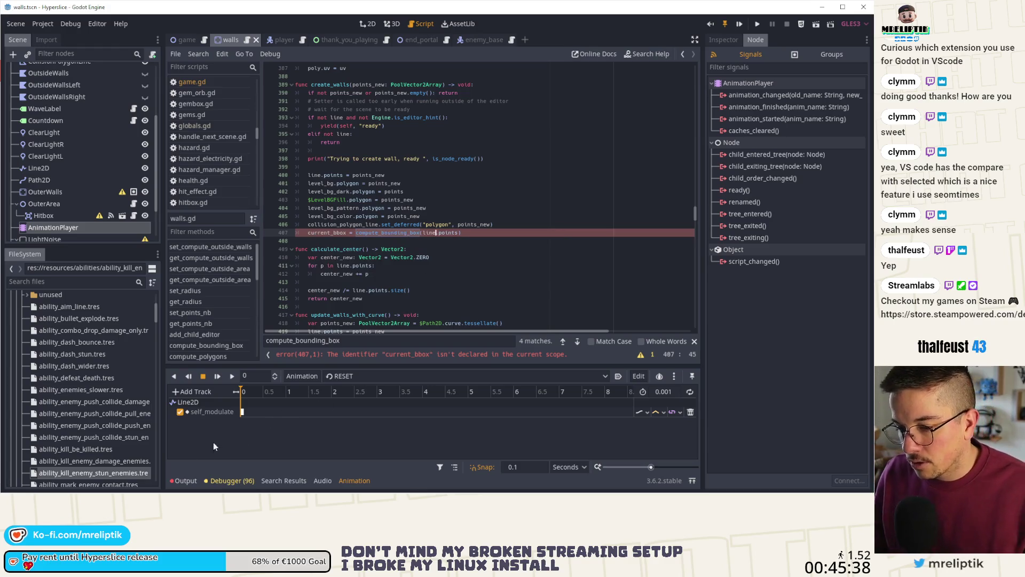
- Collapse the bottom panel and declare 'var current_bbox: Array' as a member variable on line 41
{"action": "left_click", "coordinate": [185, 479]}
{"action": "left_click", "coordinate": [185, 479]}
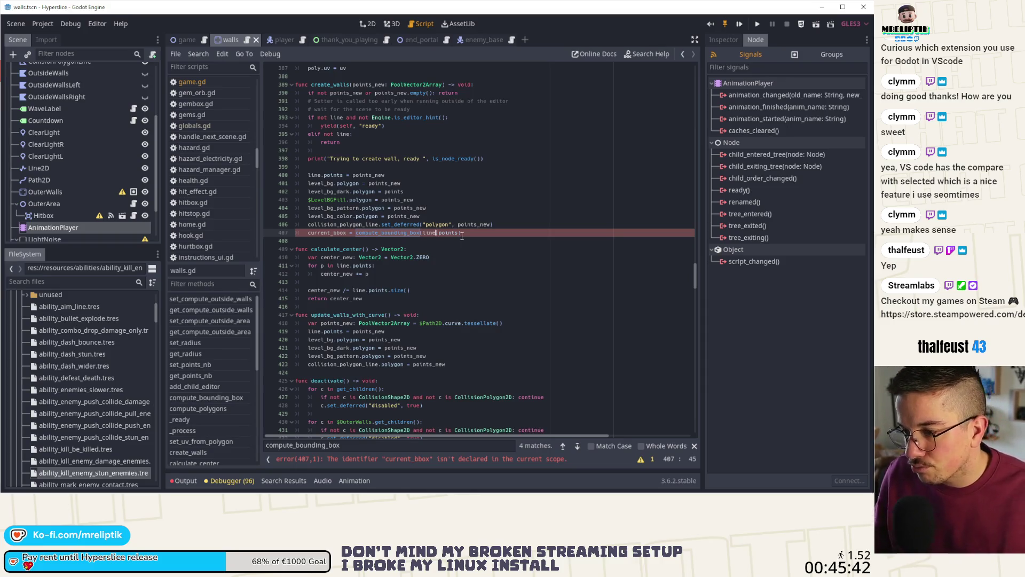
{"action": "double_click", "coordinate": [327, 232]}
{"action": "key", "text": "ctrl+c"}
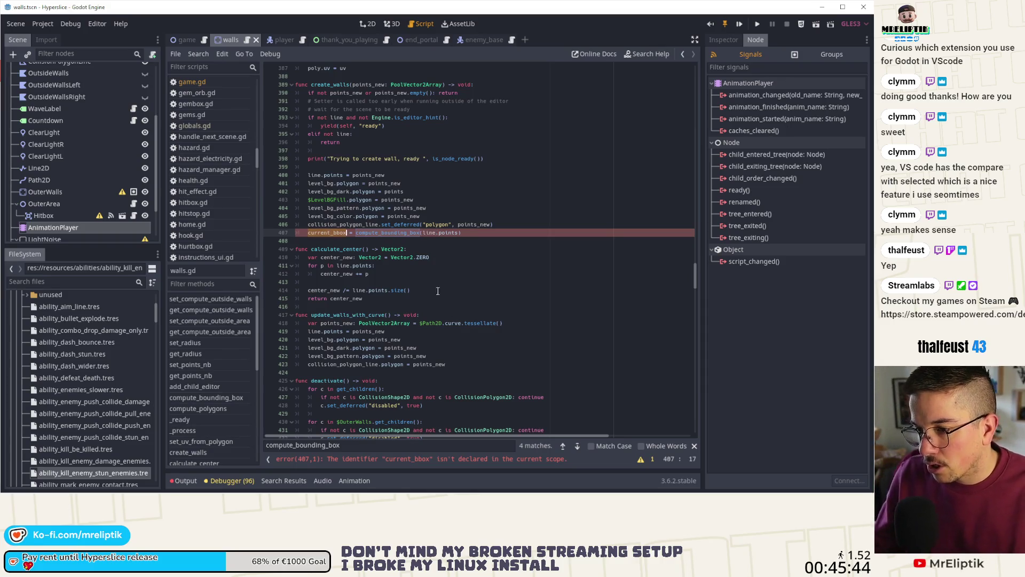
{"action": "left_click_drag", "start_coordinate": [695, 272], "coordinate": [693, 19]}
{"action": "scroll", "coordinate": [345, 303], "scroll_direction": "down", "scroll_amount": 4}
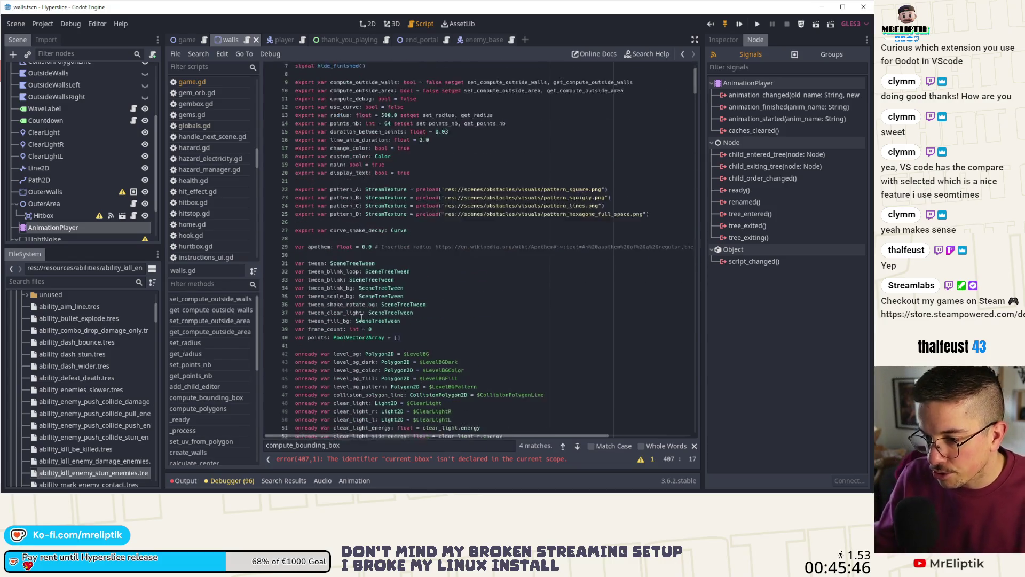
{"action": "left_click", "coordinate": [336, 298]}
{"action": "key", "text": "Return"}
{"action": "key", "text": "Return"}
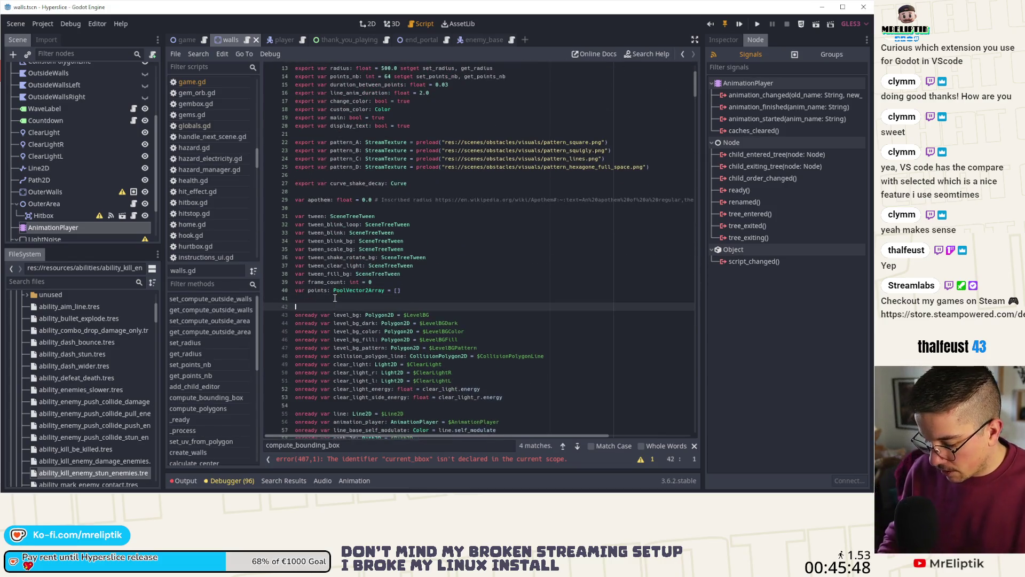
{"action": "key", "text": "Up"}
{"action": "key", "text": "BackSpace"}
{"action": "key", "text": "ctrl+v"}
{"action": "type", "text": ": Array"}
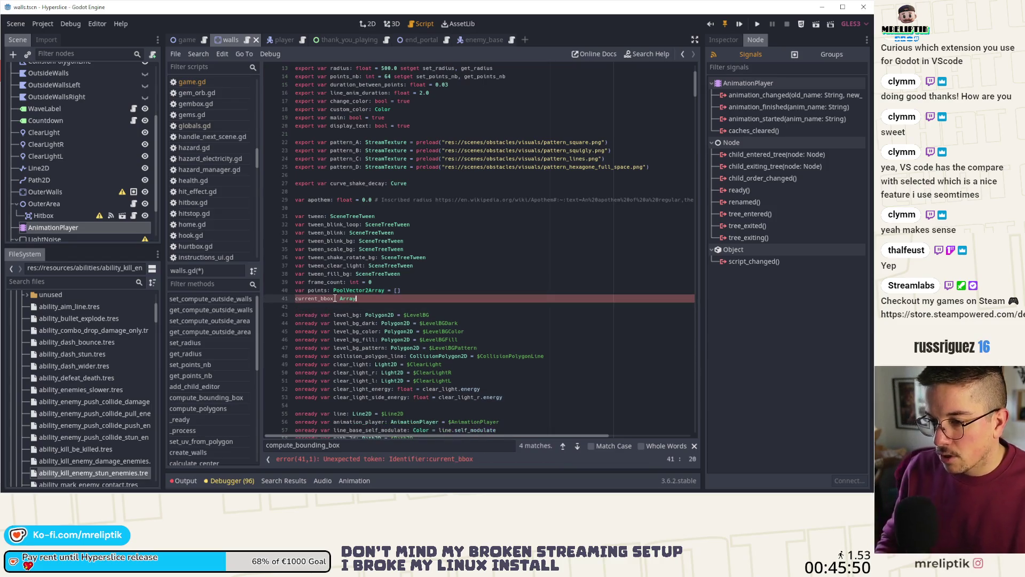
{"action": "key", "text": "Left"}
{"action": "key", "text": "Left"}
{"action": "key", "text": "Left"}
{"action": "key", "text": "Home"}
{"action": "type", "text": "var"}
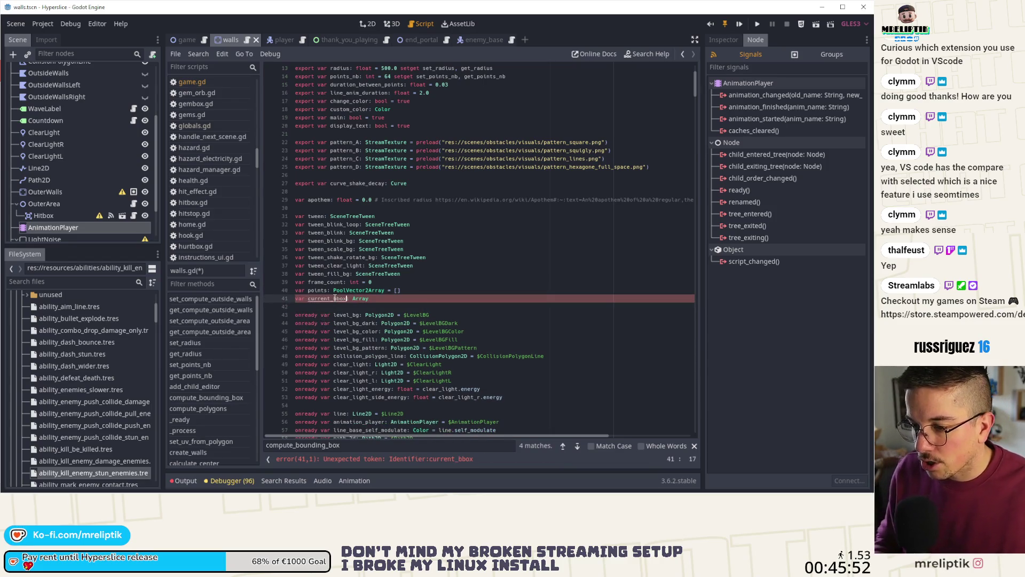
- Initialise current_bbox to [] and save walls.gd
{"action": "scroll", "coordinate": [335, 298], "scroll_direction": "down", "scroll_amount": 9}
{"action": "scroll", "coordinate": [363, 240], "scroll_direction": "up", "scroll_amount": 4}
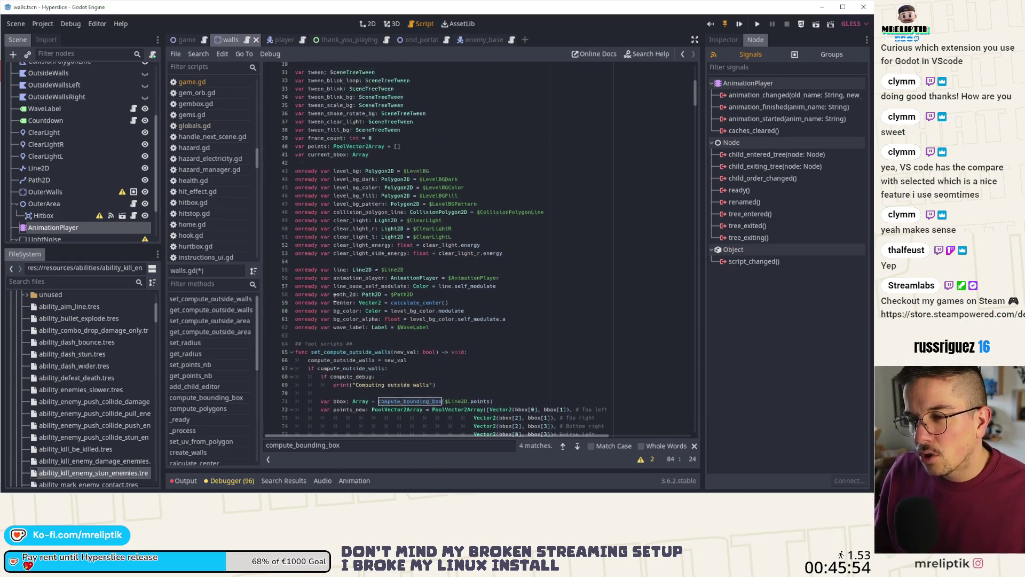
{"action": "left_click", "coordinate": [390, 163]}
{"action": "left_click", "coordinate": [388, 171]}
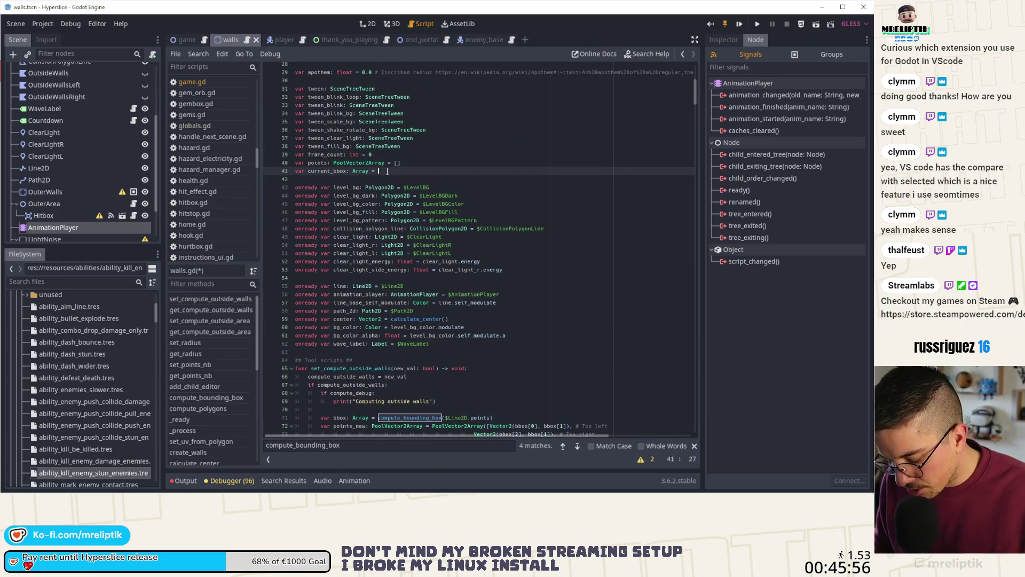
{"action": "type", "text": "= ["}
{"action": "key", "text": "ctrl+s"}
- Step through matches to reach the compute_bounding_box function definition
{"action": "left_click", "coordinate": [345, 171]}
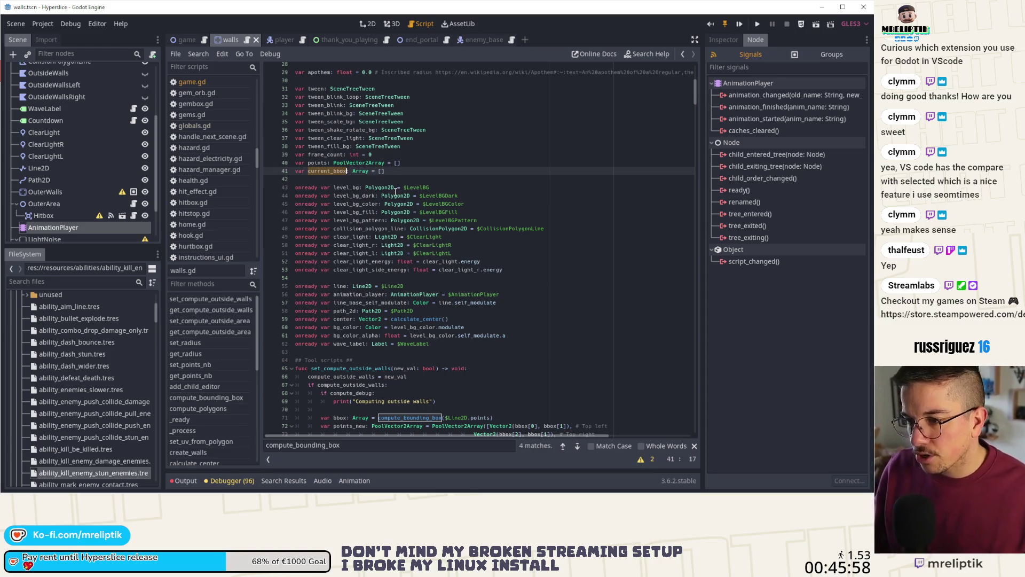
{"action": "scroll", "coordinate": [345, 320], "scroll_direction": "down", "scroll_amount": 17}
{"action": "left_click", "coordinate": [577, 446]}
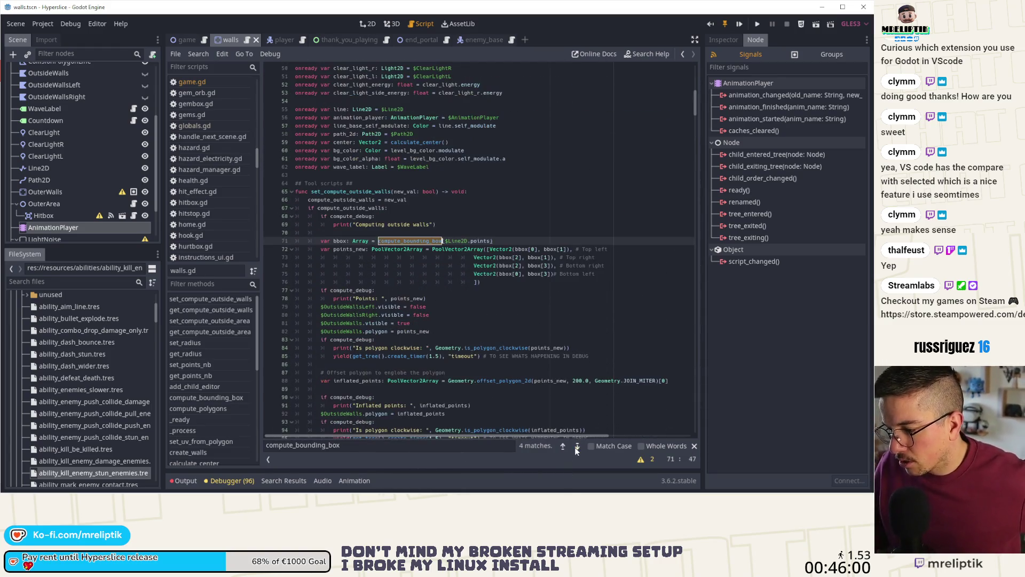
{"action": "left_click", "coordinate": [577, 445]}
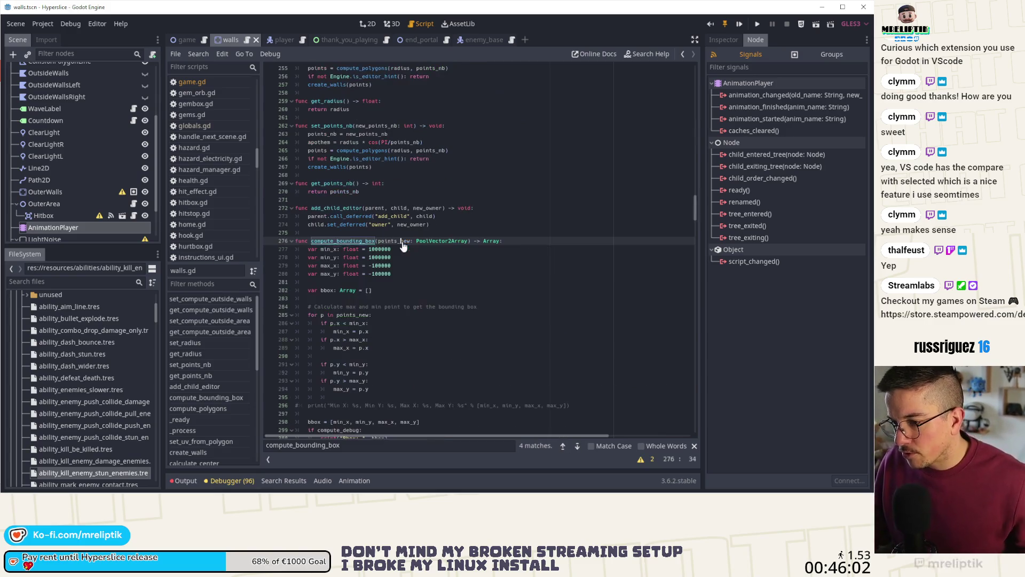
{"action": "scroll", "coordinate": [450, 328], "scroll_direction": "down", "scroll_amount": 5}
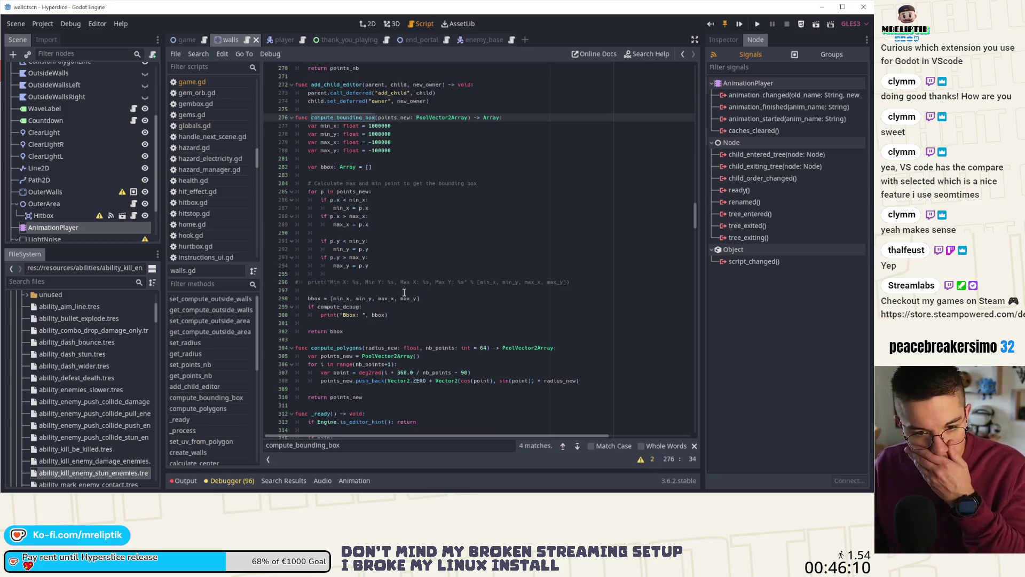
{"action": "left_click", "coordinate": [334, 118]}
{"action": "double_click", "coordinate": [335, 117]}
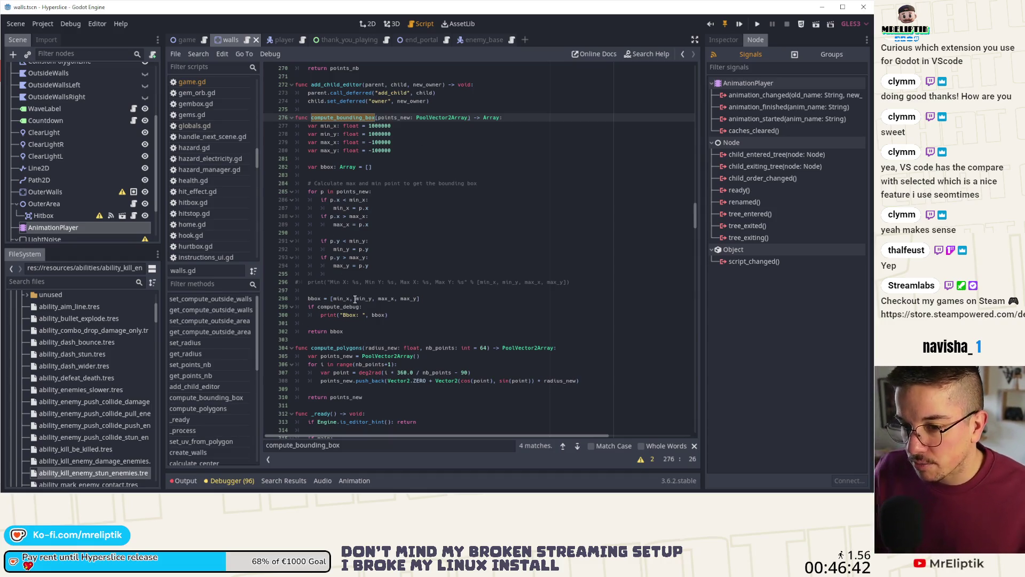
{"action": "scroll", "coordinate": [129, 138], "scroll_direction": "up", "scroll_amount": 5}
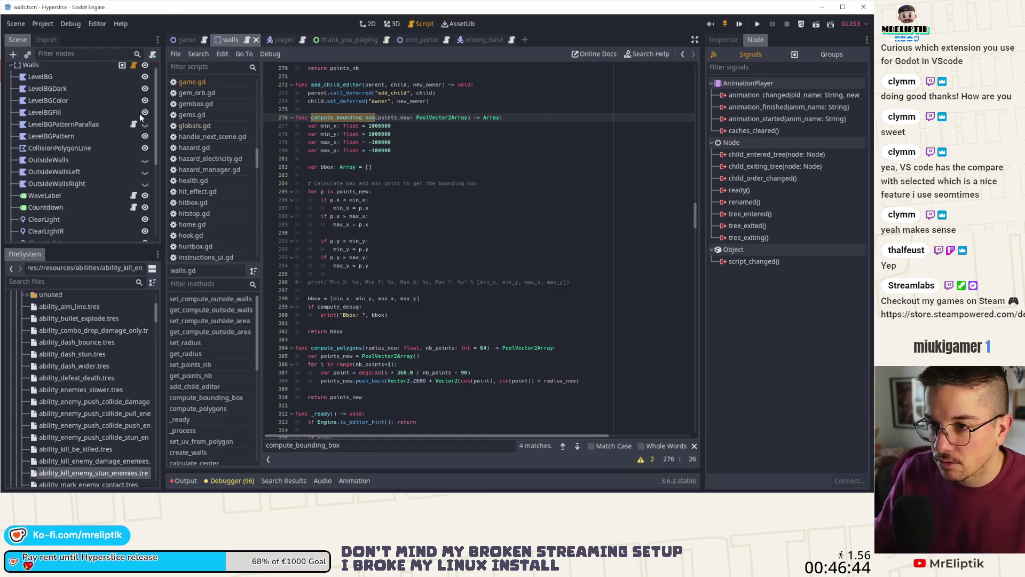
{"action": "left_click", "coordinate": [198, 35]}
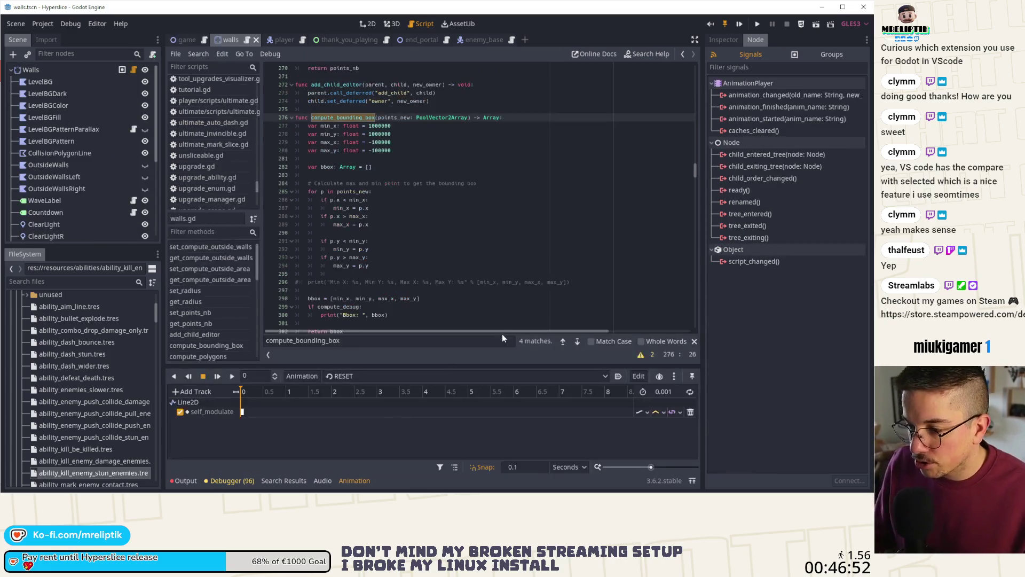
{"action": "left_click", "coordinate": [193, 480]}
{"action": "left_click", "coordinate": [194, 481]}
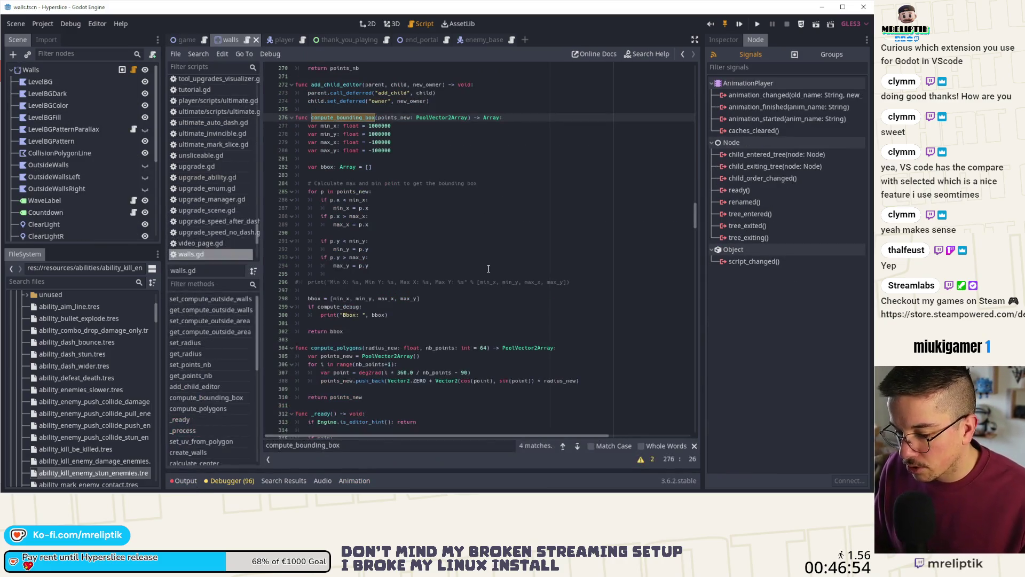
- Search walls.gd for 'todo' to reach the TODO comment on line 682
{"action": "key", "text": "ctrl+f"}
{"action": "type", "text": "todo"}
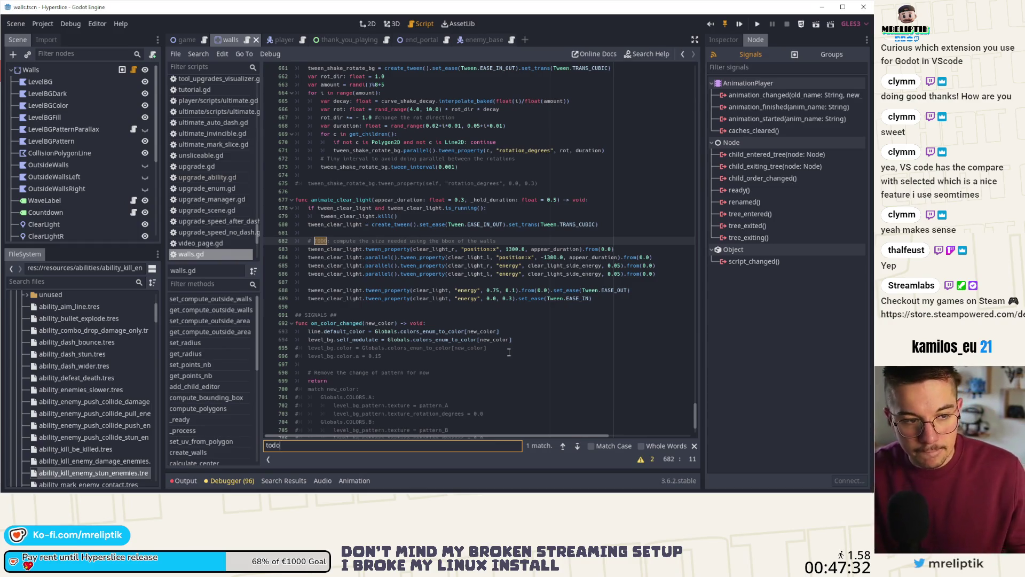
- Inspect the tween's position property and 1300 value next to the TODO comment
{"action": "left_click", "coordinate": [513, 245]}
{"action": "left_click", "coordinate": [521, 235]}
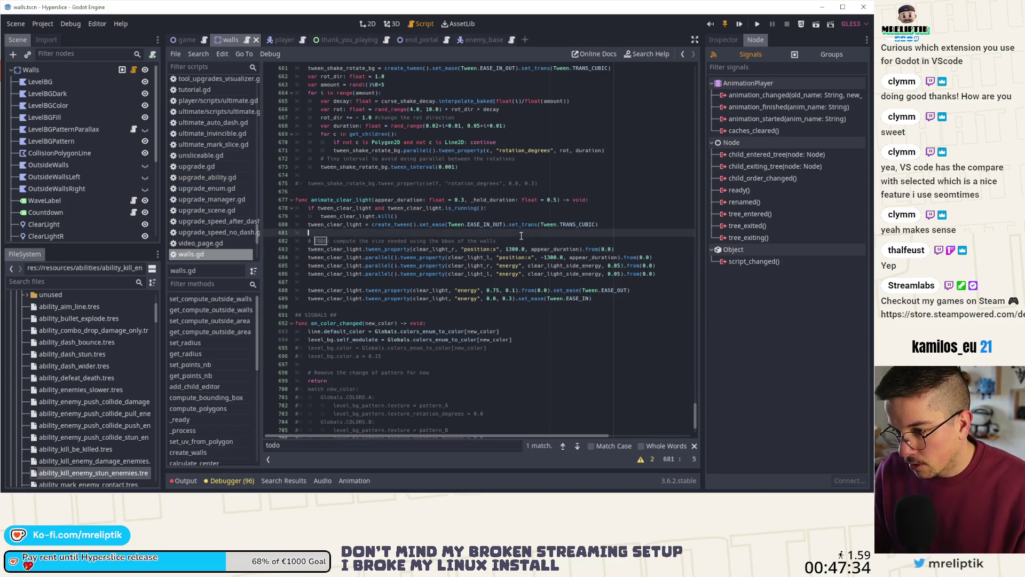
{"action": "left_click", "coordinate": [533, 242]}
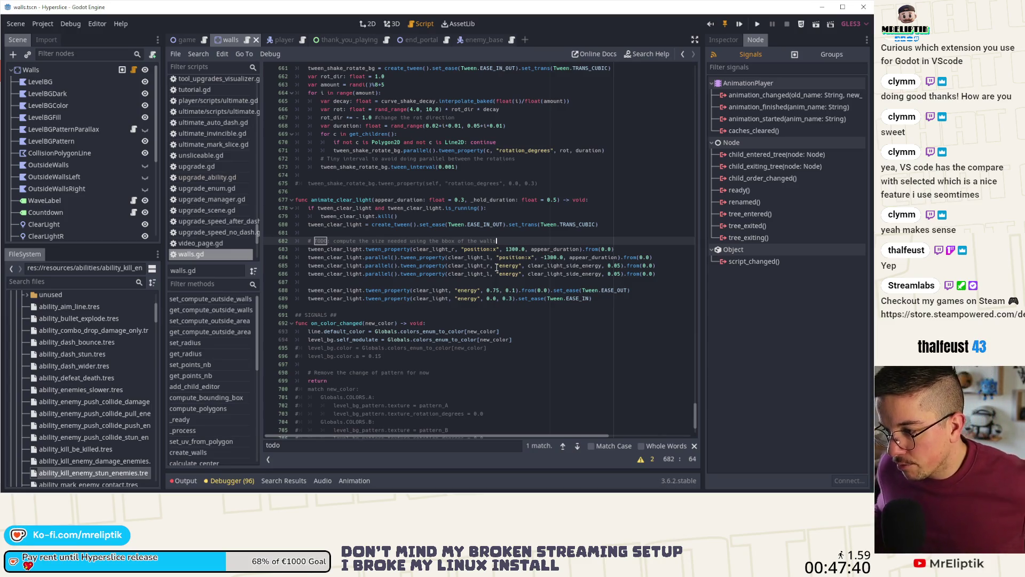
{"action": "double_click", "coordinate": [482, 249]}
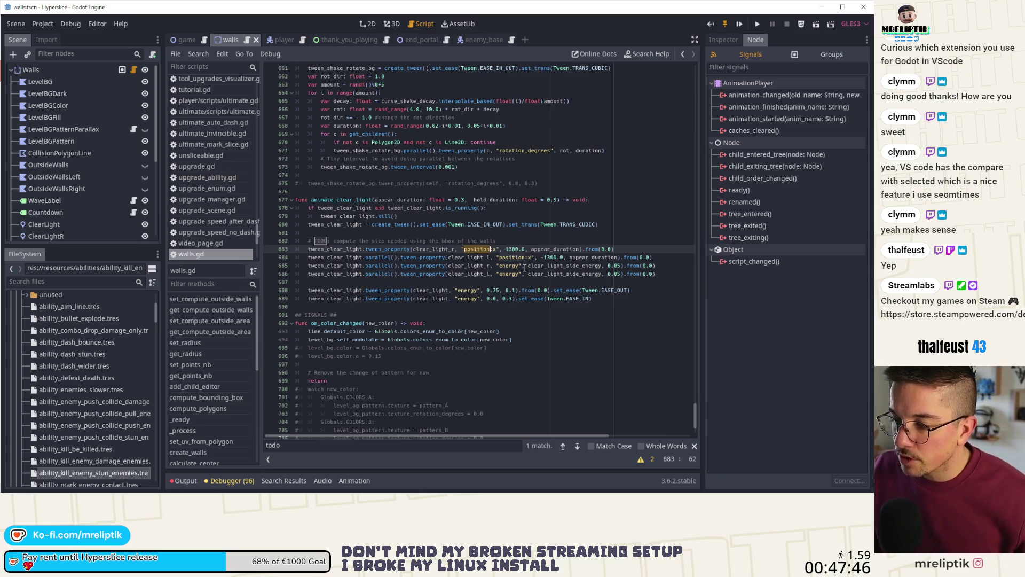
{"action": "double_click", "coordinate": [513, 249]}
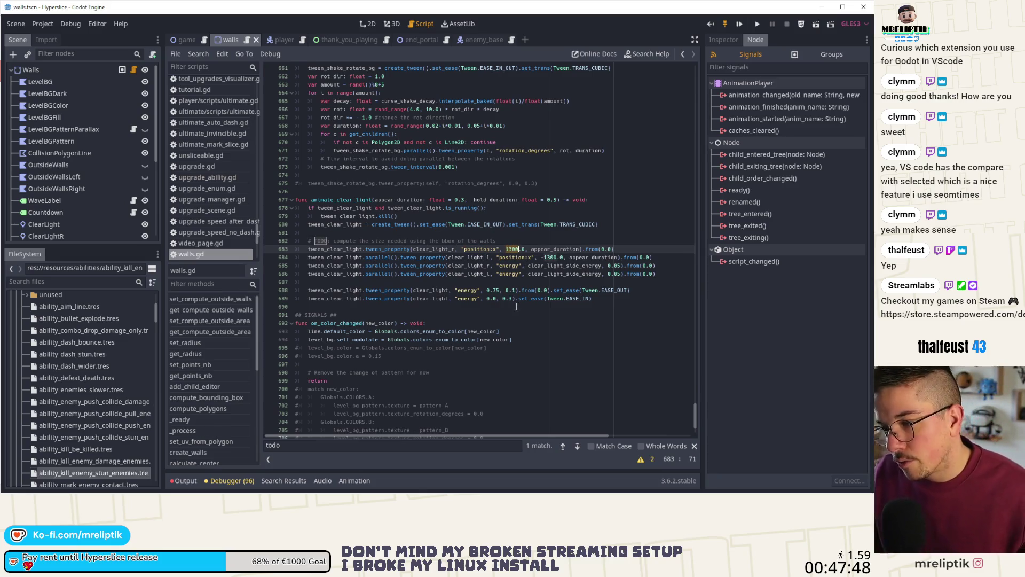
{"action": "left_click", "coordinate": [507, 235]}
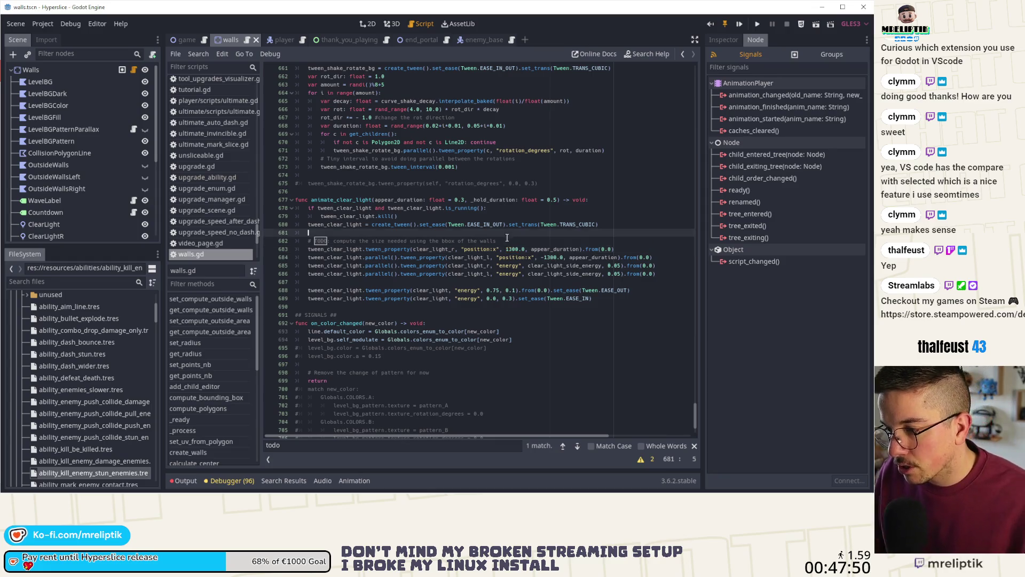
{"action": "left_click", "coordinate": [505, 241]}
- Add 'var min_x = current_bbox[0]' below the TODO and save walls.gd
{"action": "key", "text": "Return"}
{"action": "key", "text": "Return"}
{"action": "key", "text": "Return"}
{"action": "key", "text": "Up"}
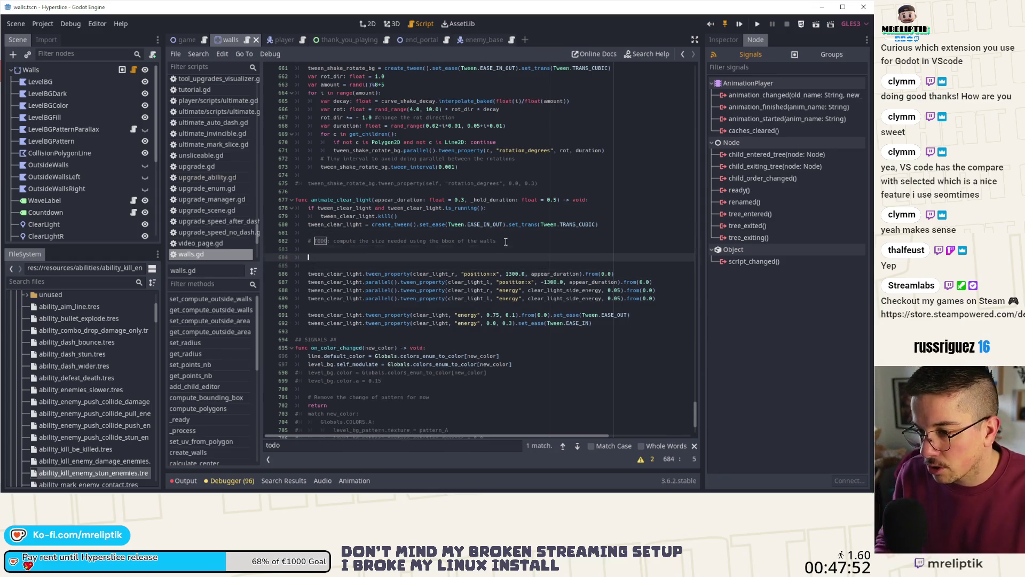
{"action": "key", "text": "Up"}
{"action": "type", "text": "var min_x"}
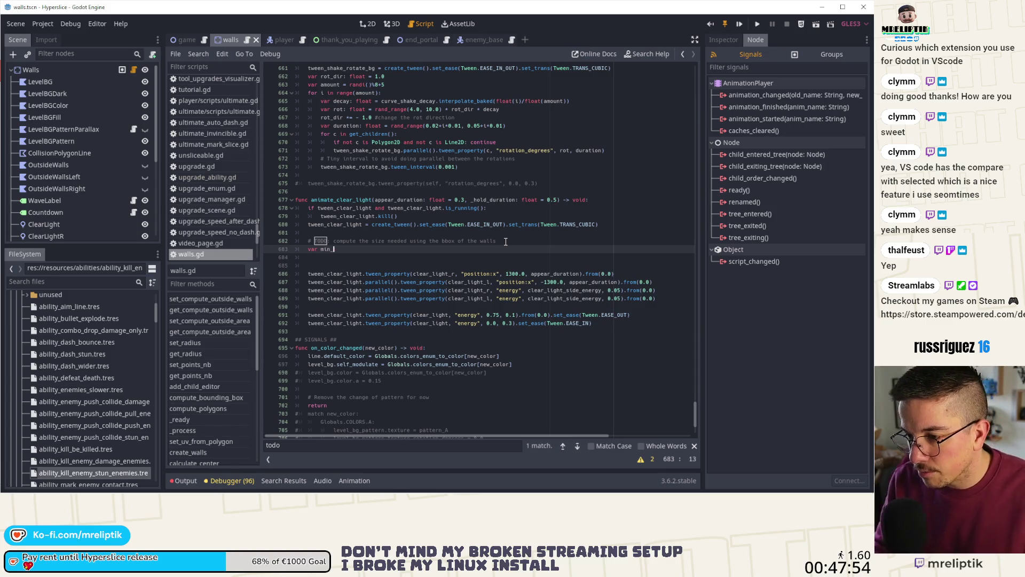
{"action": "type", "text": " = cirre"}
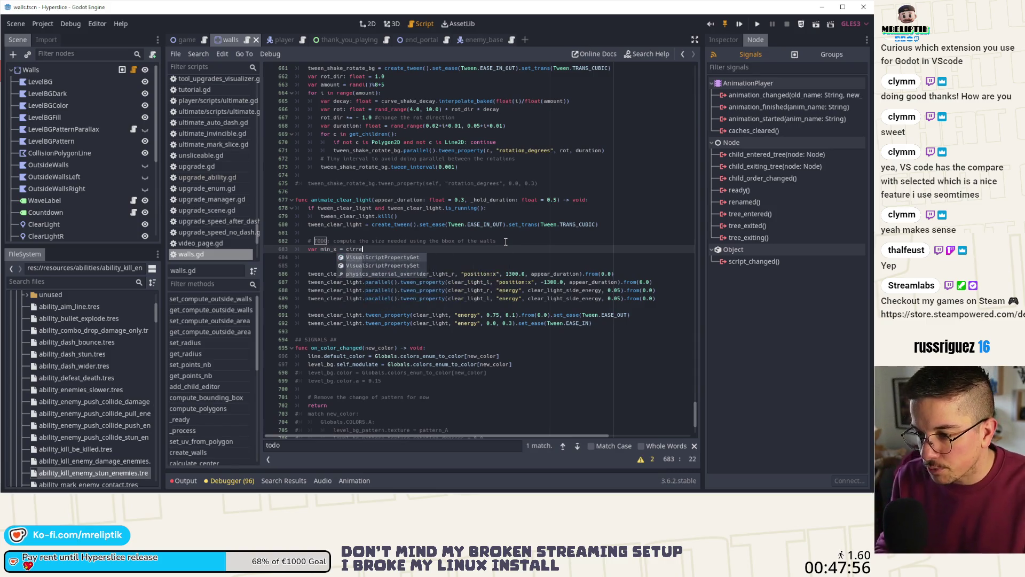
{"action": "key", "text": "Return"}
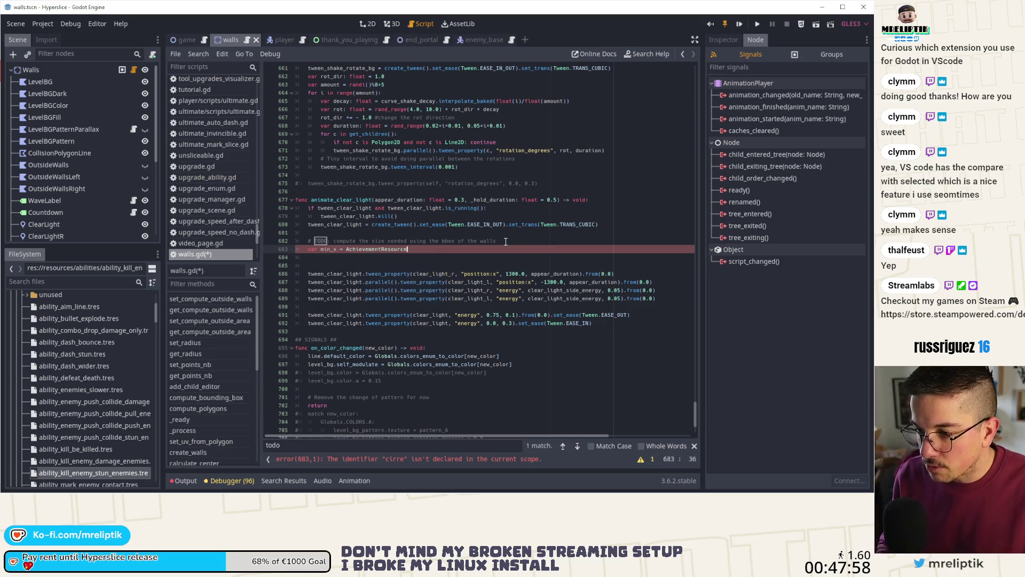
{"action": "key", "text": "ctrl+BackSpace"}
{"action": "type", "text": "curr"}
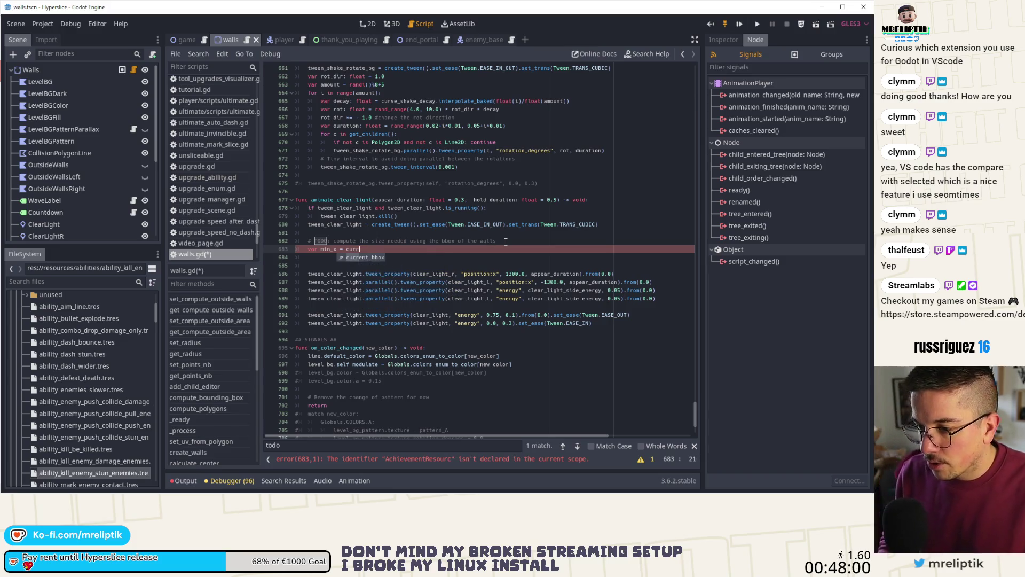
{"action": "type", "text": "ent_bbox[0"}
{"action": "key", "text": "ctrl+s"}
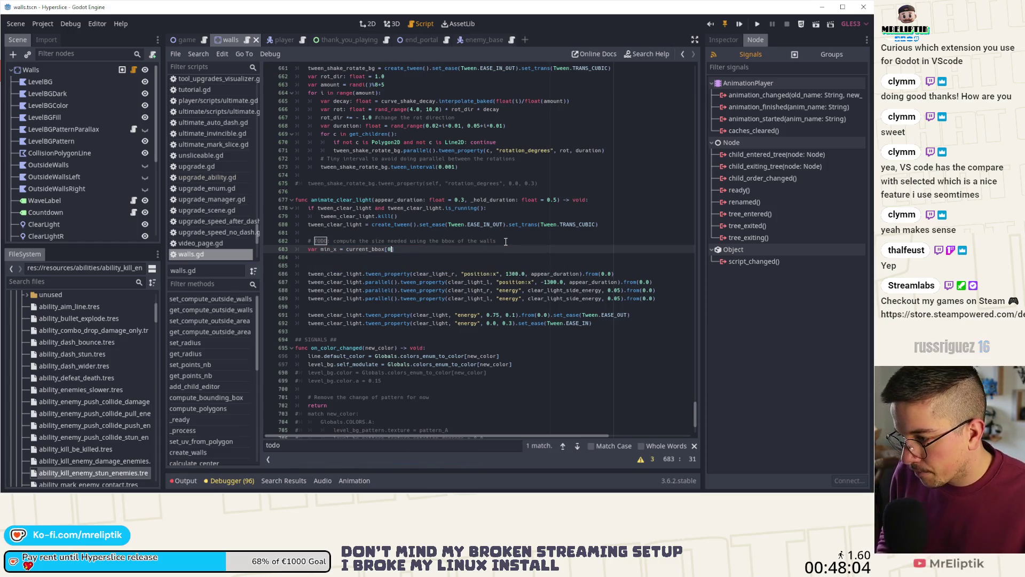
- Duplicate the line into 'var max_x = current_bbox[1]' and save
{"action": "key", "text": "ctrl+d"}
{"action": "key", "text": "Left"}
{"action": "key", "text": "Left"}
{"action": "key", "text": "Left"}
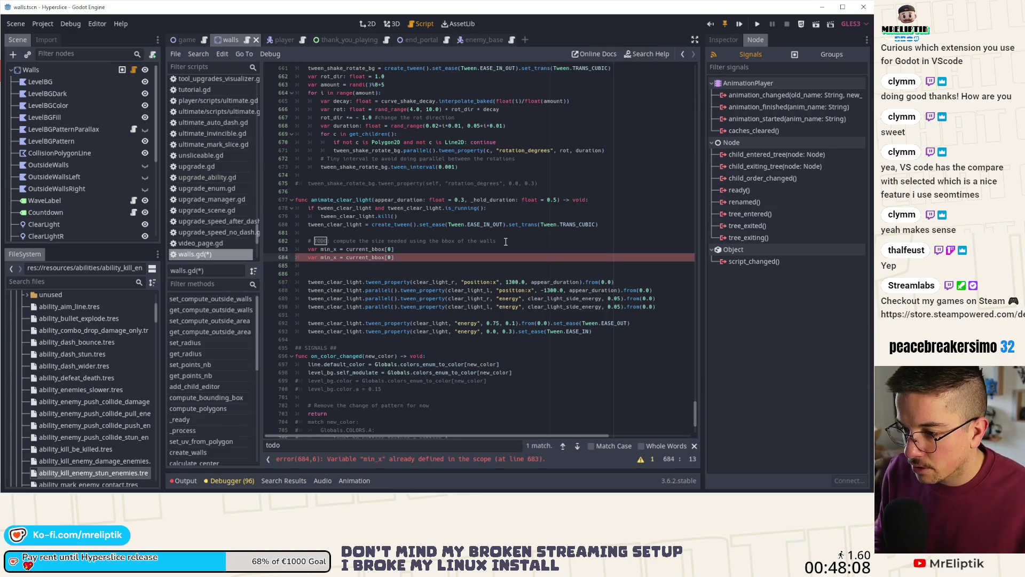
{"action": "key", "text": "Left"}
{"action": "key", "text": "BackSpace"}
{"action": "key", "text": "BackSpace"}
{"action": "type", "text": "ax"}
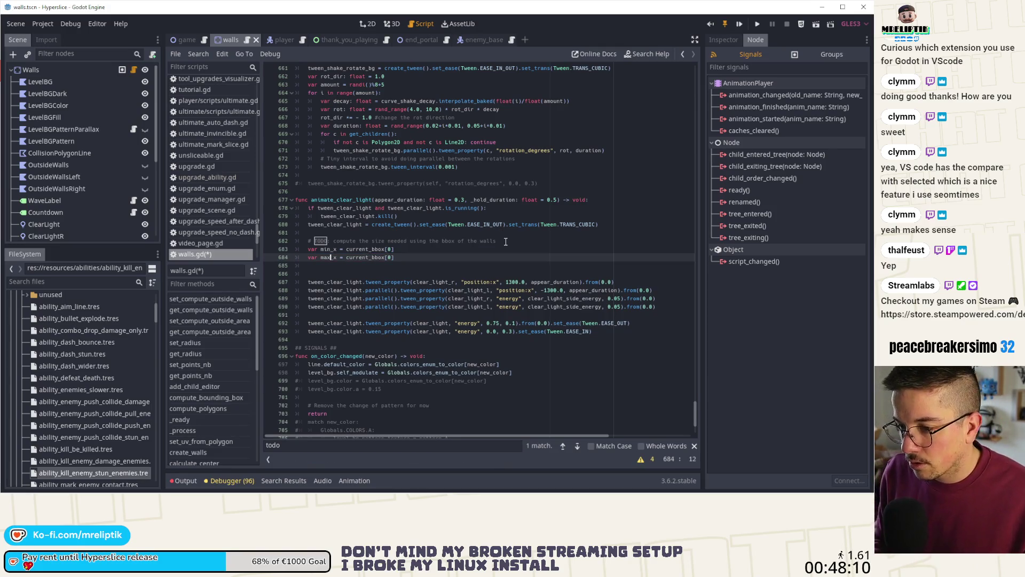
{"action": "type", "text": "]"}
{"action": "key", "text": "ctrl+s"}
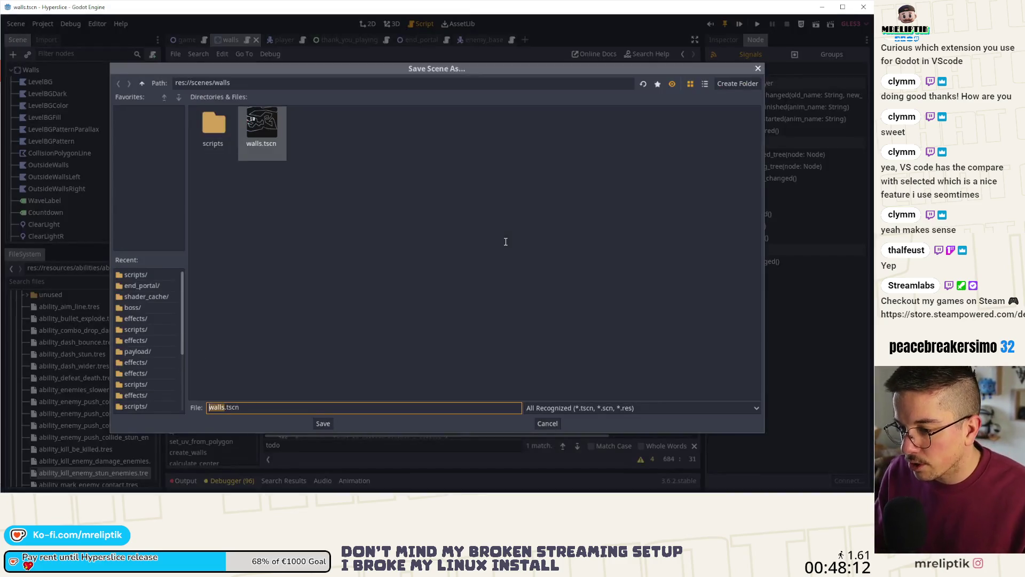
- Dismiss the Save Scene dialog and step through current_bbox matches, including compute_bounding_box
{"action": "key", "text": "Escape"}
{"action": "left_click", "coordinate": [359, 249]}
{"action": "double_click", "coordinate": [360, 249]}
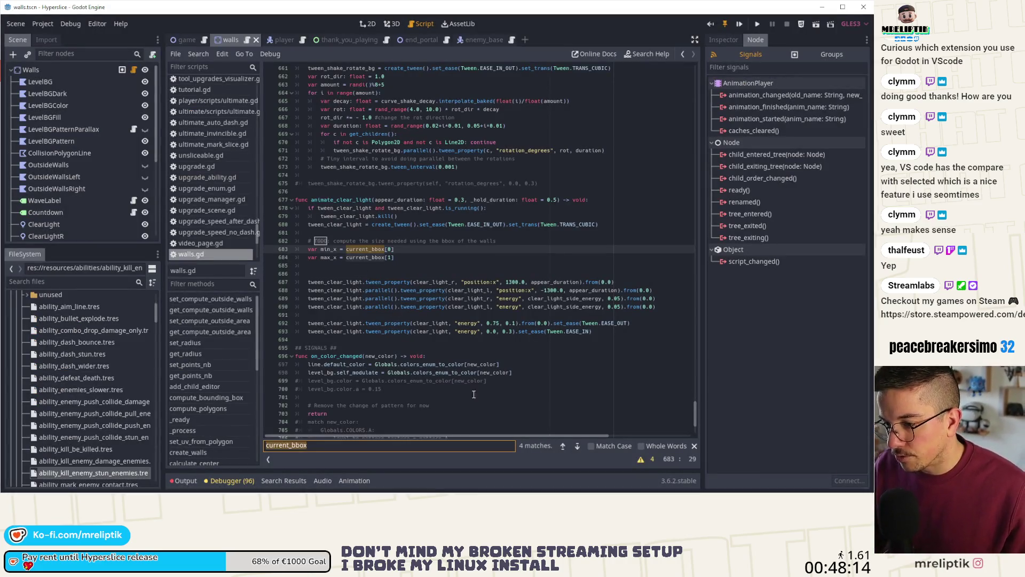
{"action": "key", "text": "ctrl+f"}
{"action": "left_click", "coordinate": [564, 446]}
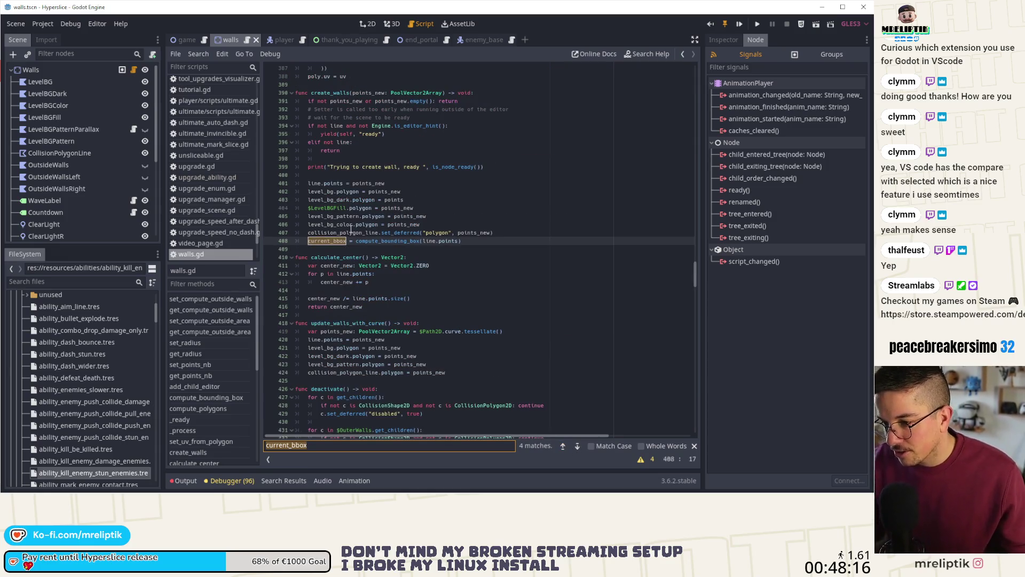
{"action": "left_click", "coordinate": [384, 241], "text": "ctrl"}
{"action": "scroll", "coordinate": [391, 276], "scroll_direction": "down", "scroll_amount": 5}
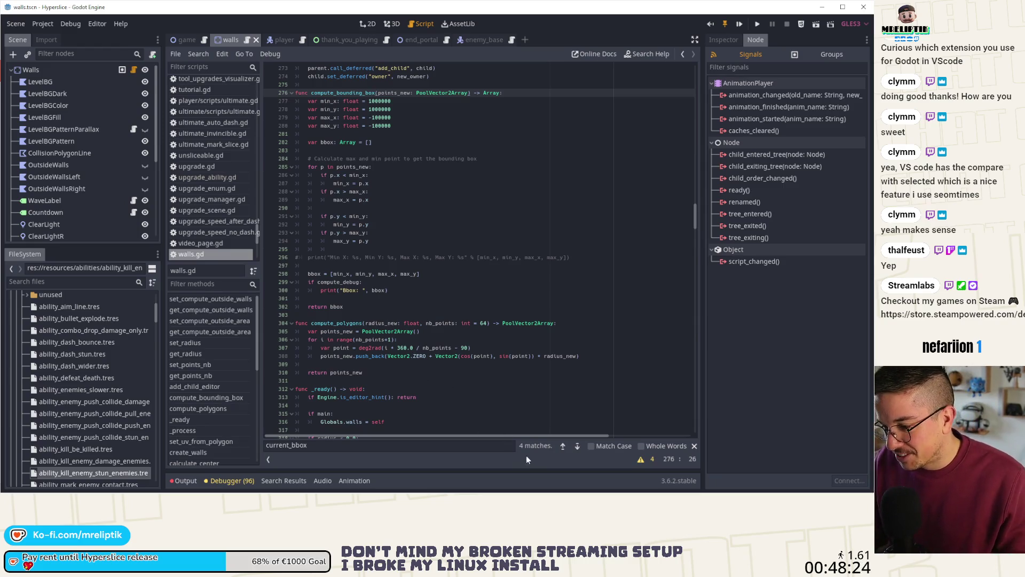
{"action": "left_click", "coordinate": [580, 447]}
{"action": "left_click", "coordinate": [579, 446]}
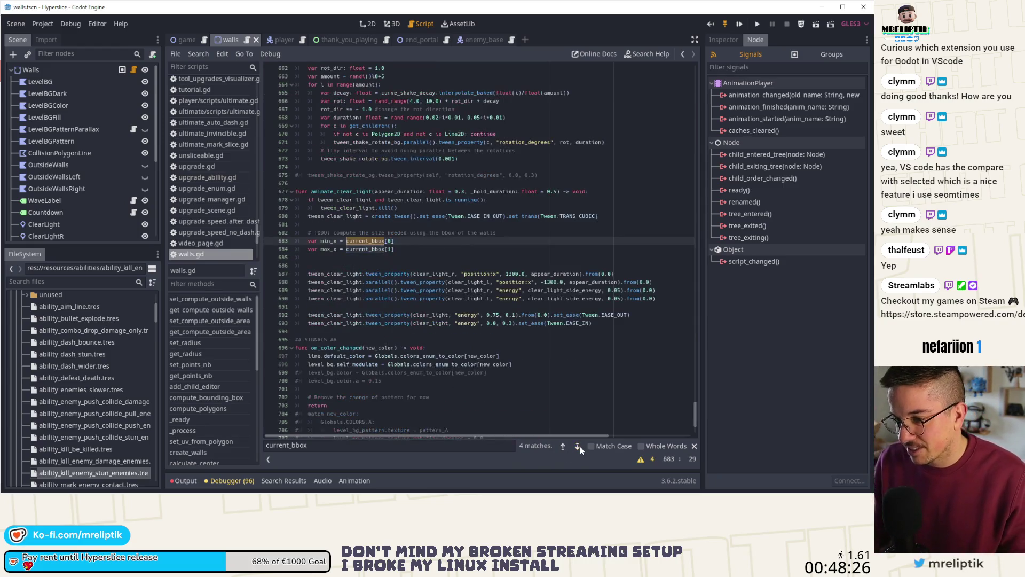
- Delete the blank line after the min_x/max_x lines and save walls.gd
{"action": "left_click", "coordinate": [392, 249]}
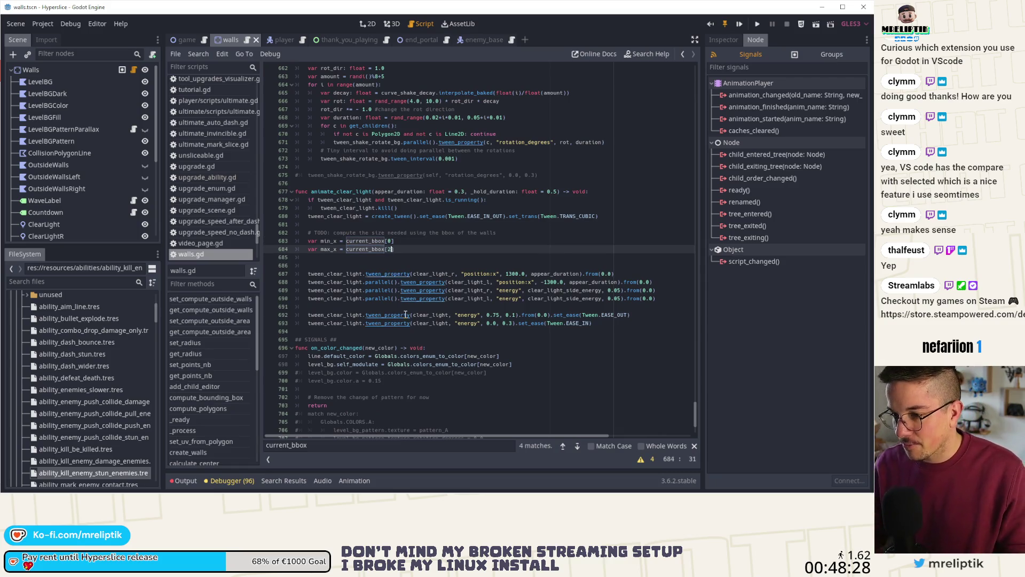
{"action": "key", "text": "ctrl+s"}
{"action": "key", "text": "Down"}
{"action": "key", "text": "Delete"}
{"action": "key", "text": "ctrl+s"}
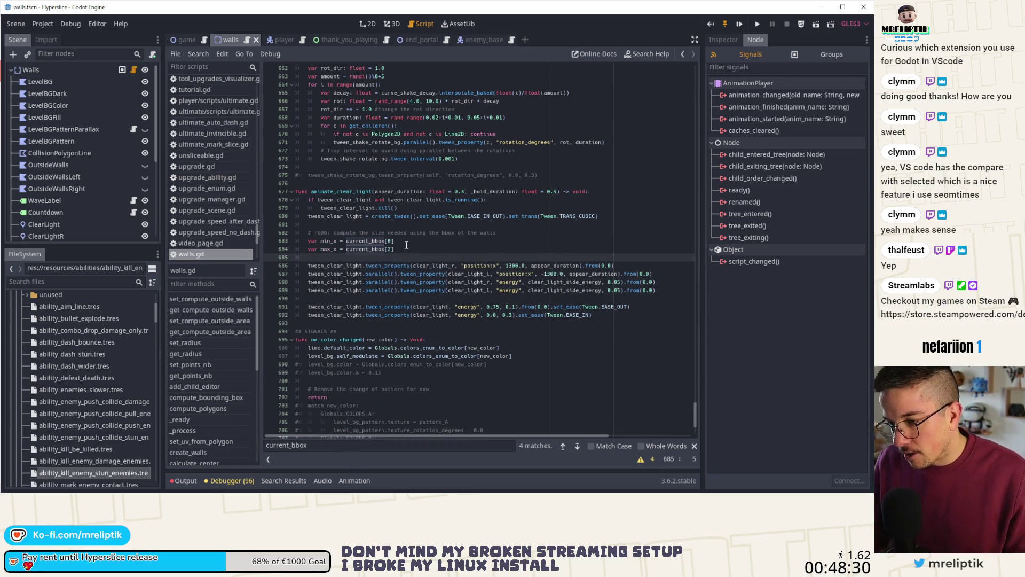
{"action": "left_click", "coordinate": [407, 245]}
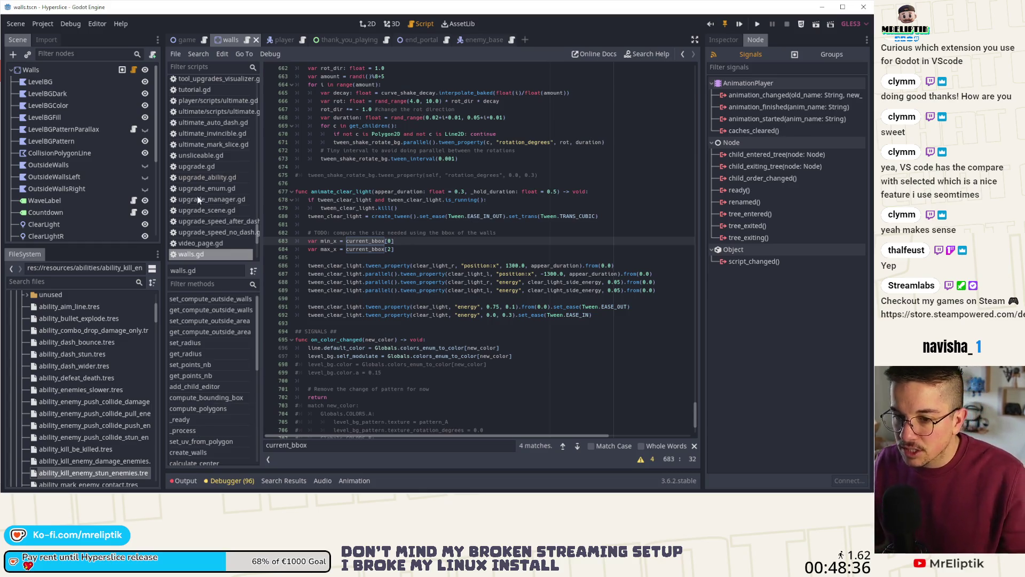
{"action": "left_click", "coordinate": [368, 24]}
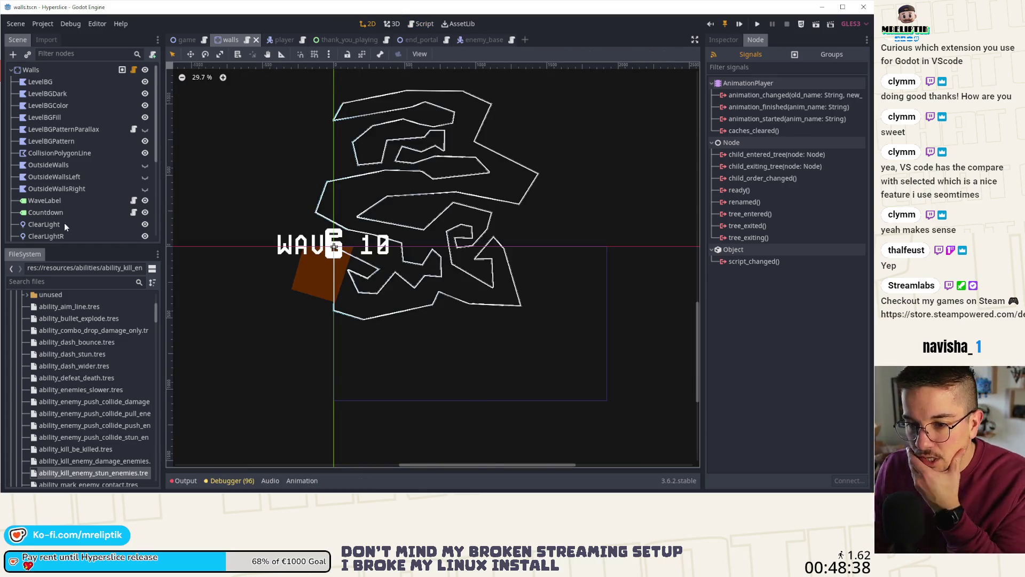
{"action": "left_click", "coordinate": [44, 224]}
{"action": "scroll", "coordinate": [300, 250], "scroll_direction": "up", "scroll_amount": 2}
{"action": "left_click", "coordinate": [723, 38]}
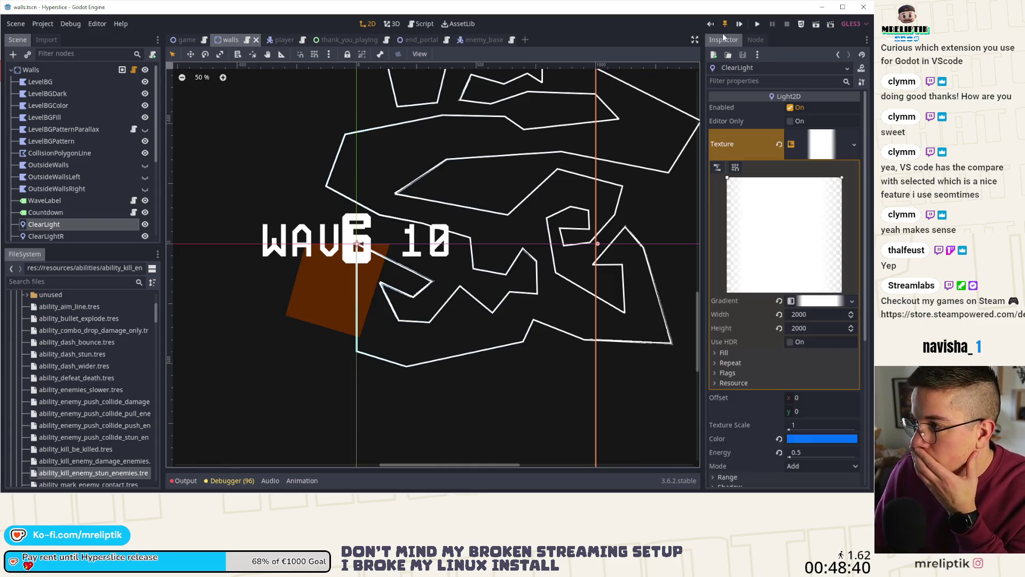
{"action": "scroll", "coordinate": [344, 283], "scroll_direction": "down", "scroll_amount": 2}
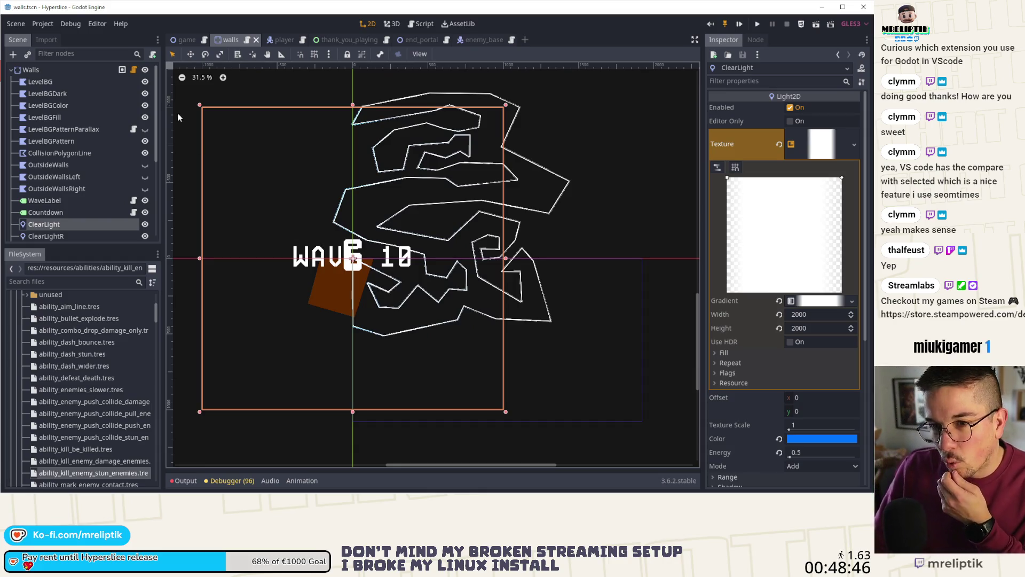
{"action": "left_click", "coordinate": [134, 71]}
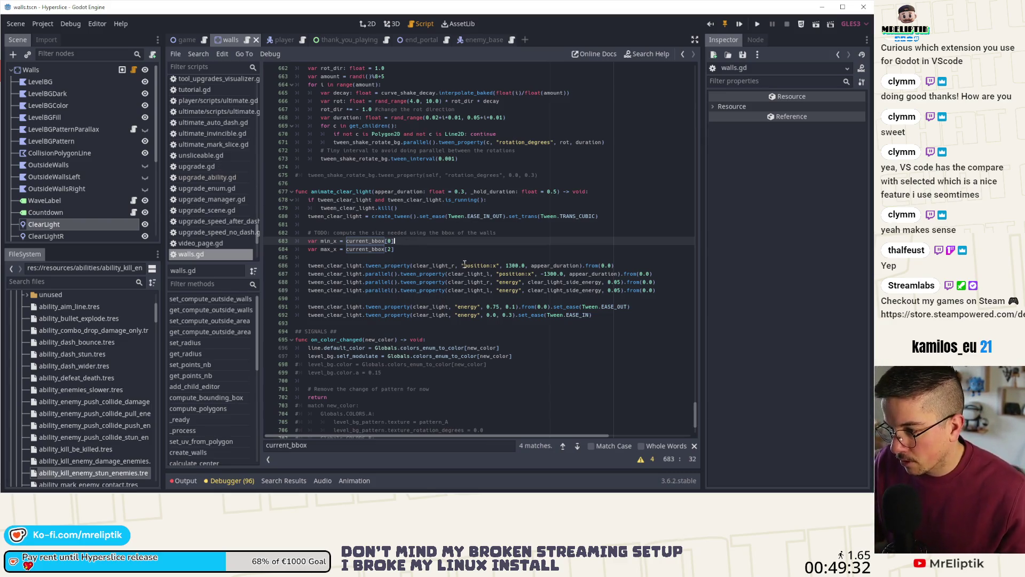
- Duplicate the clear_light_r and clear_light_l position tween lines and comment out the copies
{"action": "left_click", "coordinate": [556, 266]}
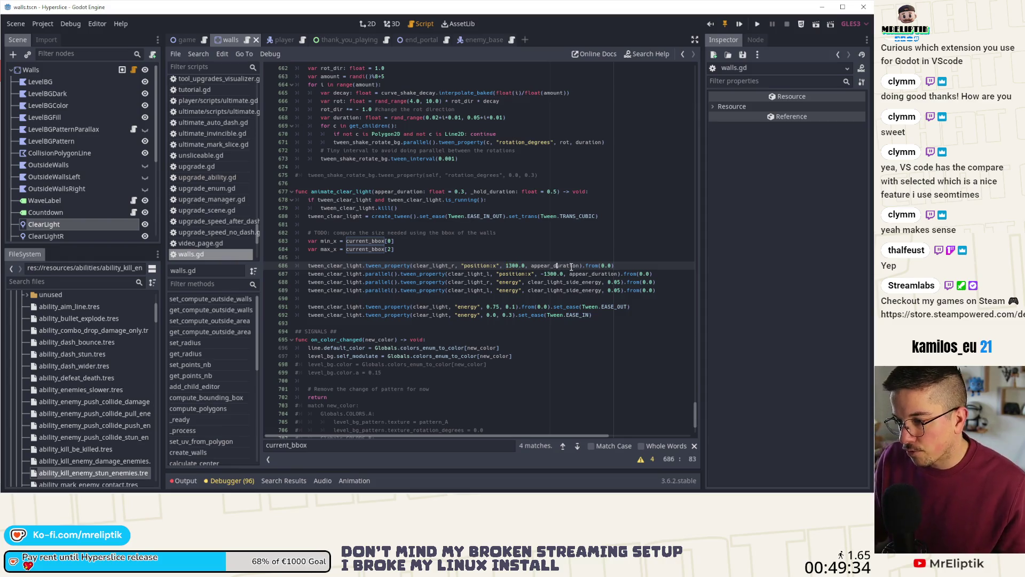
{"action": "key", "text": "ctrl+b"}
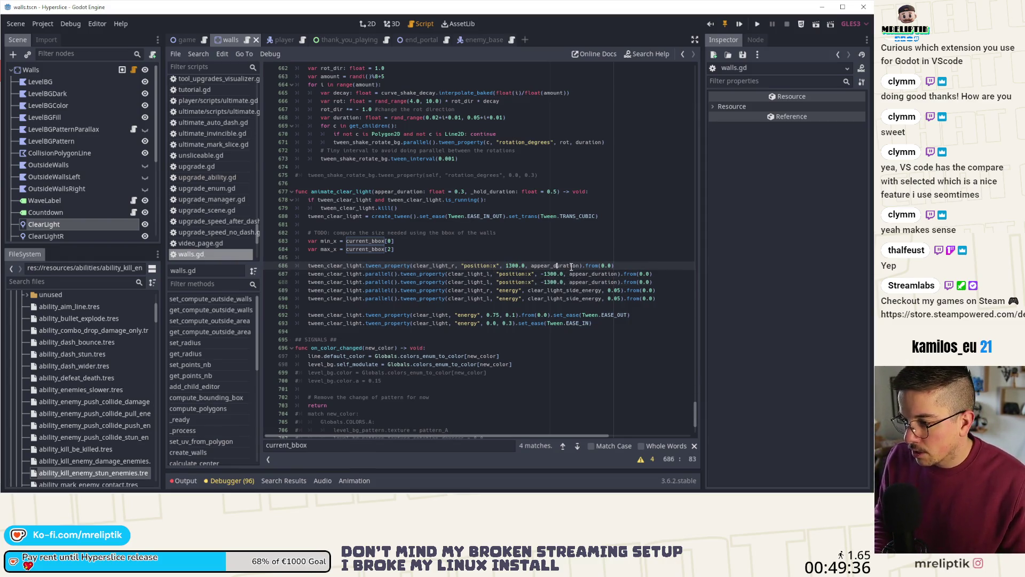
{"action": "key", "text": "Down"}
{"action": "key", "text": "Down"}
{"action": "key", "text": "ctrl+k"}
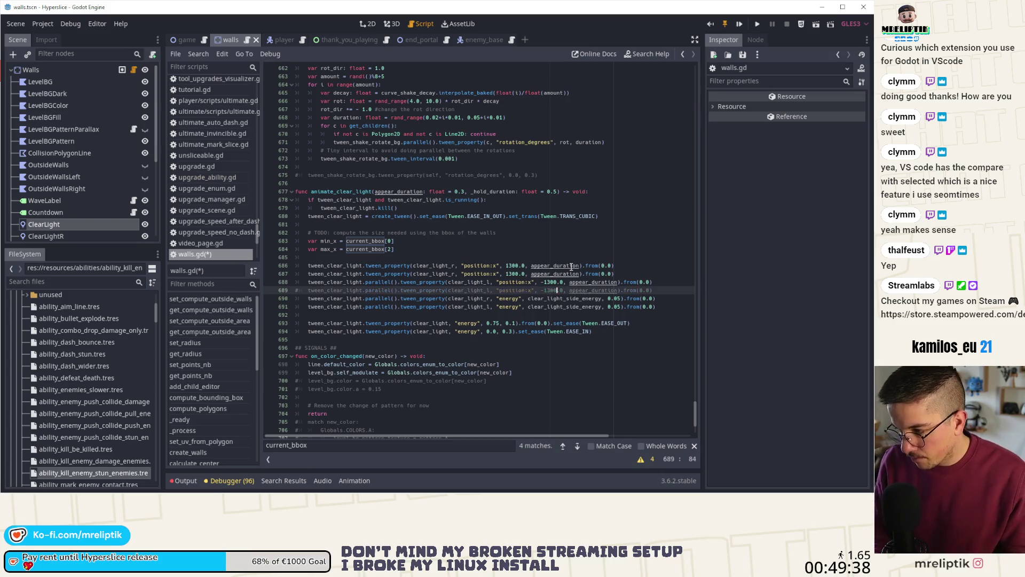
{"action": "key", "text": "Up"}
{"action": "key", "text": "Up"}
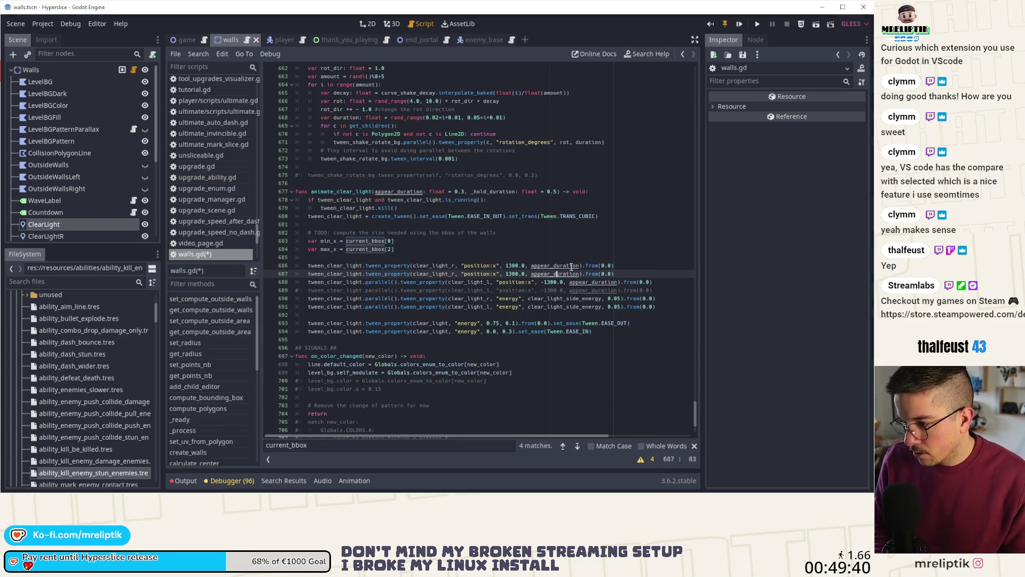
{"action": "key", "text": "ctrl+l"}
{"action": "key", "text": "Escape"}
{"action": "key", "text": "ctrl+k"}
- Open a new line above the tweens and start typing print("Aniamting
{"action": "key", "text": "Up"}
{"action": "key", "text": "Up"}
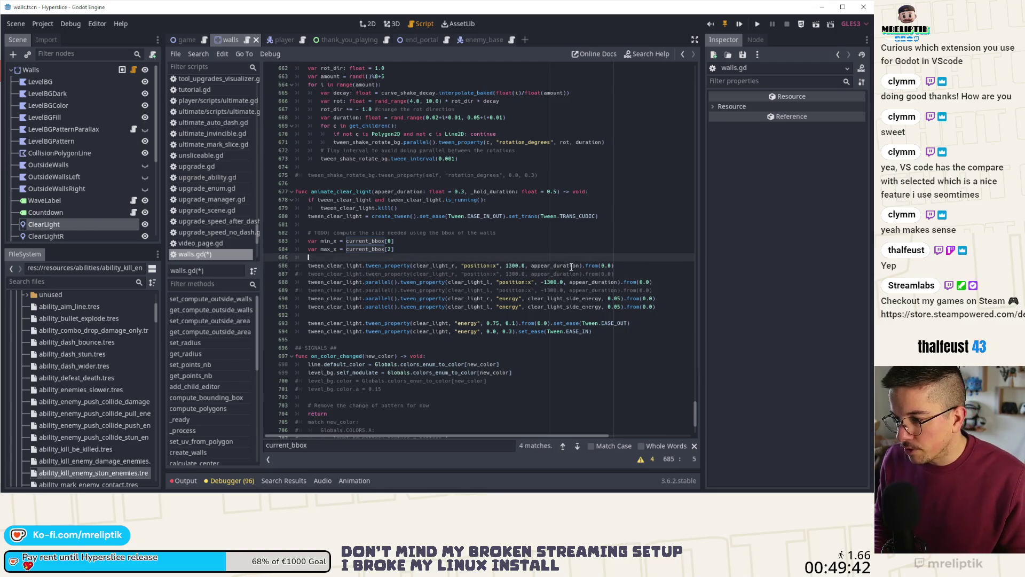
{"action": "key", "text": "Down"}
{"action": "key", "text": "ctrl+Right"}
{"action": "key", "text": "ctrl+Right"}
{"action": "key", "text": "ctrl+Right"}
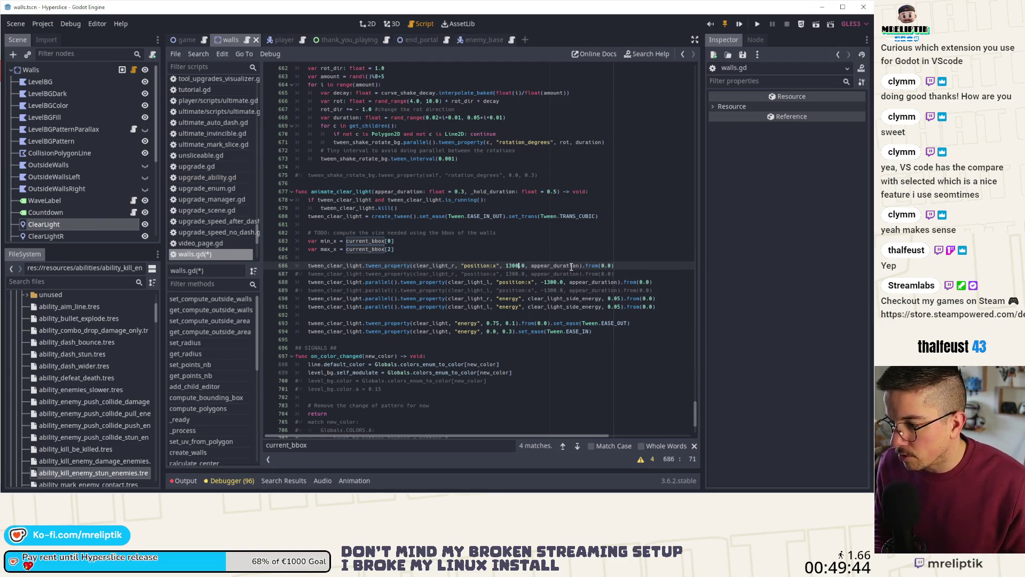
{"action": "key", "text": "Up"}
{"action": "key", "text": "Return"}
{"action": "key", "text": "Up"}
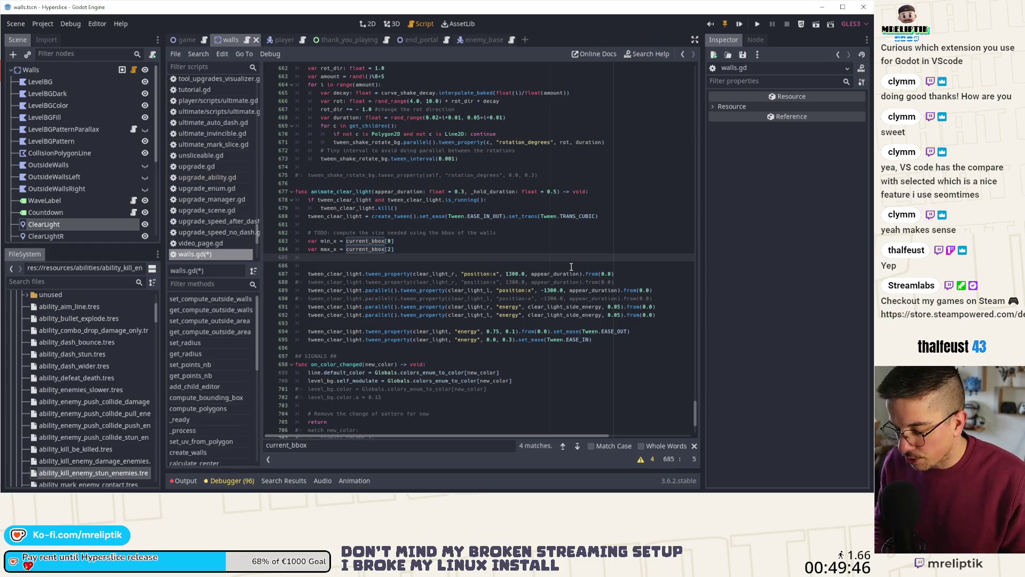
{"action": "type", "text": "print(\""}
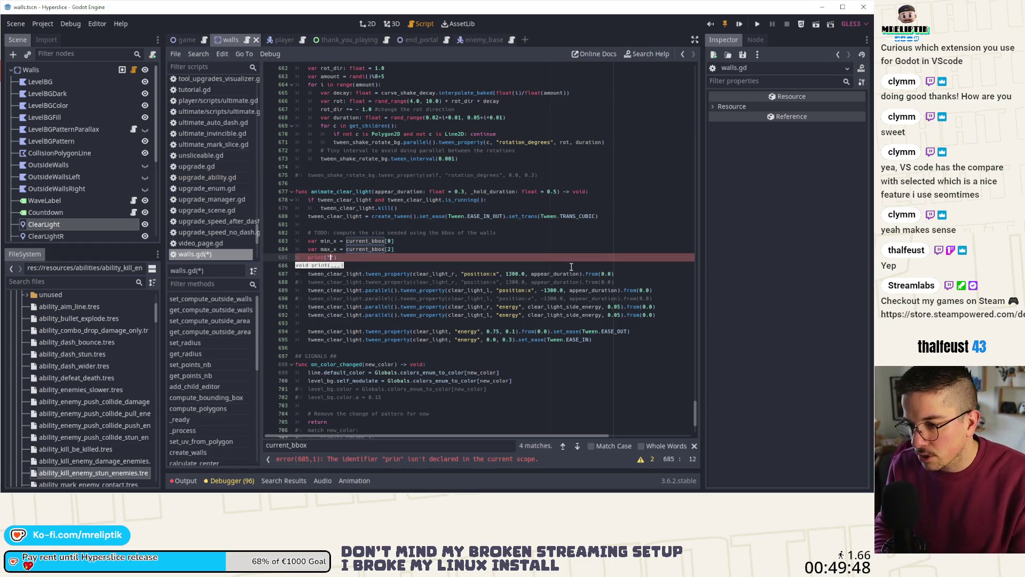
{"action": "type", "text": "Aniamting"}
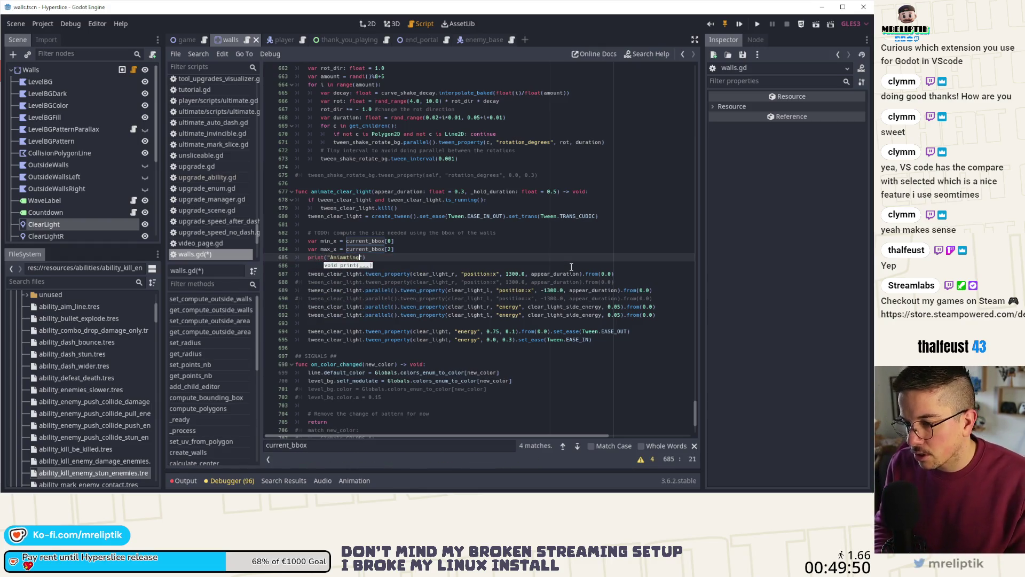
- Finish the print: "Animating clear lights, min_x: %.1f, max_x: %.1f" % [min_x, max_x]
{"action": "key", "text": "BackSpace"}
{"action": "key", "text": "BackSpace"}
{"action": "key", "text": "BackSpace"}
{"action": "type", "text": "mating clear"}
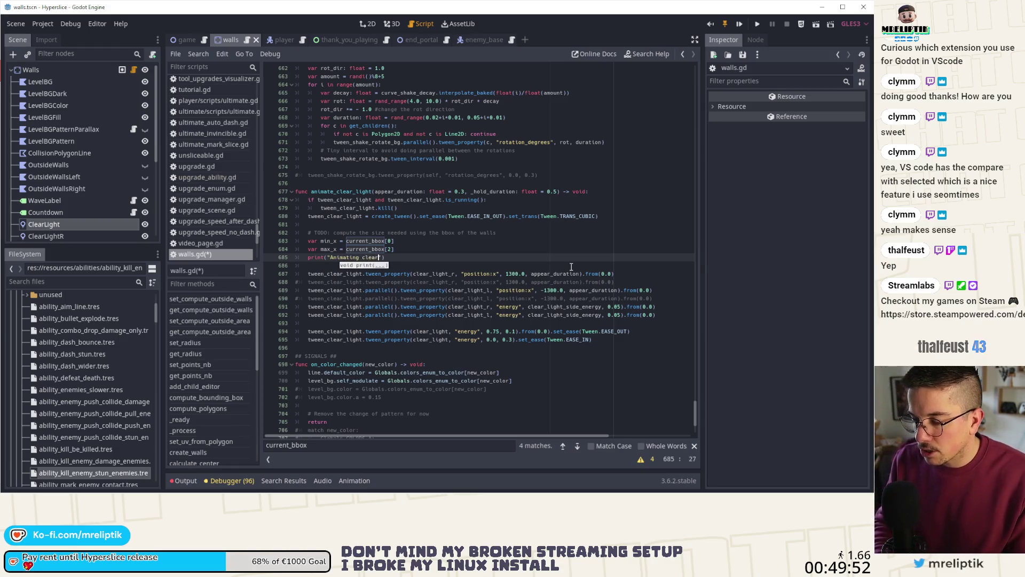
{"action": "type", "text": " lights, min_"}
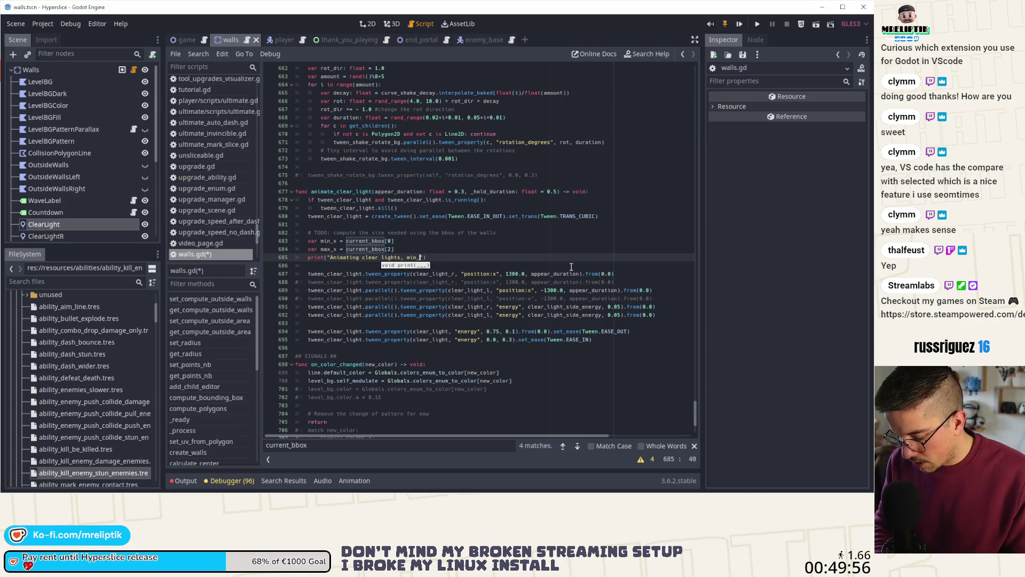
{"action": "type", "text": "x: %s"}
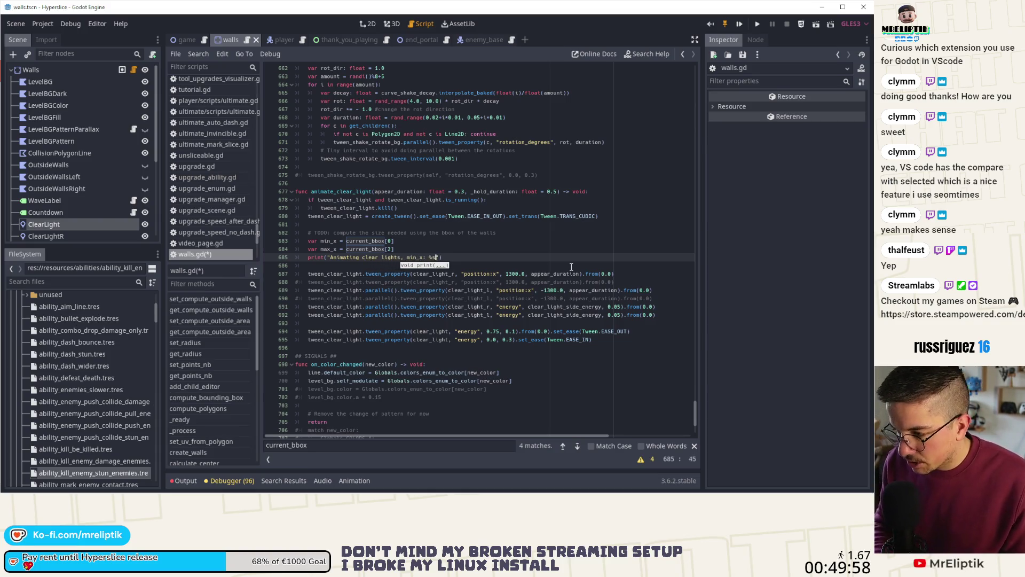
{"action": "type", "text": ", max_x"}
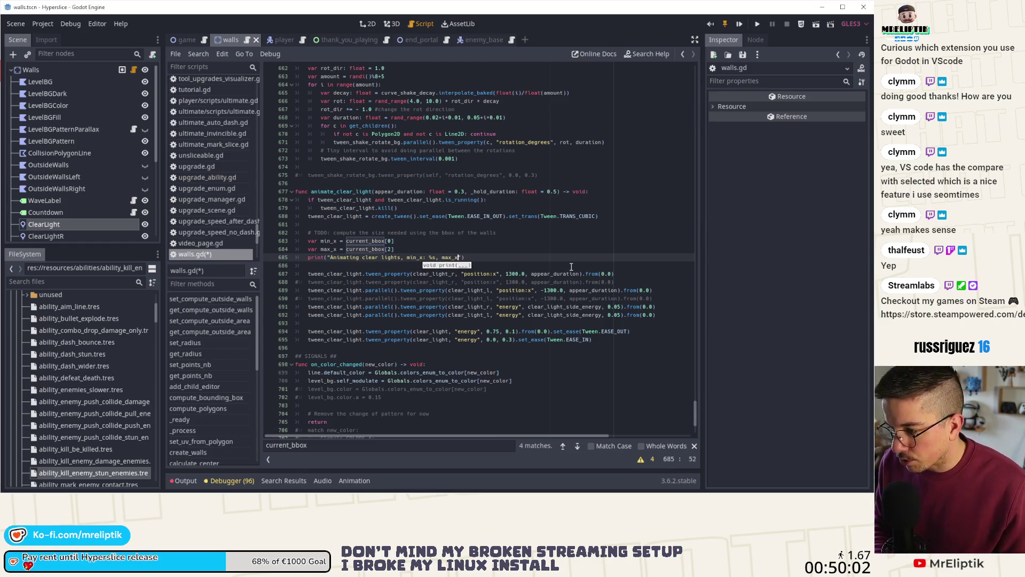
{"action": "type", "text": ": %"}
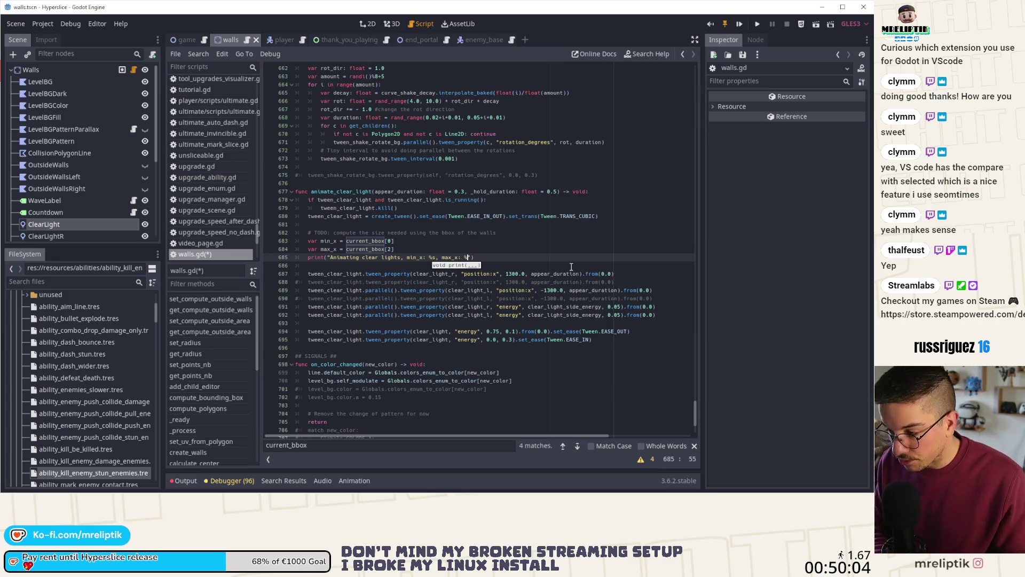
{"action": "type", "text": ".1f"}
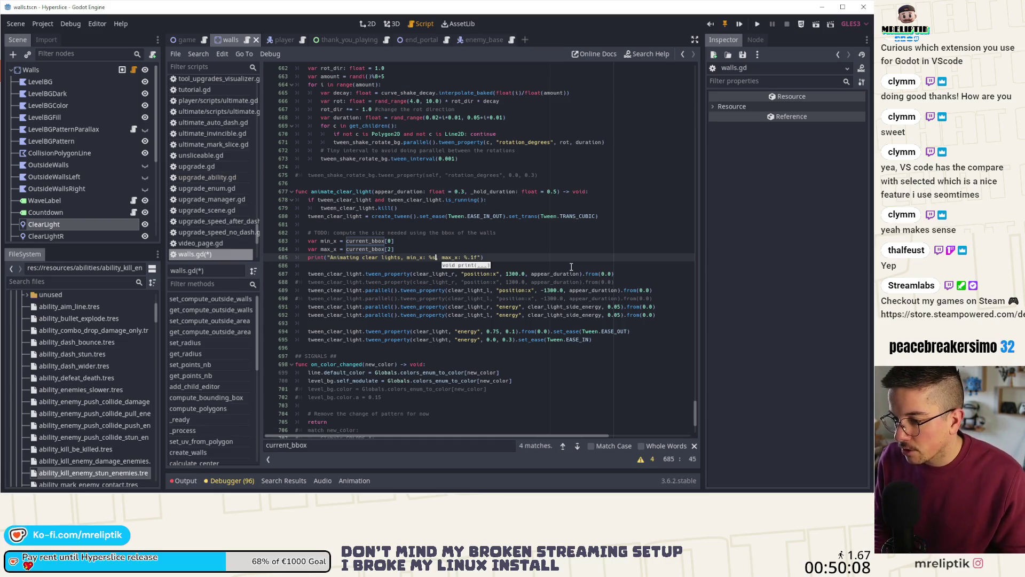
{"action": "key", "text": "BackSpace"}
{"action": "type", "text": ".1f"}
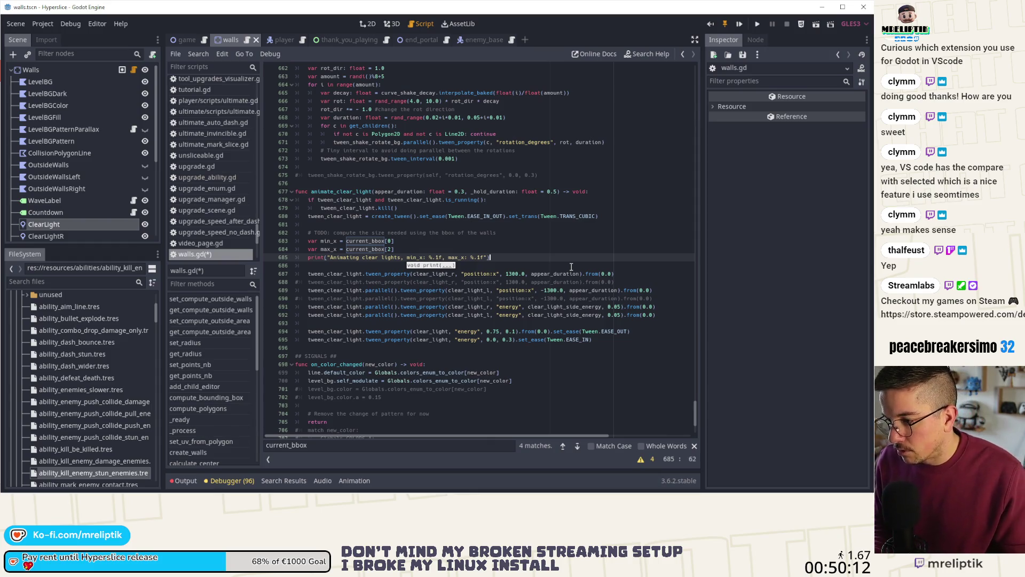
{"action": "type", "text": " % "}
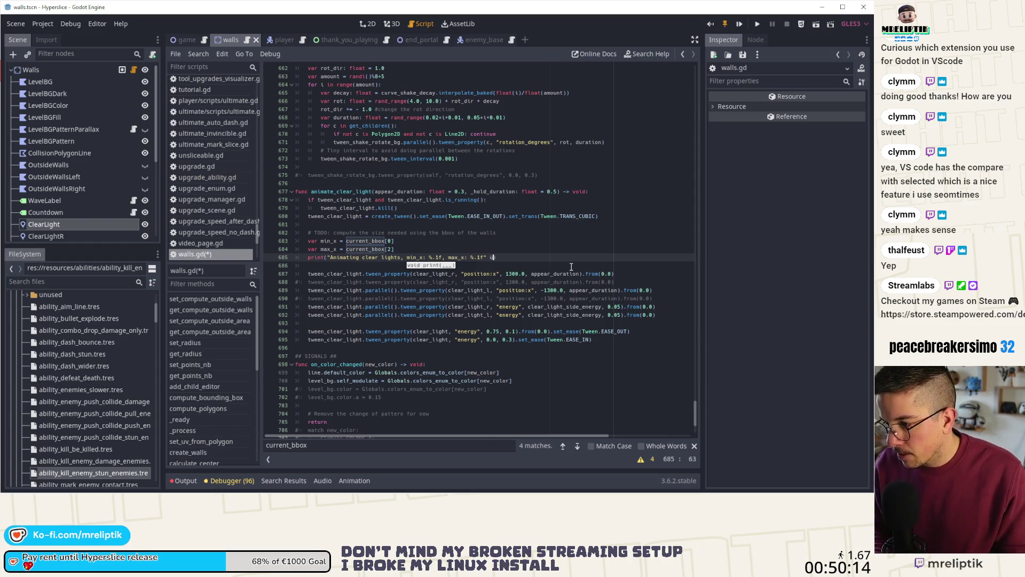
{"action": "type", "text": "[]"}
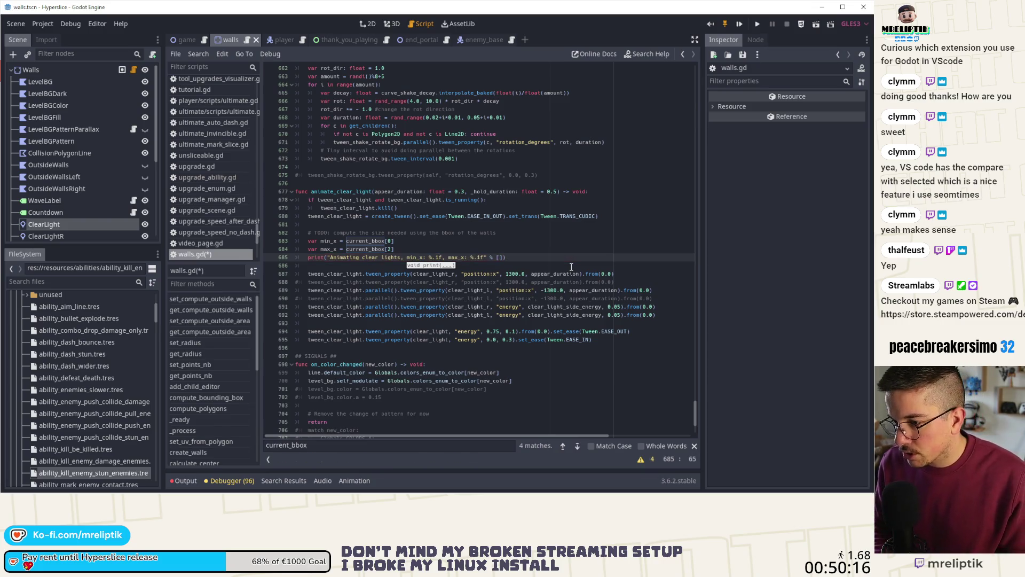
{"action": "type", "text": "min_x"}
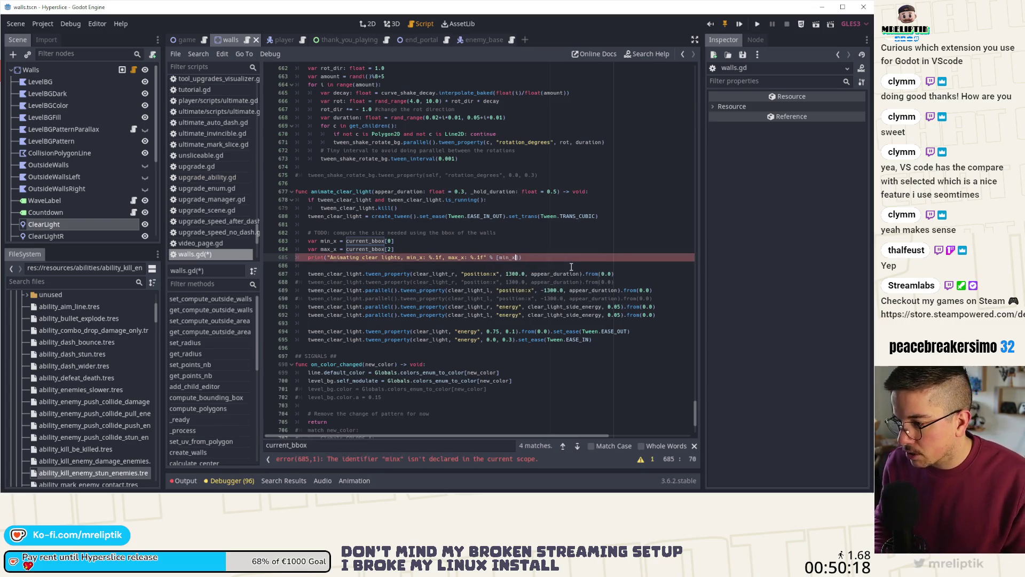
{"action": "type", "text": ", max_x"}
{"action": "key", "text": "Return"}
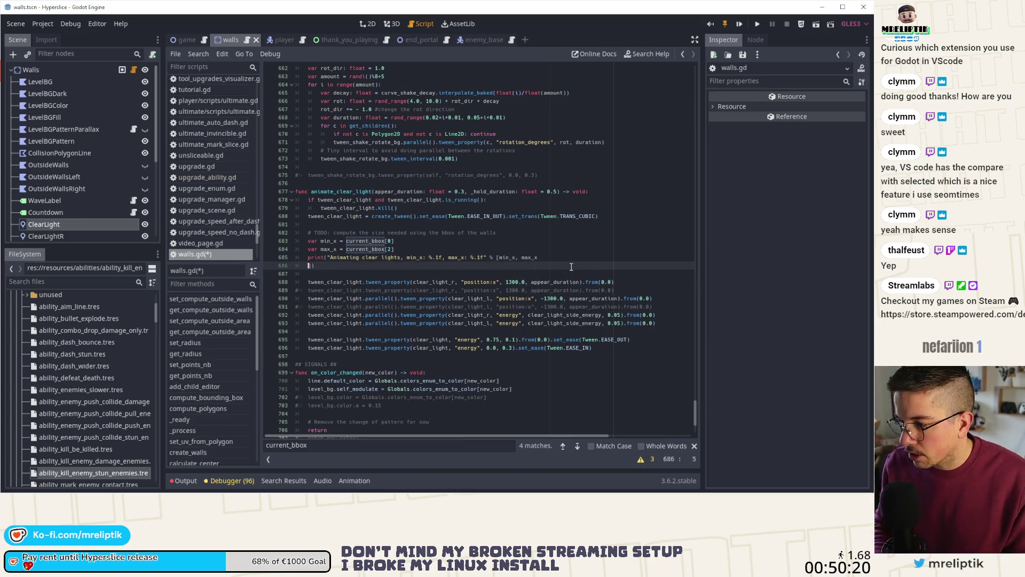
{"action": "key", "text": "BackSpace"}
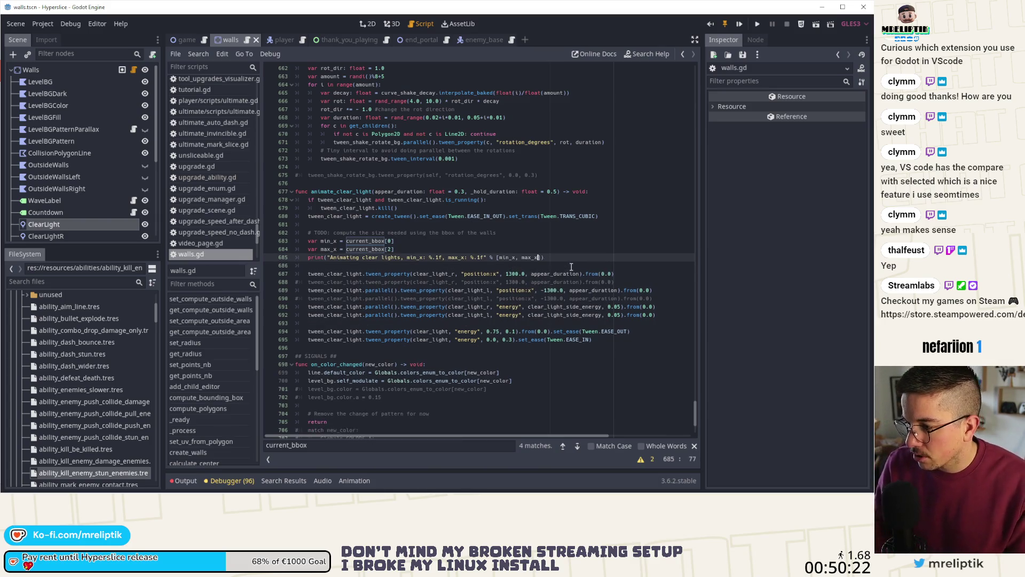
- Change line 687's tween target from 1300.0 to min_x, then select -1300.0 on line 689
{"action": "left_click", "coordinate": [508, 273]}
{"action": "double_click", "coordinate": [509, 274]}
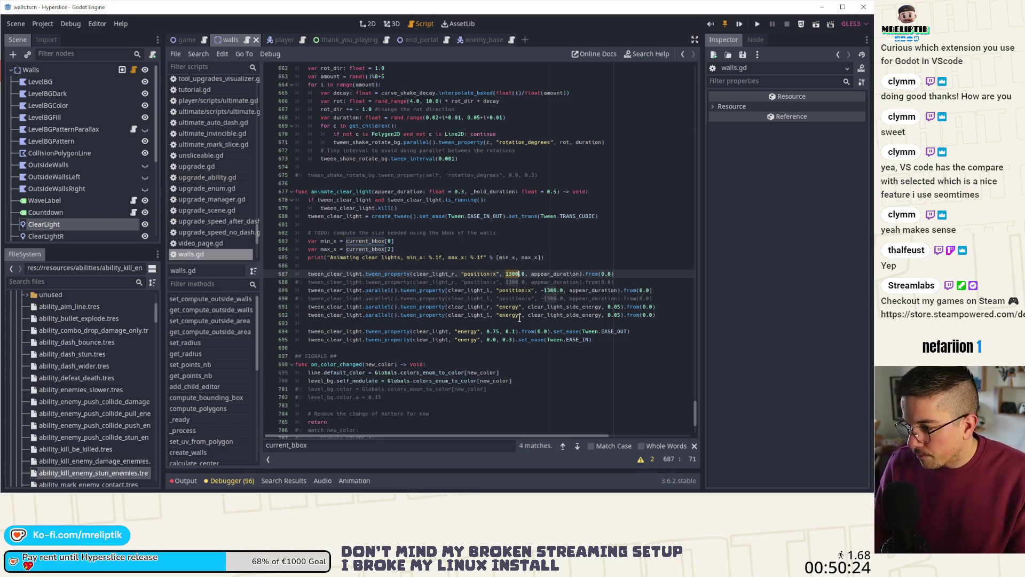
{"action": "key", "text": "BackSpace"}
{"action": "type", "text": "min"}
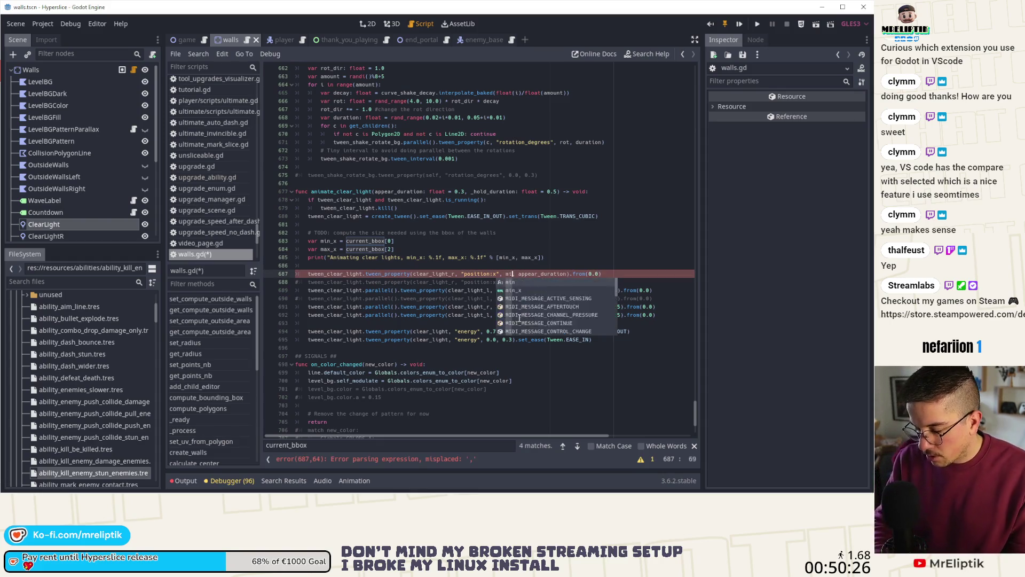
{"action": "key", "text": "Return"}
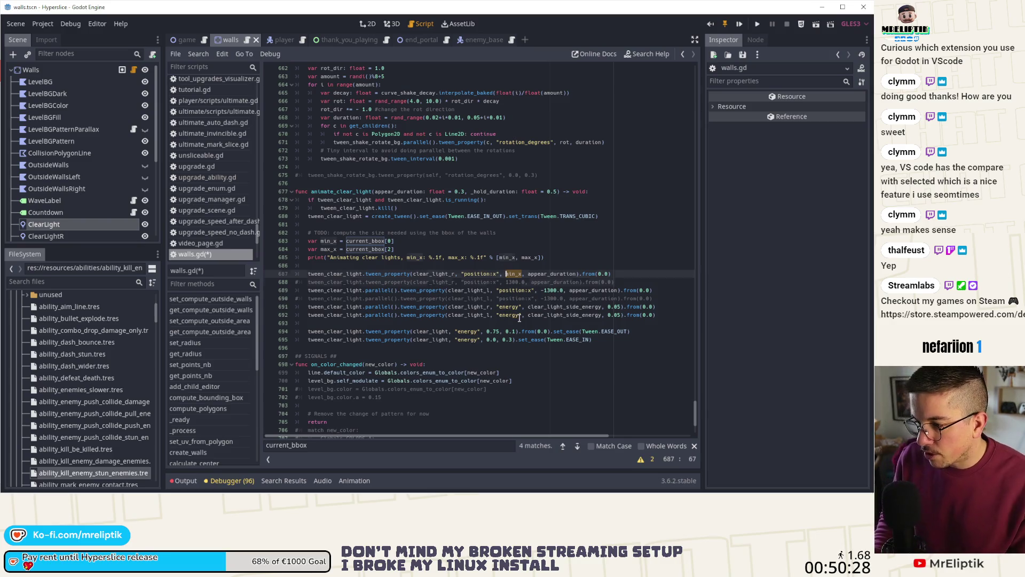
{"action": "key", "text": "Down"}
{"action": "key", "text": "Down"}
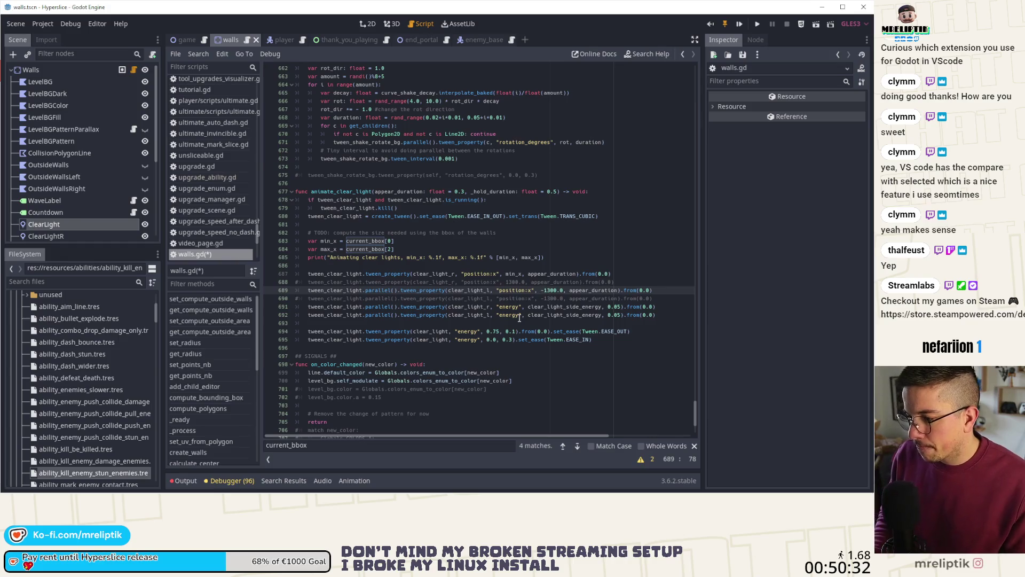
{"action": "key", "text": "ctrl+shift+Right"}
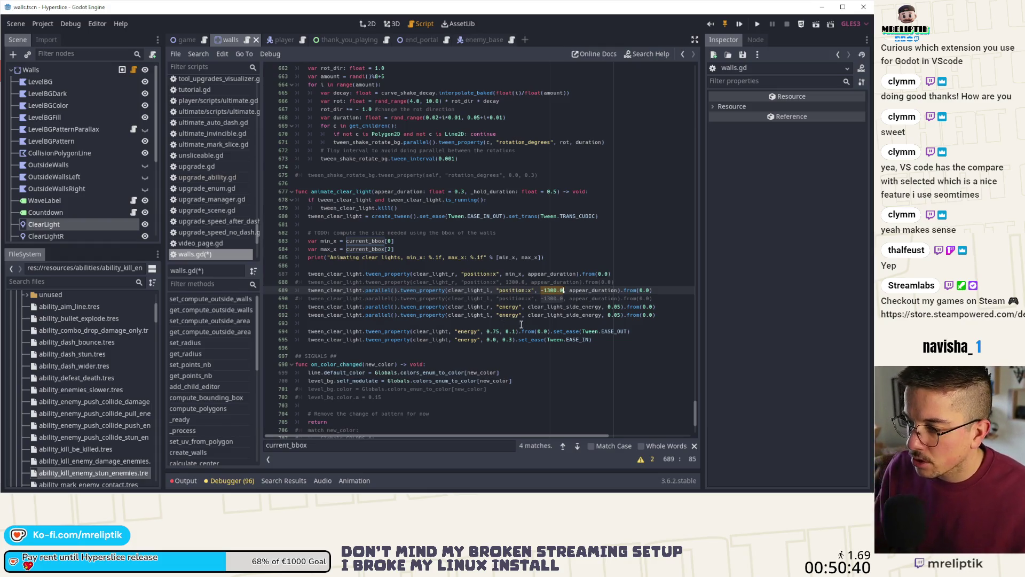
{"action": "left_click", "coordinate": [368, 25]}
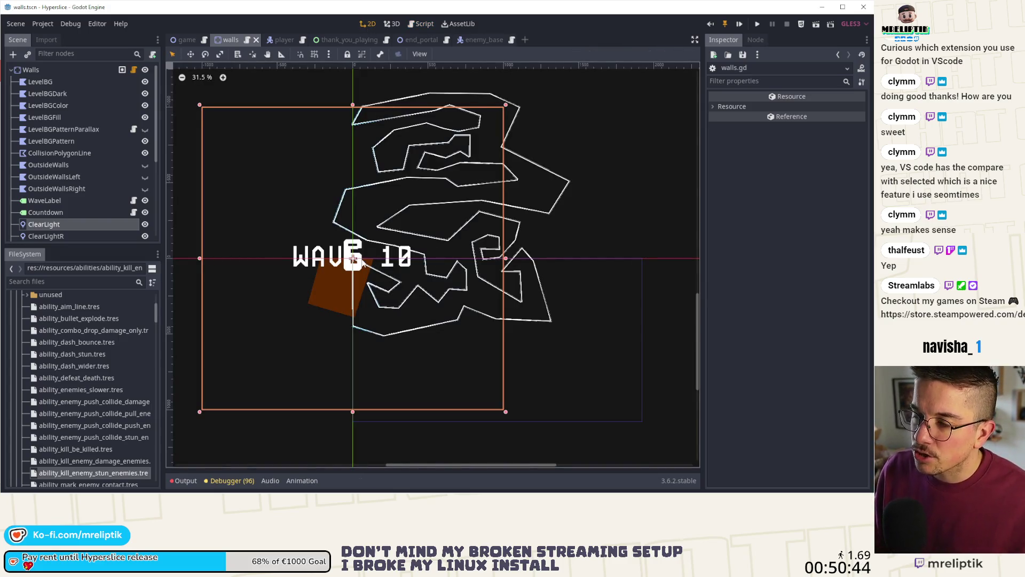
{"action": "left_click", "coordinate": [187, 41]}
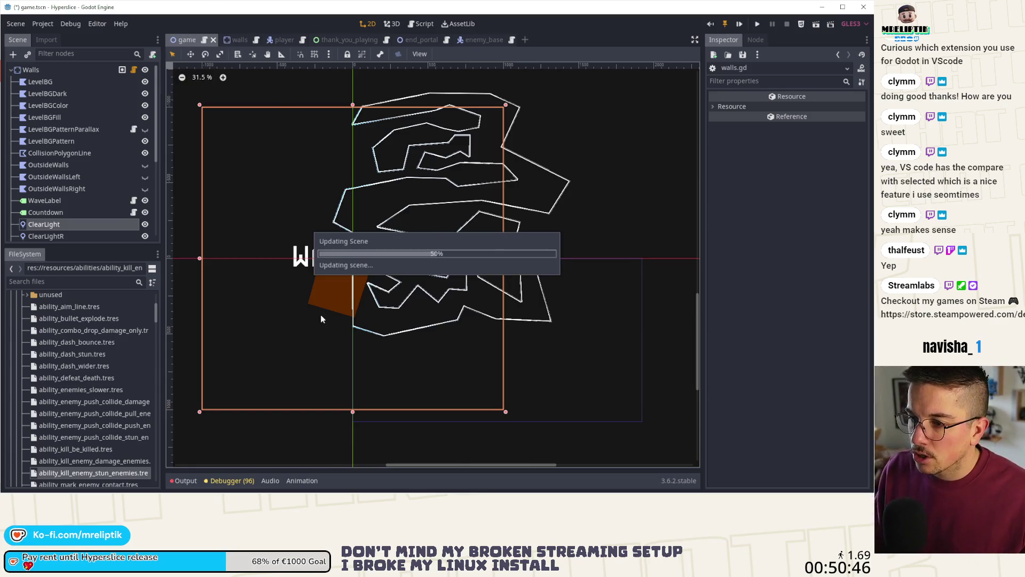
{"action": "left_click", "coordinate": [60, 152]}
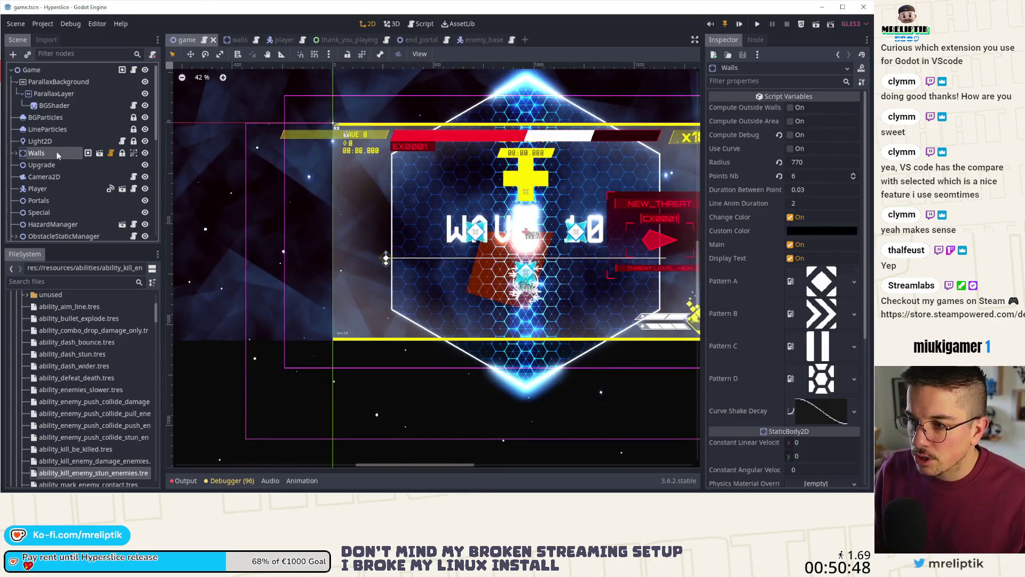
{"action": "scroll", "coordinate": [223, 195], "scroll_direction": "down", "scroll_amount": 1}
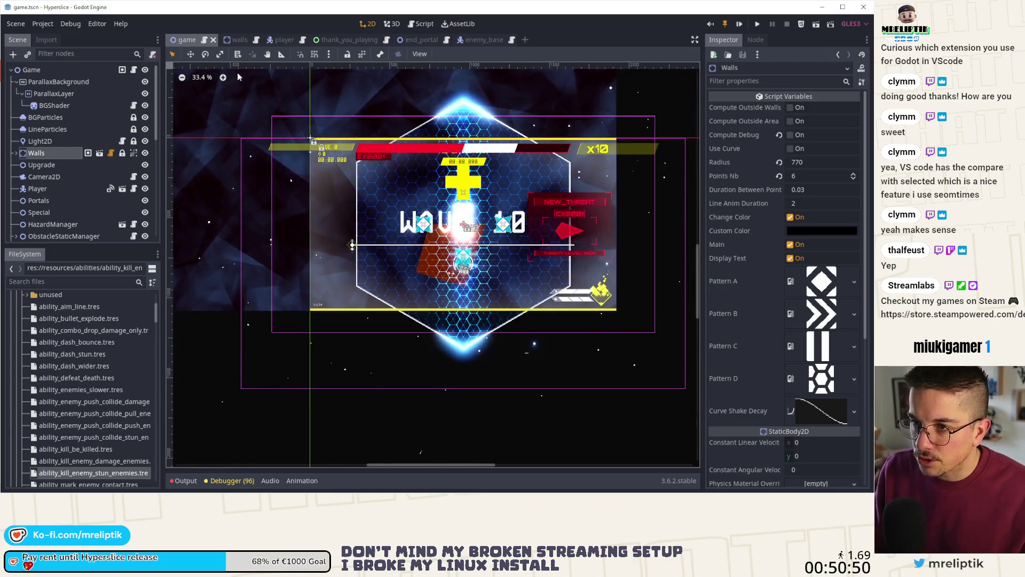
{"action": "left_click", "coordinate": [234, 40]}
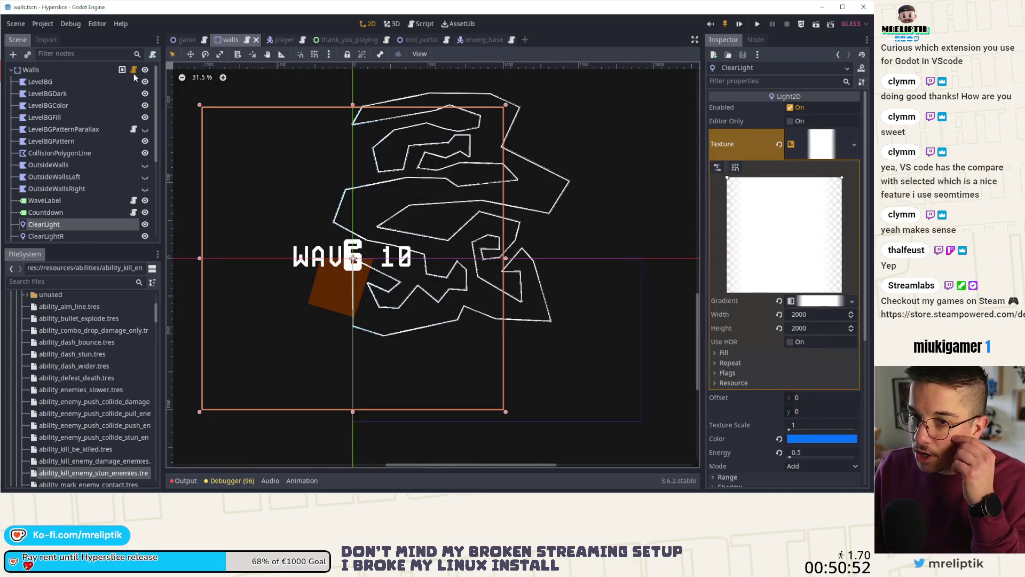
{"action": "left_click", "coordinate": [133, 70]}
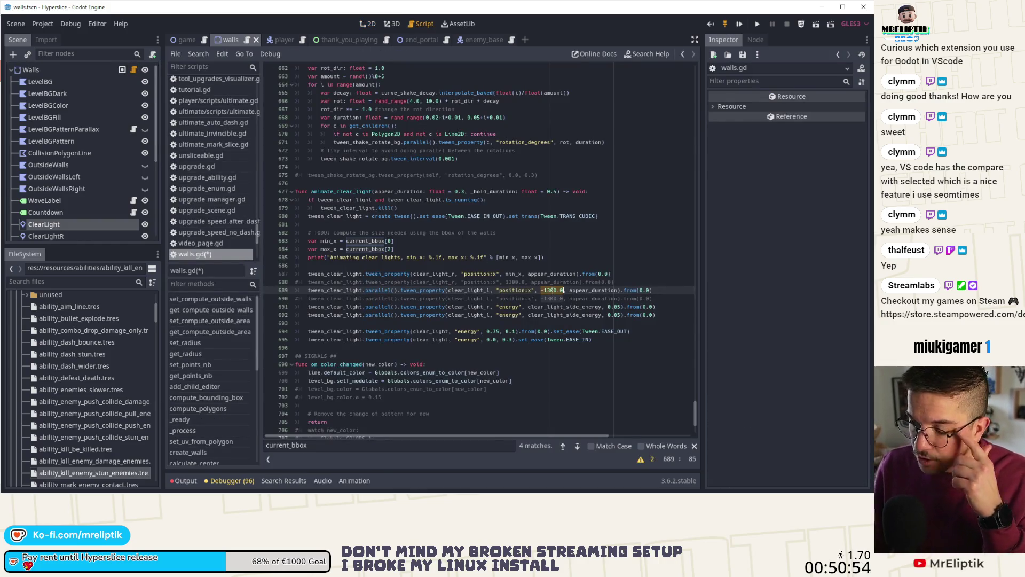
- Replace -1300.0 on line 689 with min_x for the left clear light
{"action": "double_click", "coordinate": [552, 290]}
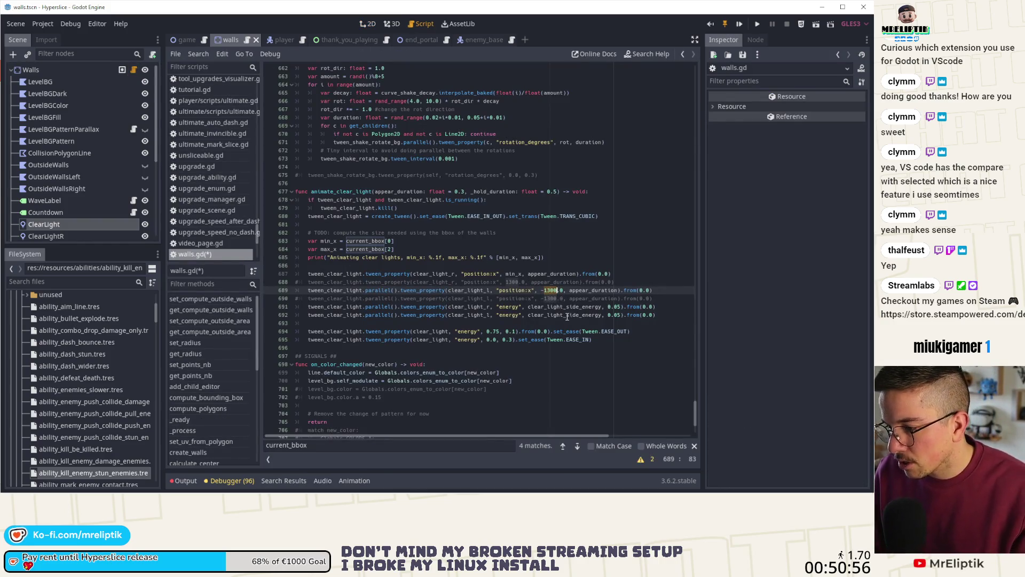
{"action": "key", "text": "BackSpace"}
{"action": "key", "text": "Down"}
{"action": "key", "text": "Up"}
{"action": "key", "text": "BackSpace"}
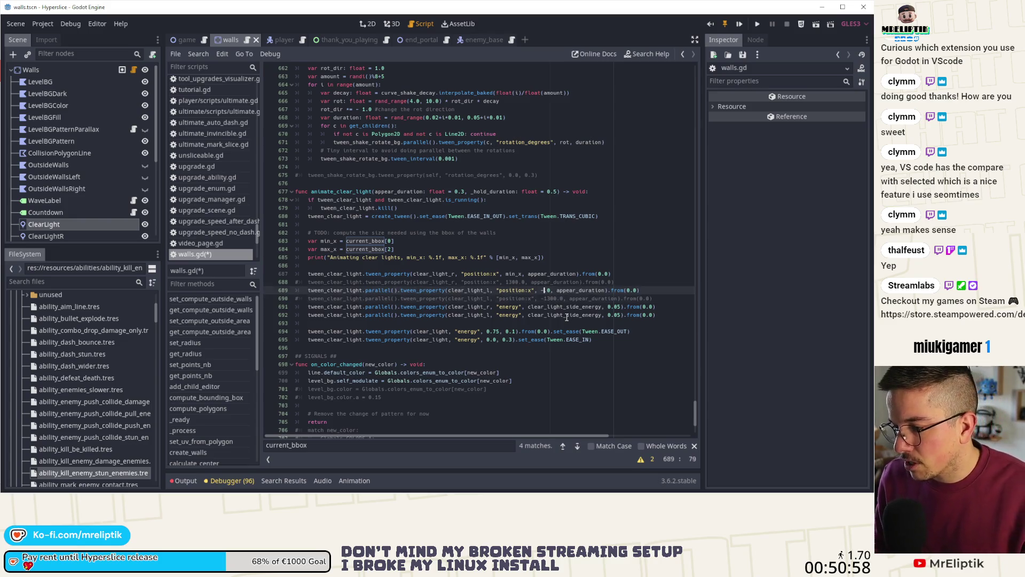
{"action": "key", "text": "BackSpace"}
{"action": "key", "text": "BackSpace"}
{"action": "key", "text": "BackSpace"}
{"action": "type", "text": "min_"}
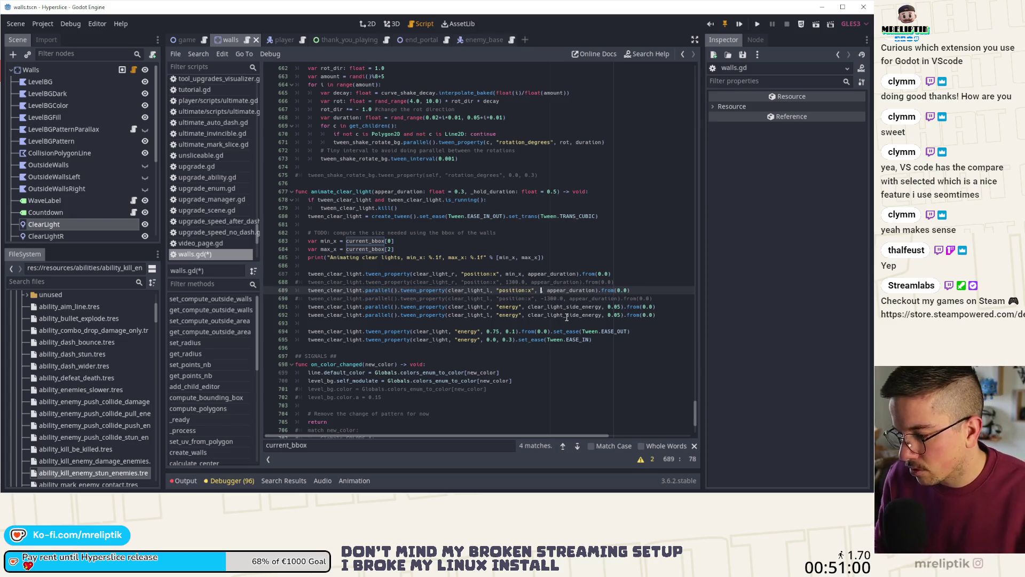
{"action": "key", "text": "Return"}
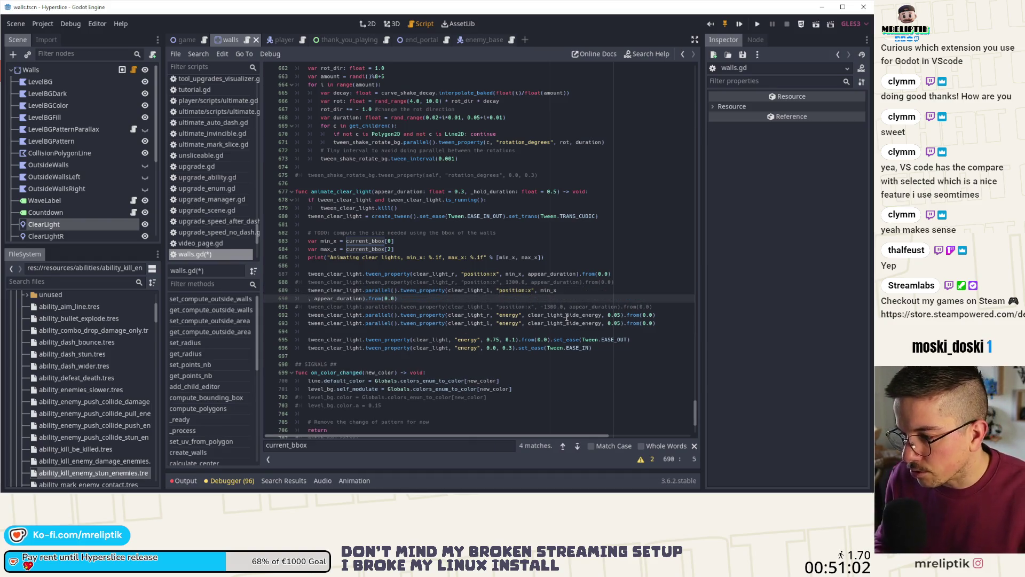
- Change line 687's target to max_x for the right light and save walls.gd
{"action": "key", "text": "Up"}
{"action": "key", "text": "Up"}
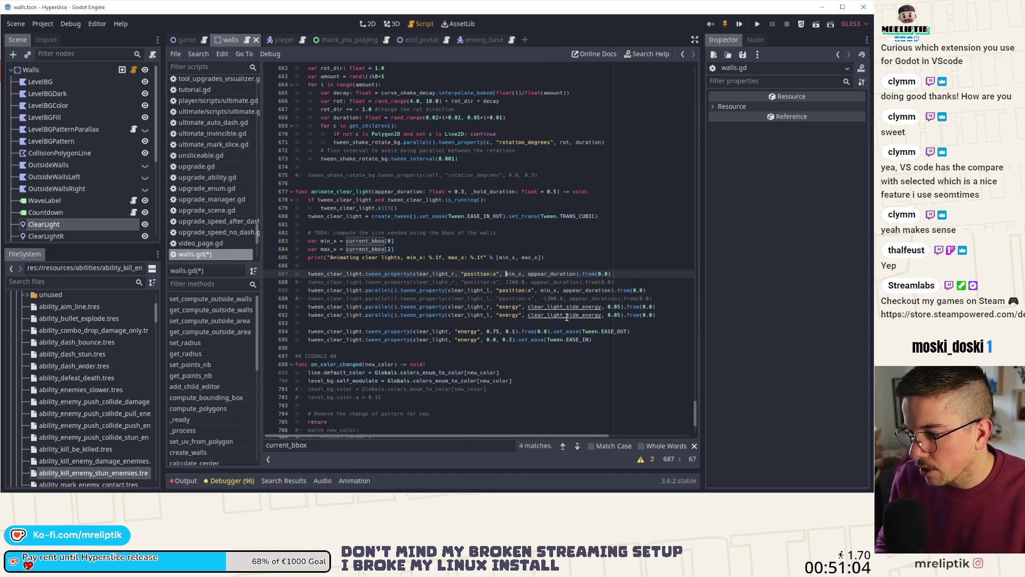
{"action": "type", "text": "max"}
{"action": "key", "text": "ctrl+s"}
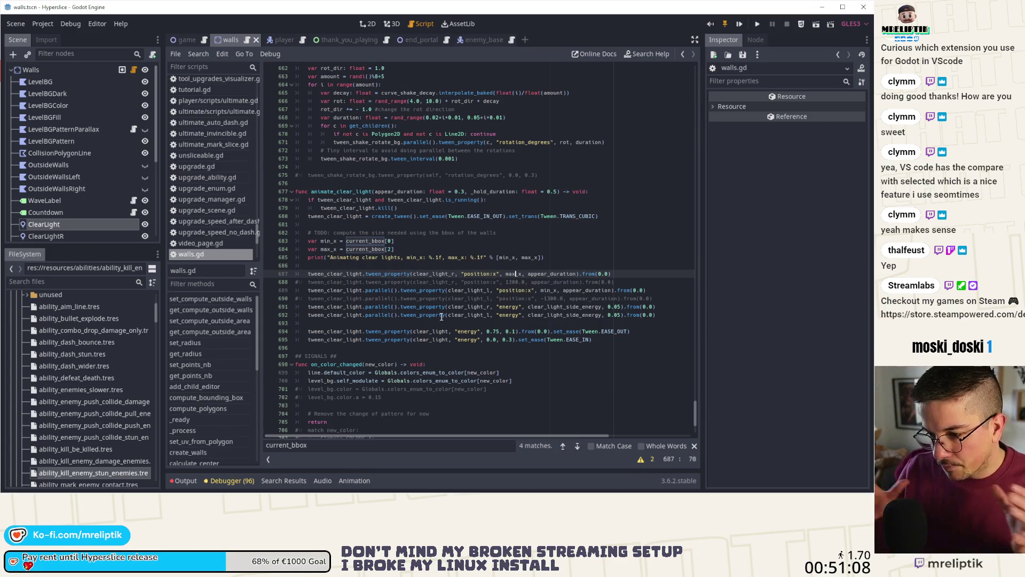
{"action": "left_click", "coordinate": [741, 25]}
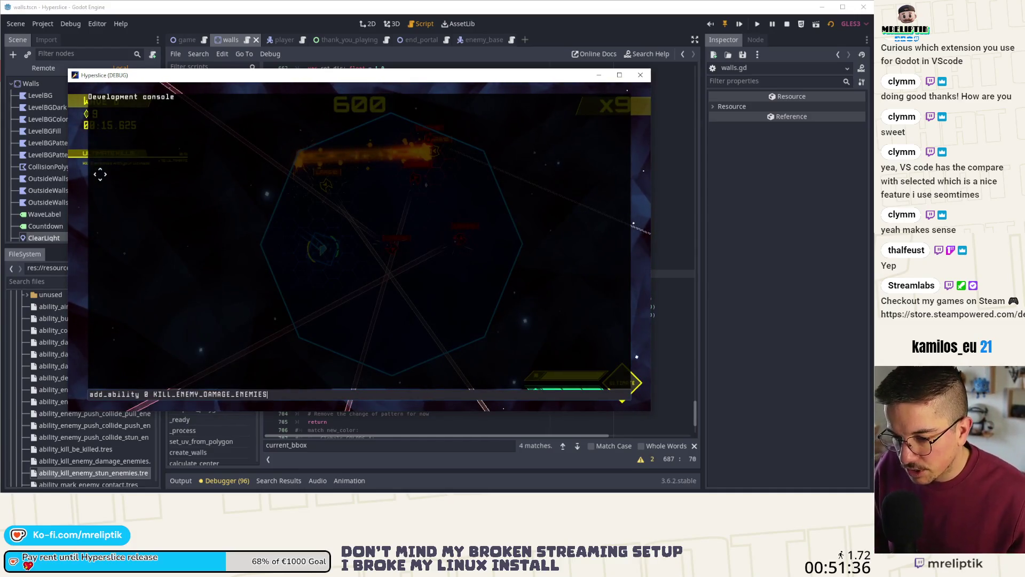
- Recall the ability-adding console command, play to wave 8, and return to the editor
{"action": "key", "text": "Up"}
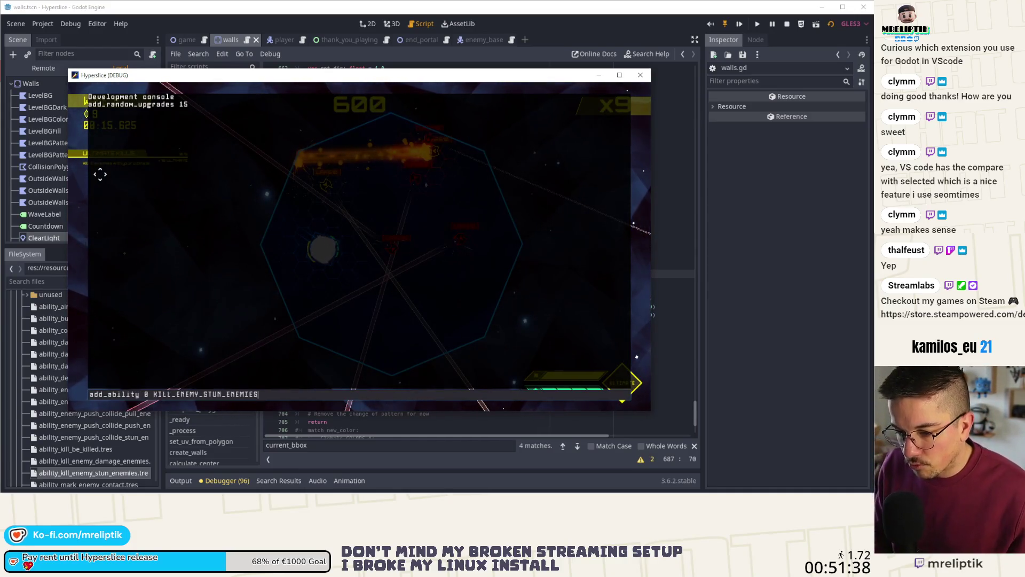
{"action": "key", "text": "Up"}
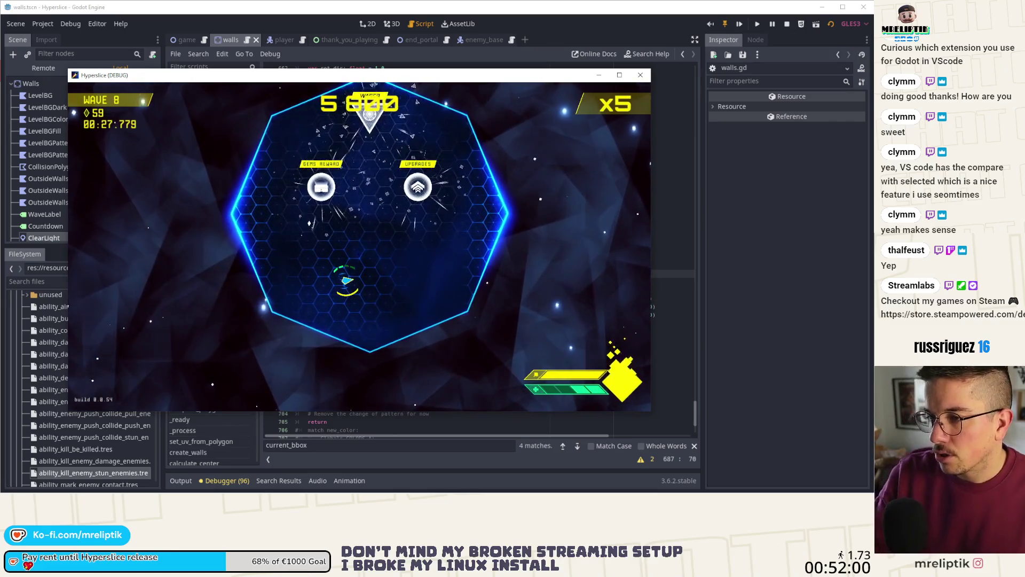
{"action": "key", "text": "alt+Tab"}
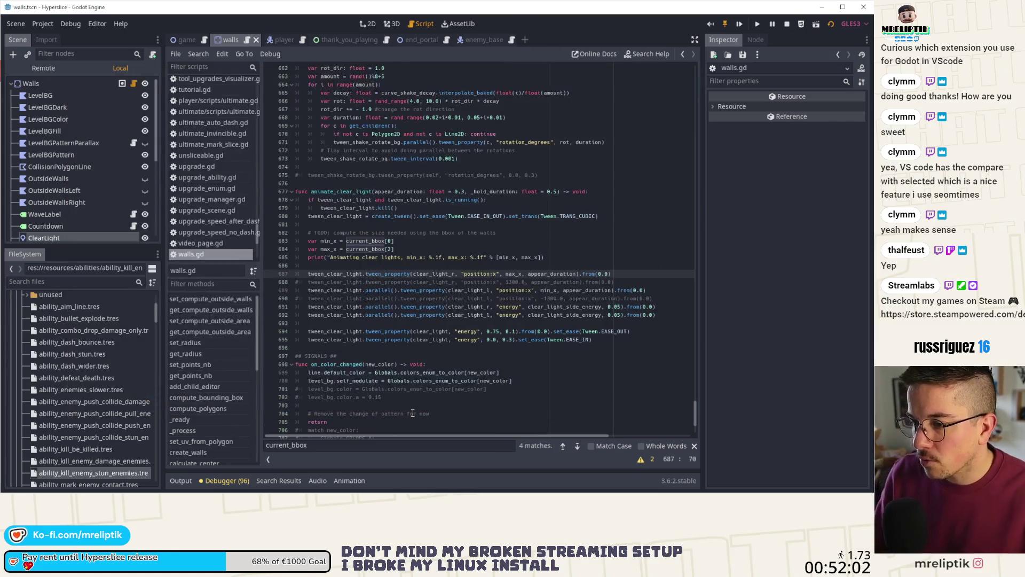
- Pad min_x to current_bbox[0] - 200.0 and max_x to current_bbox[2] + 200.0, then save
{"action": "key", "text": "Left"}
{"action": "key", "text": "Left"}
{"action": "key", "text": "Left"}
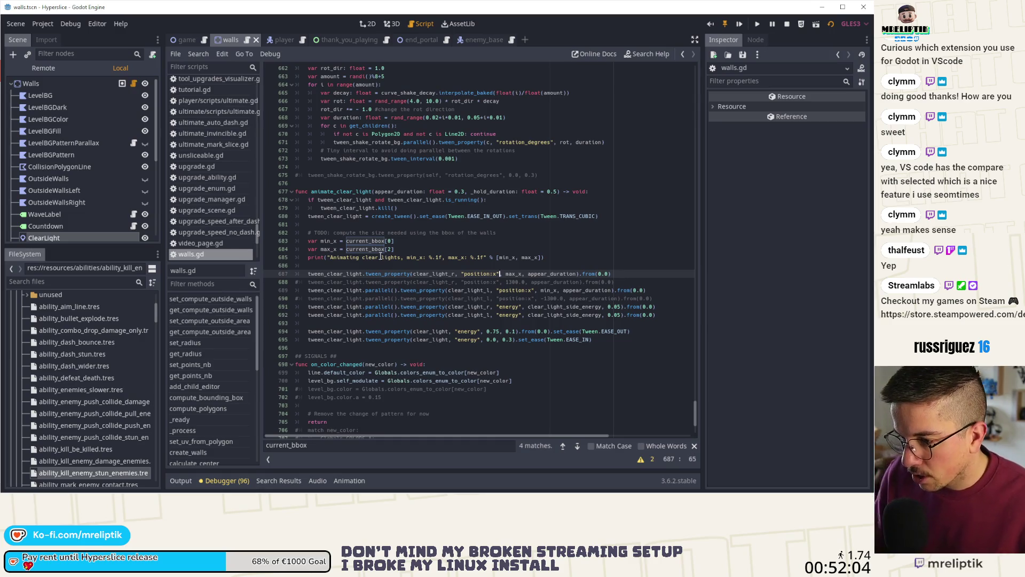
{"action": "left_click", "coordinate": [412, 246]}
{"action": "left_click", "coordinate": [415, 241]}
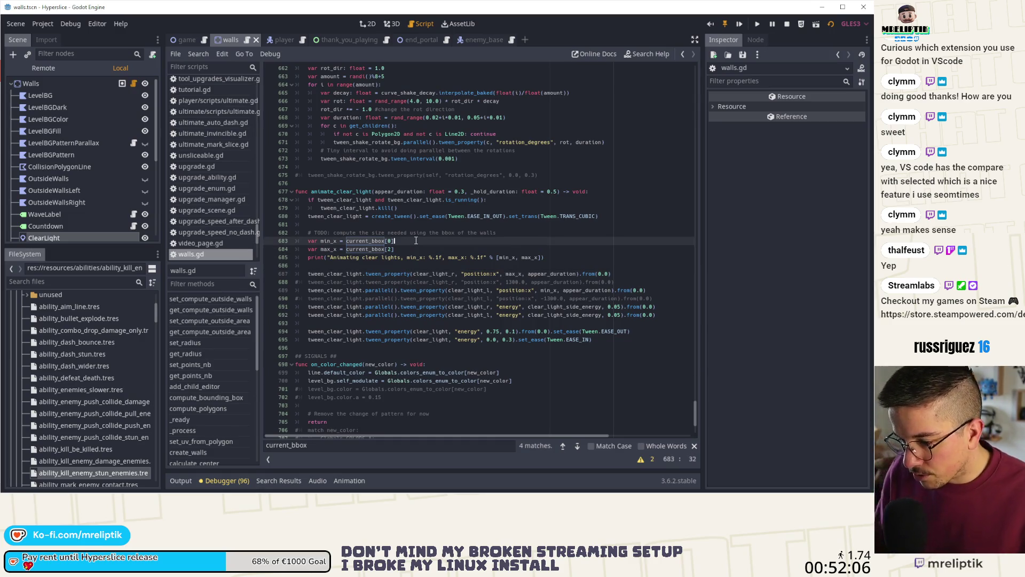
{"action": "type", "text": "("}
{"action": "key", "text": "BackSpace"}
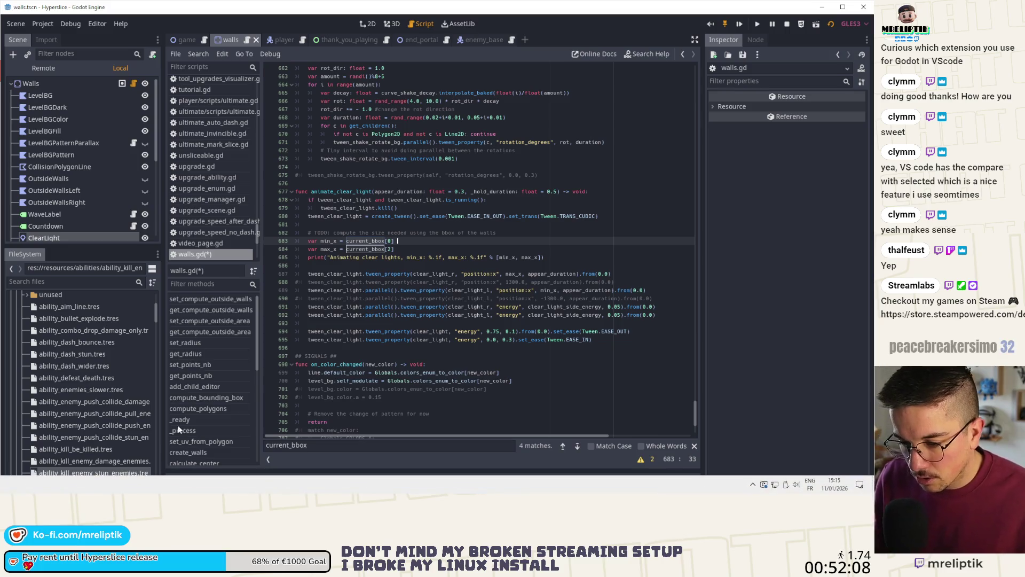
{"action": "left_click", "coordinate": [181, 480]}
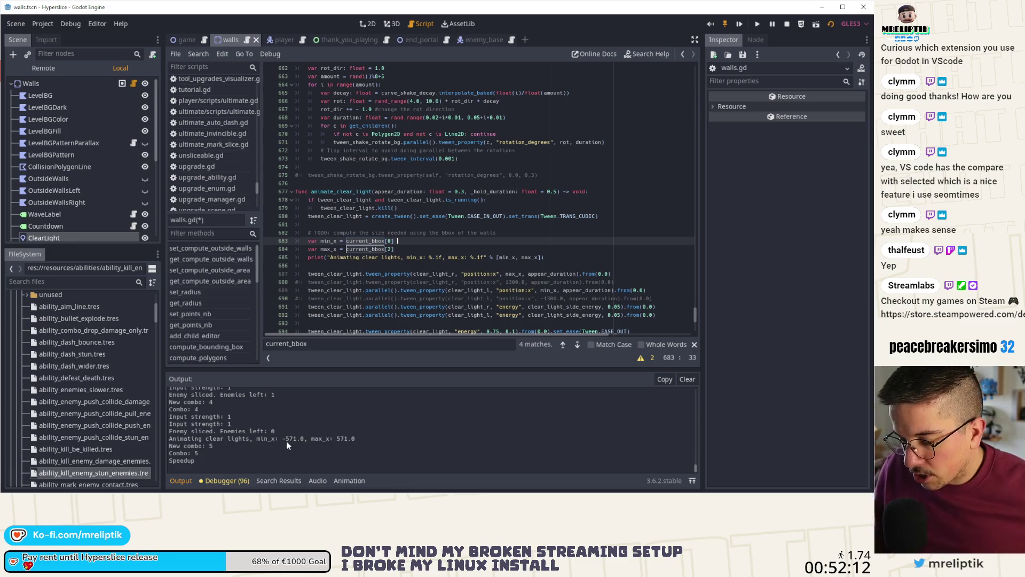
{"action": "left_click", "coordinate": [181, 479]}
{"action": "type", "text": "-"}
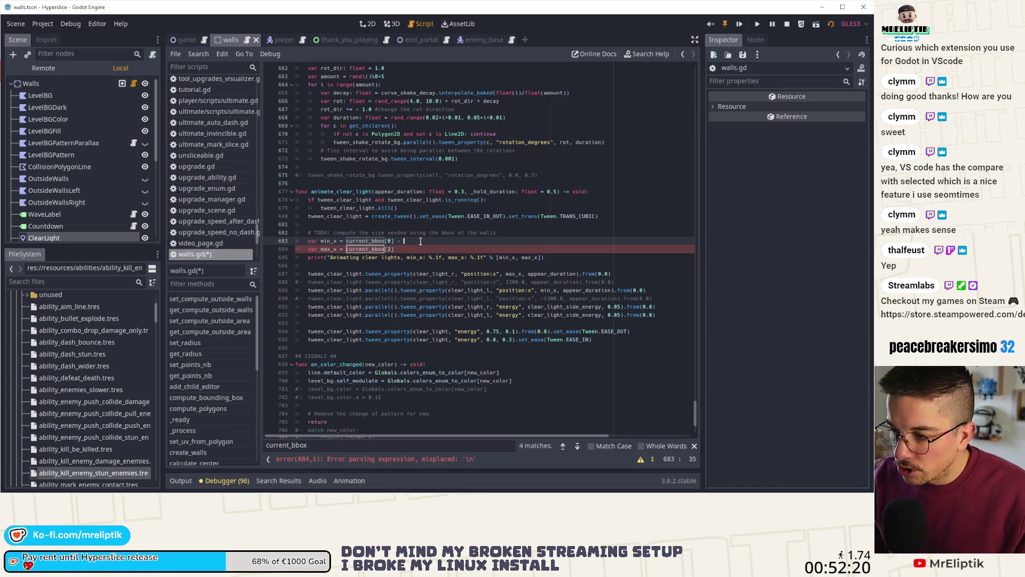
{"action": "type", "text": "200.0"}
{"action": "key", "text": "Down"}
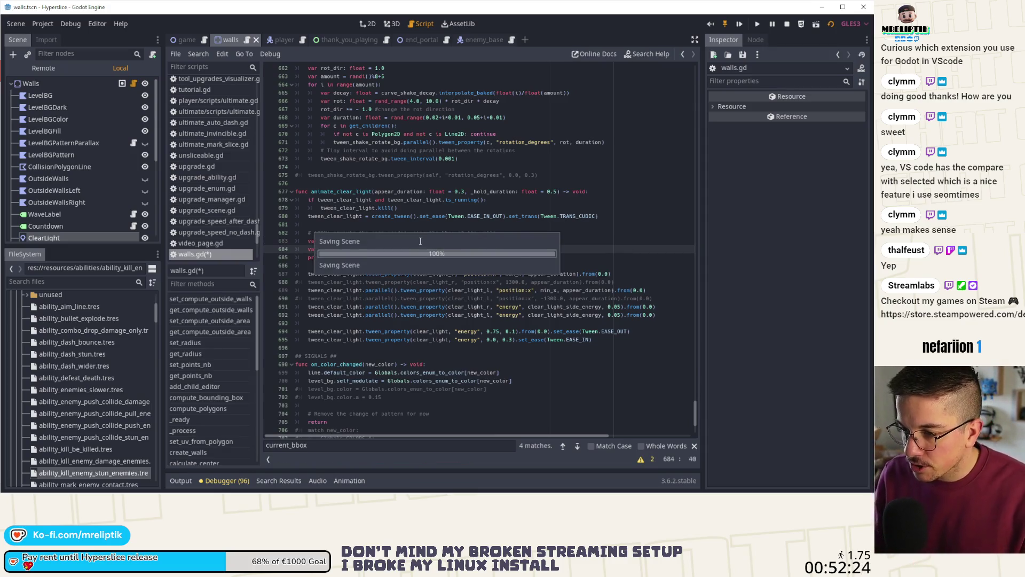
{"action": "key", "text": "ctrl+s"}
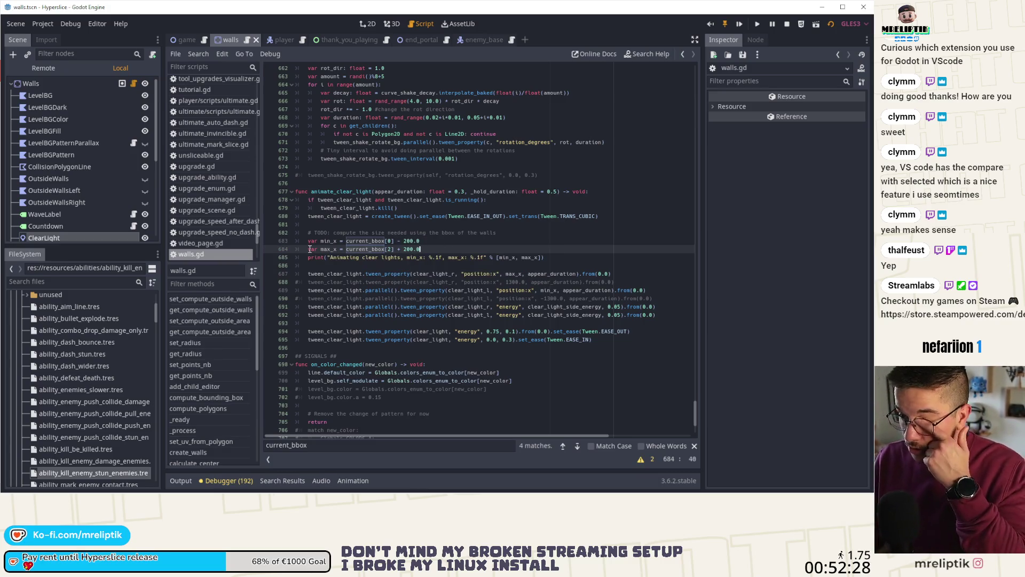
- Play the test run from wave 9 through wave 11, then stop the game and scroll walls.gd
{"action": "mouse_move", "coordinate": [19, 481]}
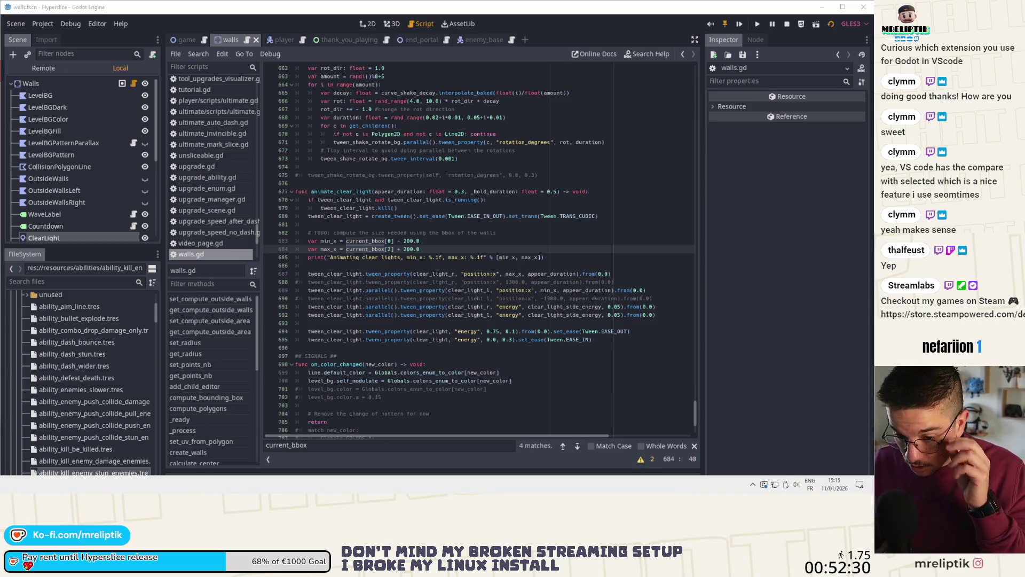
{"action": "key", "text": "alt+Tab"}
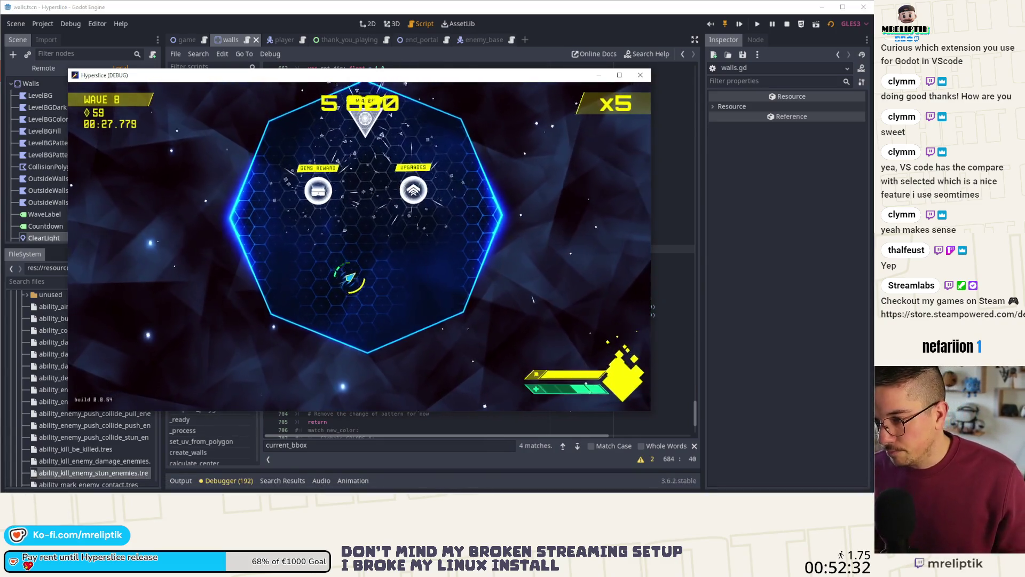
{"action": "left_click", "coordinate": [418, 186]}
{"action": "left_click", "coordinate": [330, 338]}
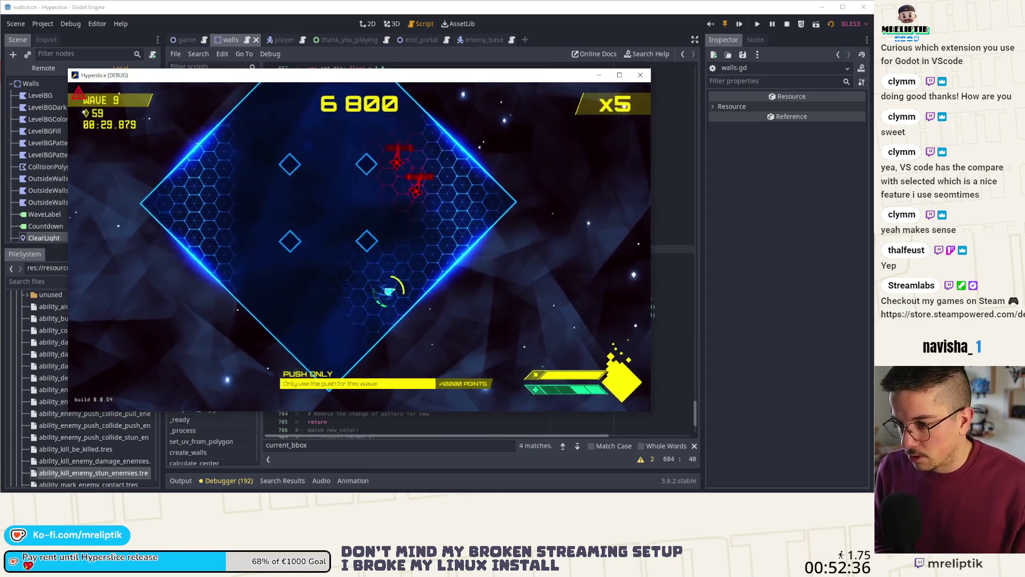
{"action": "right_click", "coordinate": [399, 278]}
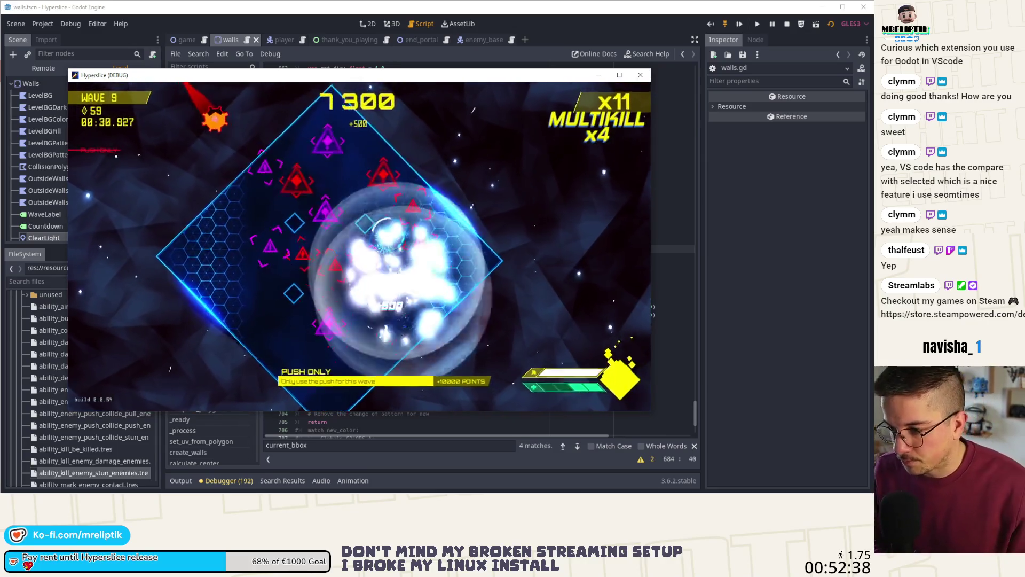
{"action": "left_click", "coordinate": [354, 293]}
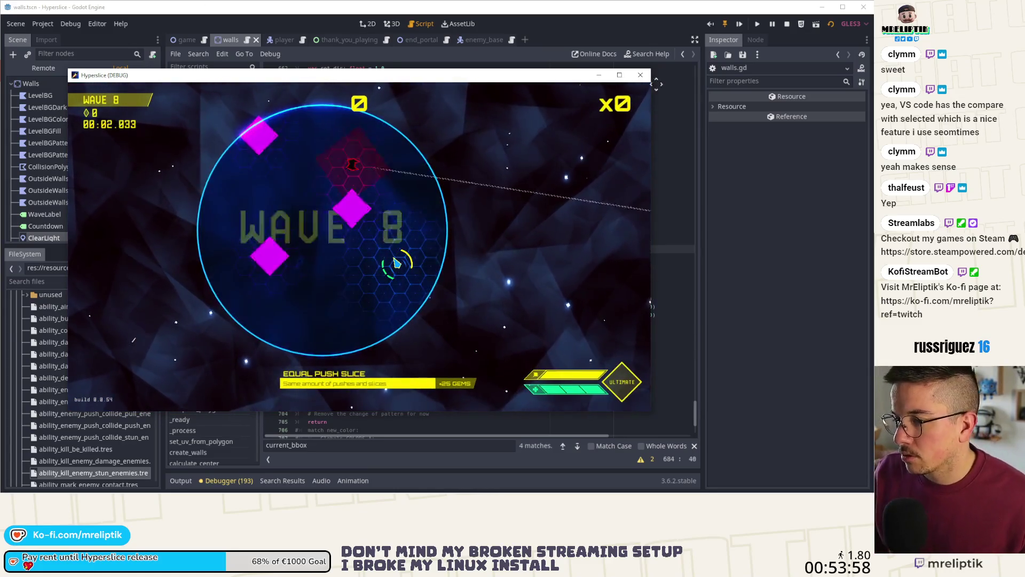
{"action": "key", "text": "F8"}
{"action": "scroll", "coordinate": [402, 320], "scroll_direction": "down", "scroll_amount": 1}
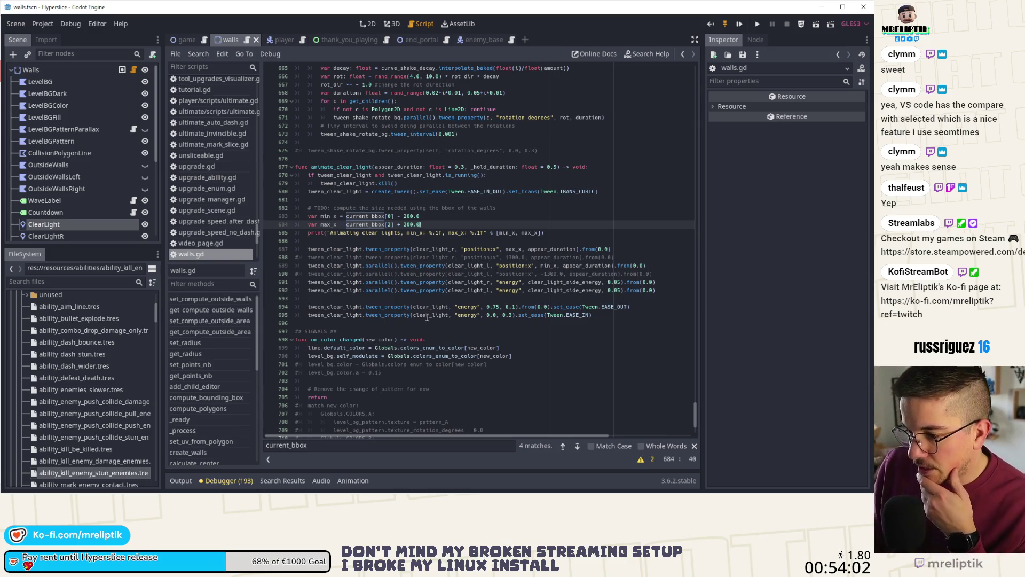
- Raise both clear-light offsets on lines 683–684 from 200.0 to 250.0
{"action": "double_click", "coordinate": [427, 315]}
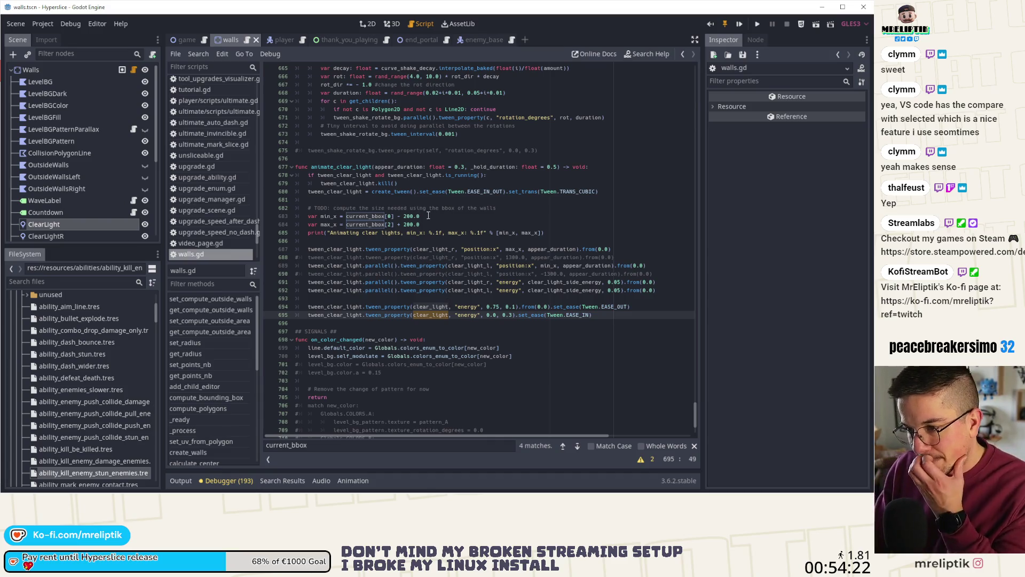
{"action": "left_click", "coordinate": [408, 216]}
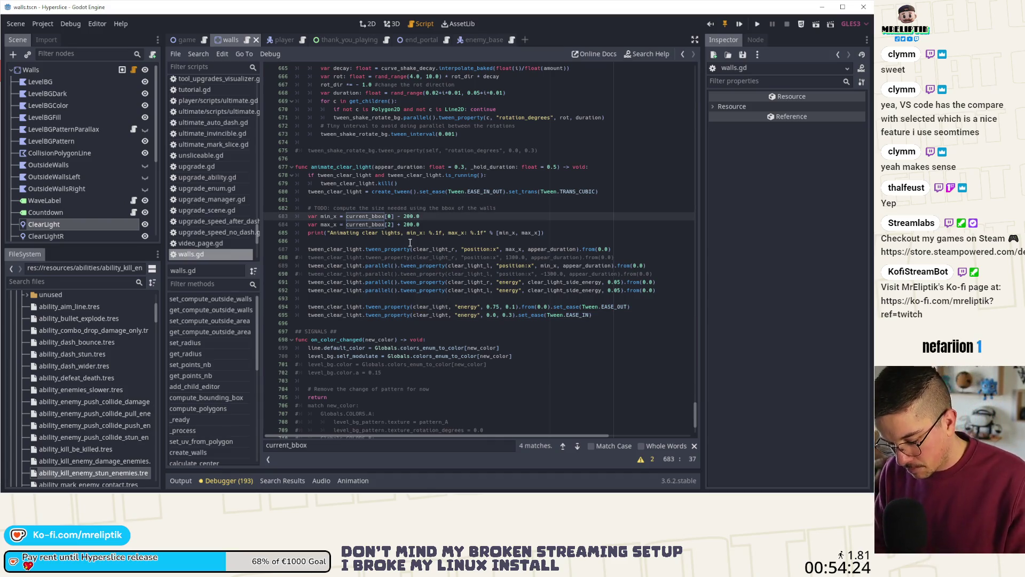
{"action": "type", "text": "5"}
{"action": "key", "text": "Down"}
{"action": "key", "text": "BackSpace"}
{"action": "key", "text": "BackSpace"}
{"action": "key", "text": "BackSpace"}
{"action": "type", "text": "50.0"}
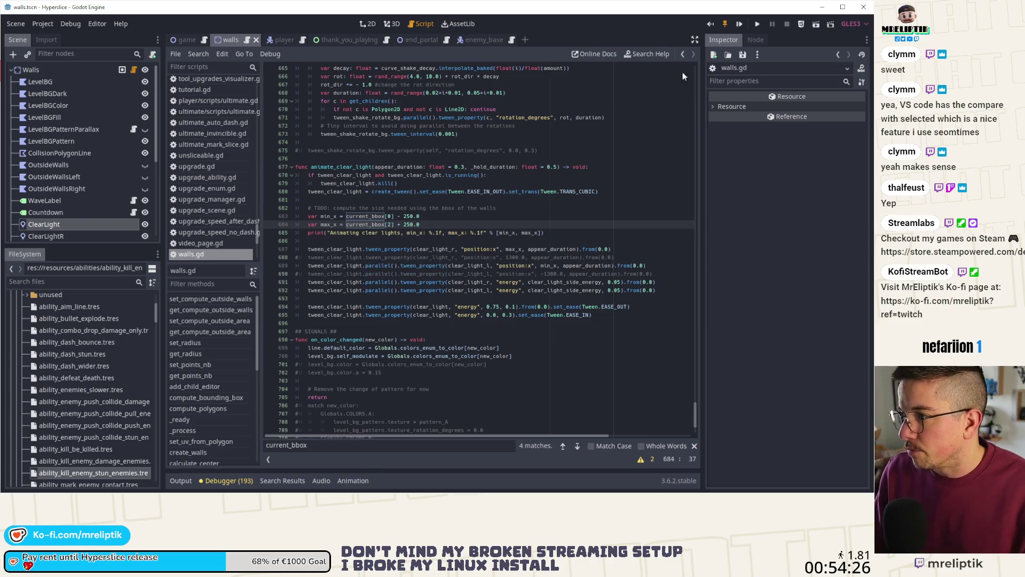
{"action": "left_click", "coordinate": [184, 39]}
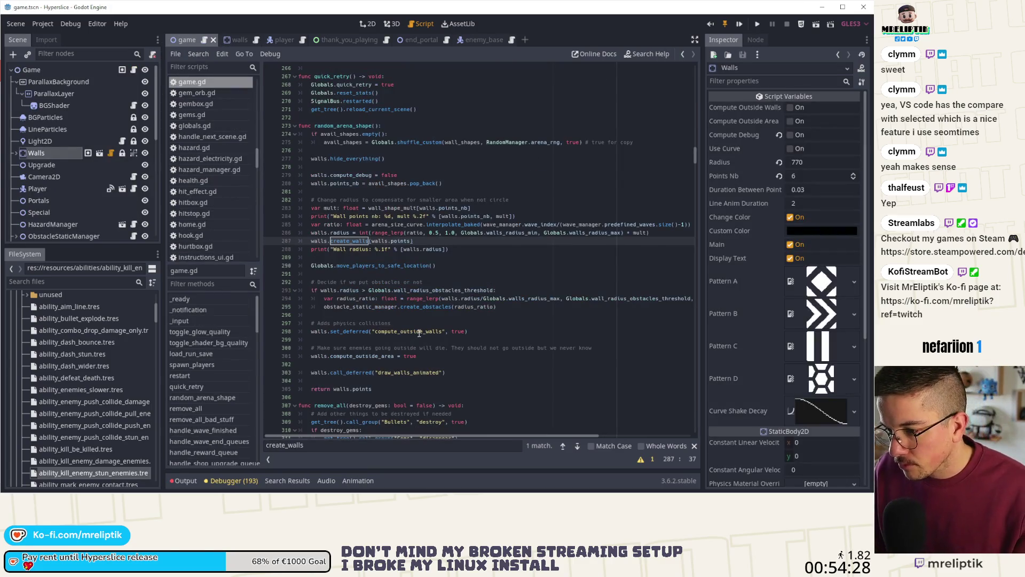
- Search game.gd for start(, set line 1148 to wave_manager.start(3), and save
{"action": "left_click", "coordinate": [445, 324]}
{"action": "double_click", "coordinate": [310, 444]}
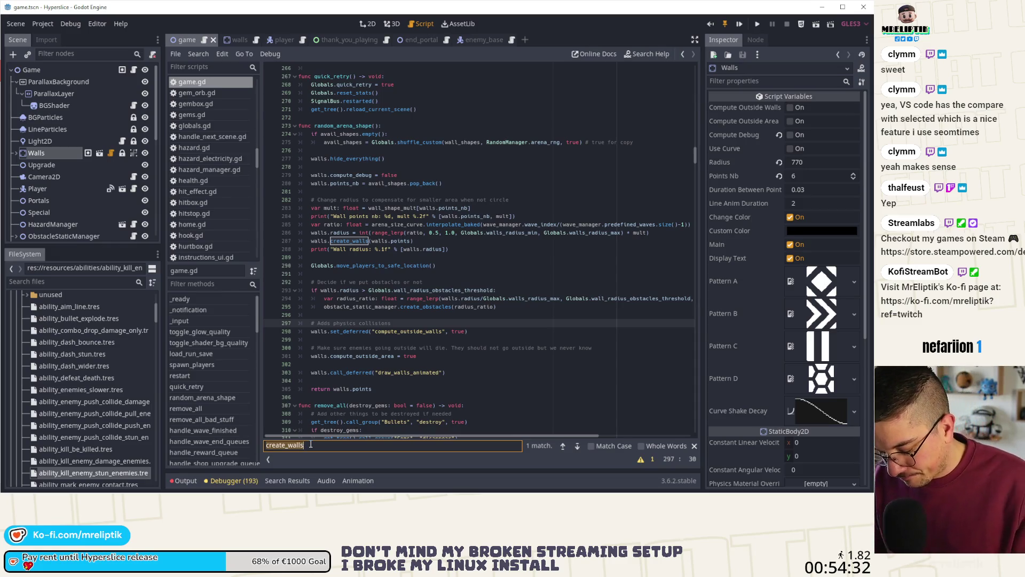
{"action": "type", "text": "st"}
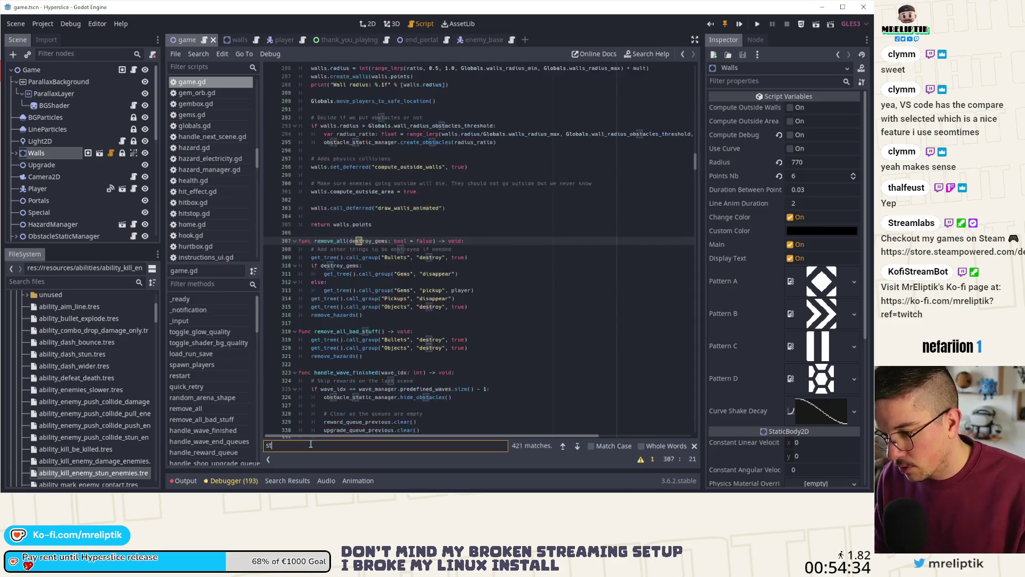
{"action": "key", "text": "Return"}
{"action": "key", "text": "Return"}
{"action": "key", "text": "Return"}
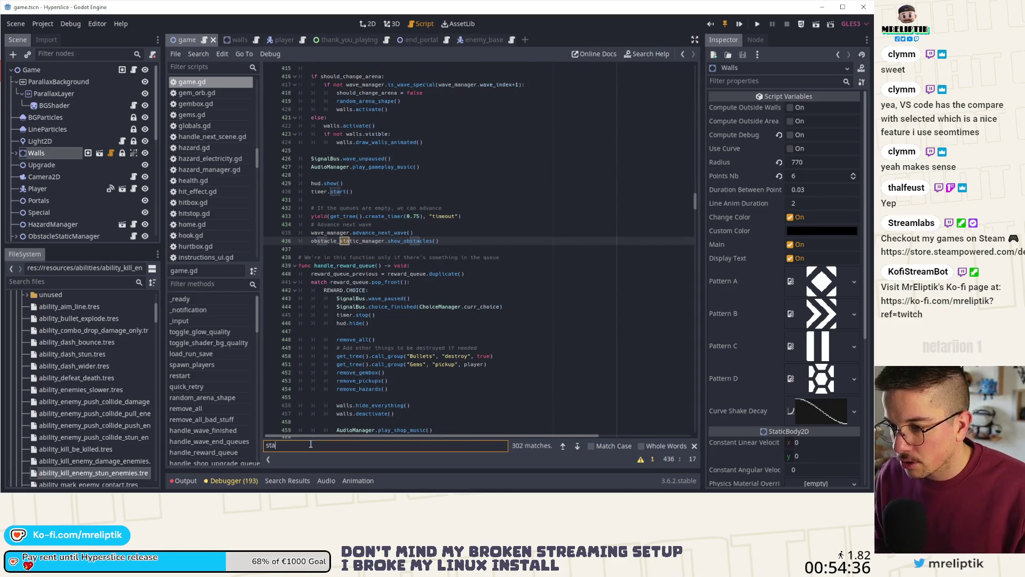
{"action": "type", "text": "art("}
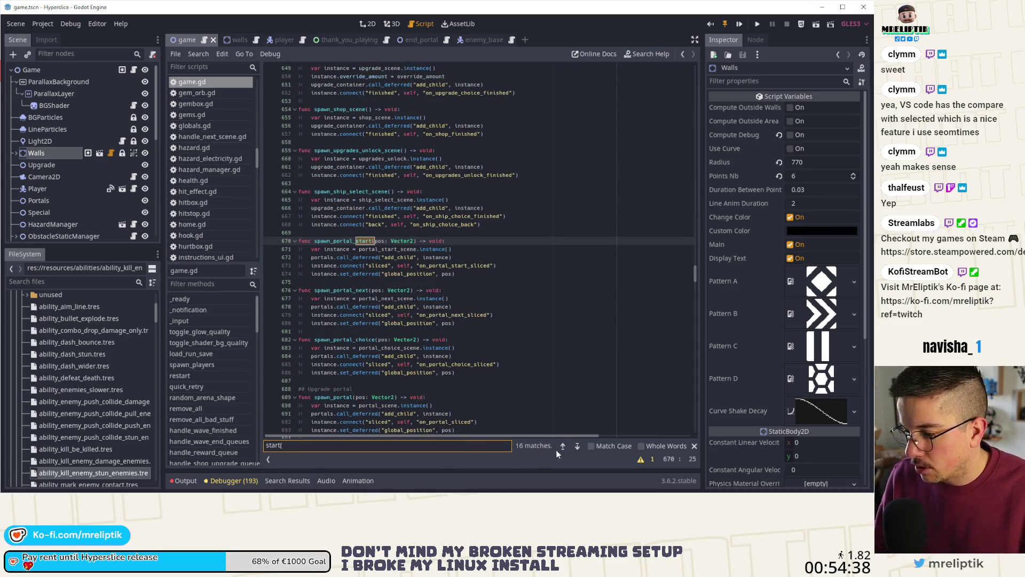
{"action": "type", "text": "1"}
{"action": "left_click", "coordinate": [385, 233]}
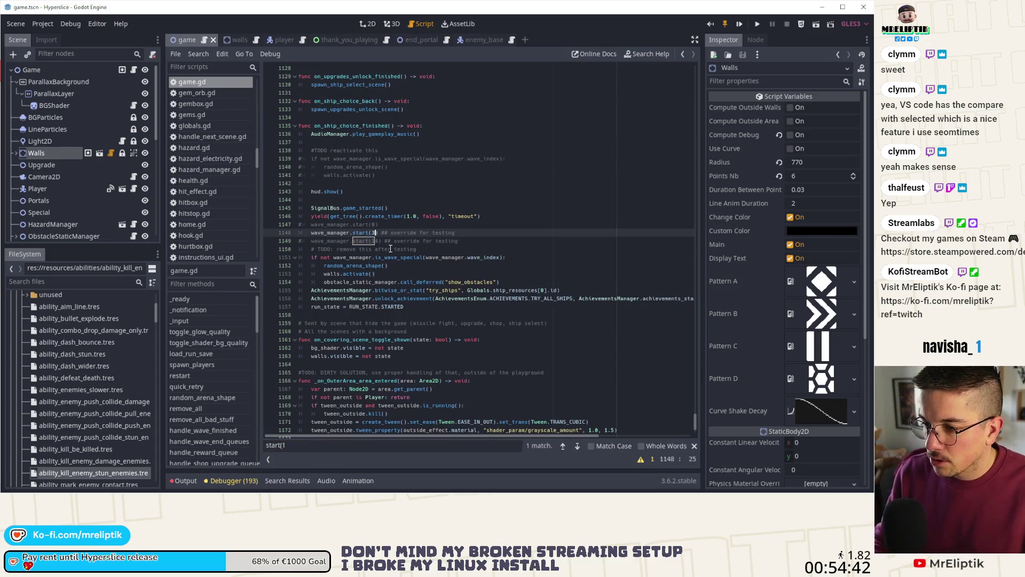
{"action": "key", "text": "ctrl+k"}
{"action": "key", "text": "ctrl+s"}
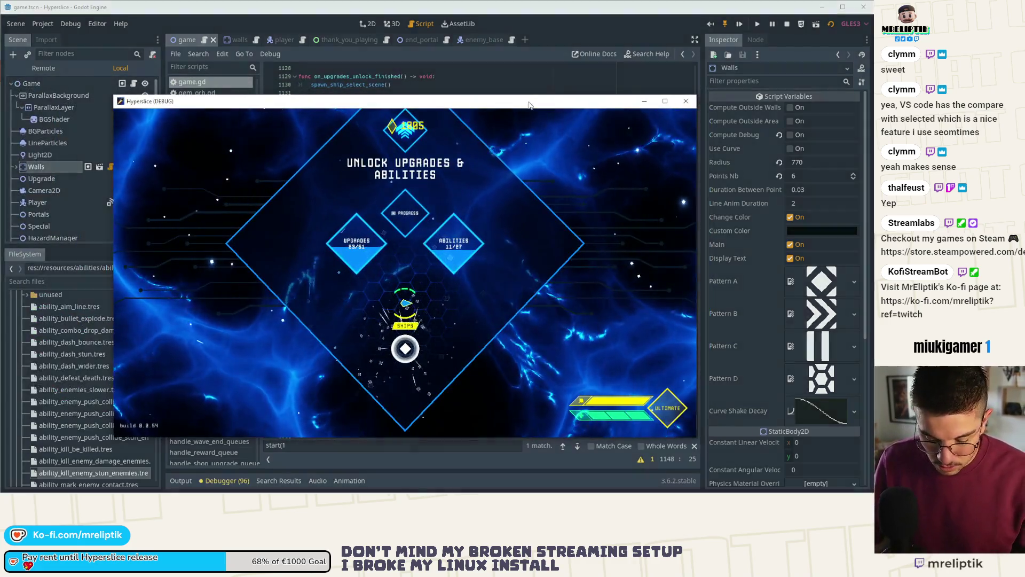
- Maximize the Hyperslice (DEBUG) game window to fill the screen
{"action": "double_click", "coordinate": [528, 105]}
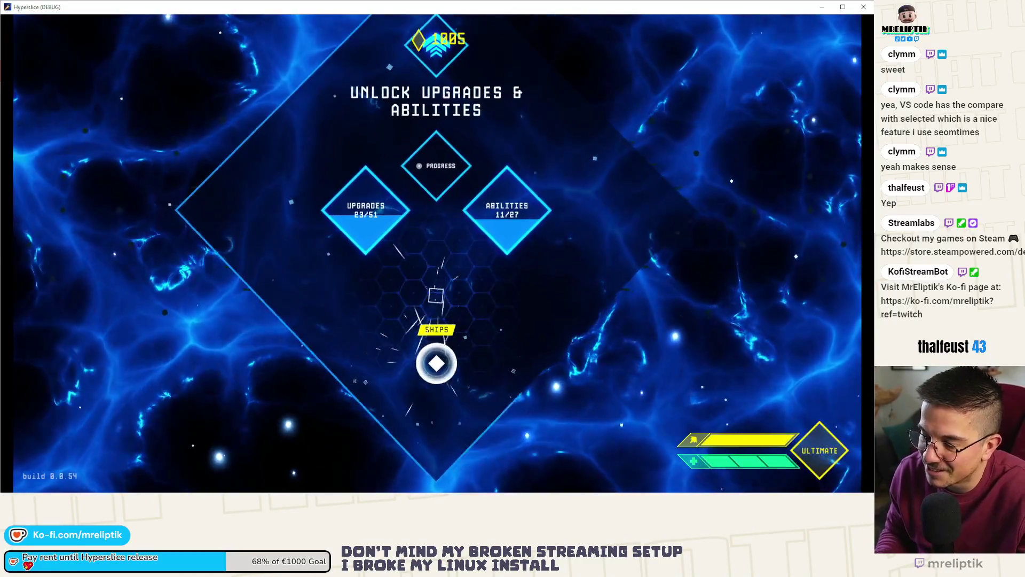
- Pick a ship and start fighting wave 3, dashing through enemies across the arena
{"action": "left_click", "coordinate": [437, 363]}
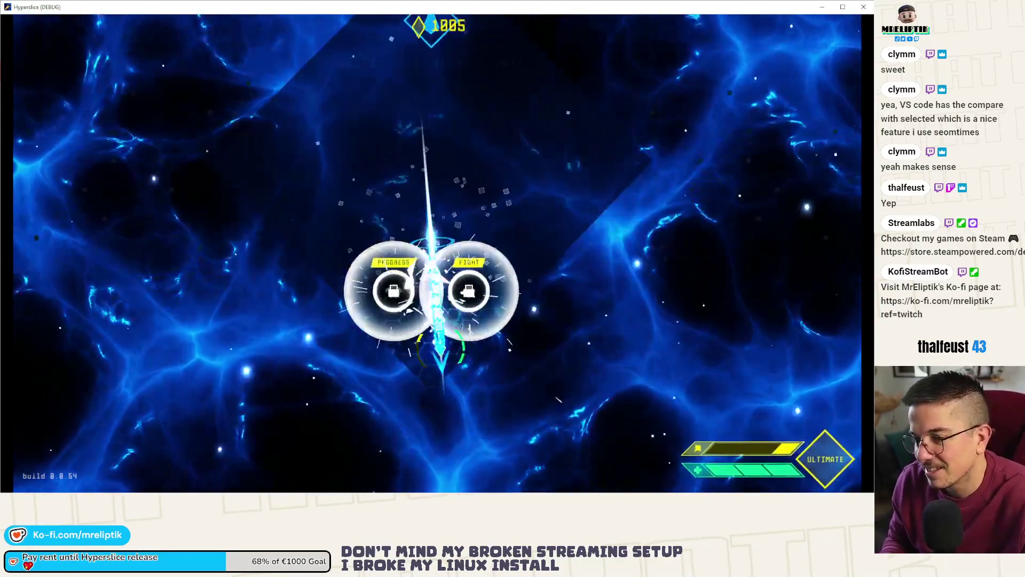
{"action": "left_click", "coordinate": [453, 301]}
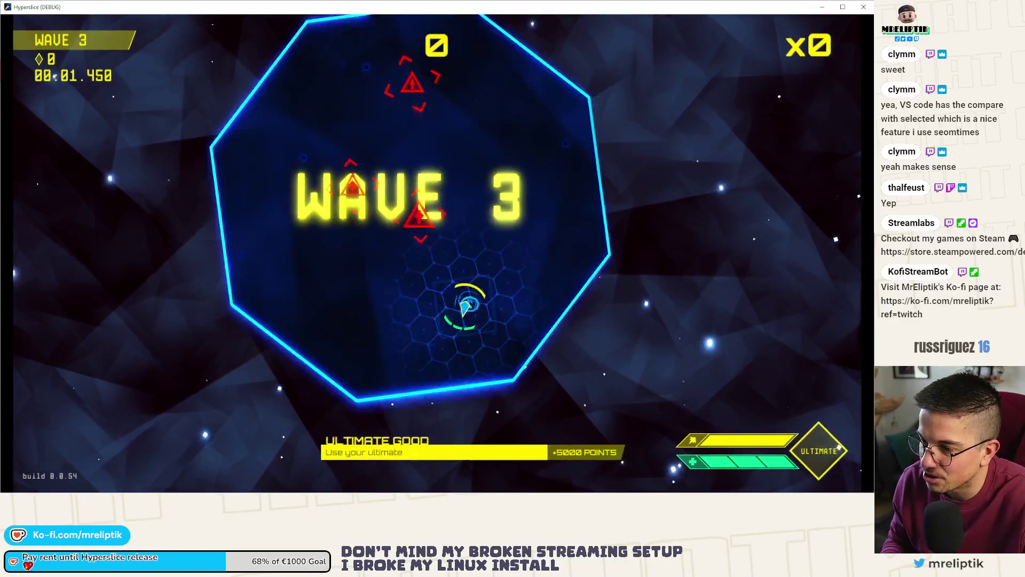
{"action": "left_click", "coordinate": [473, 169]}
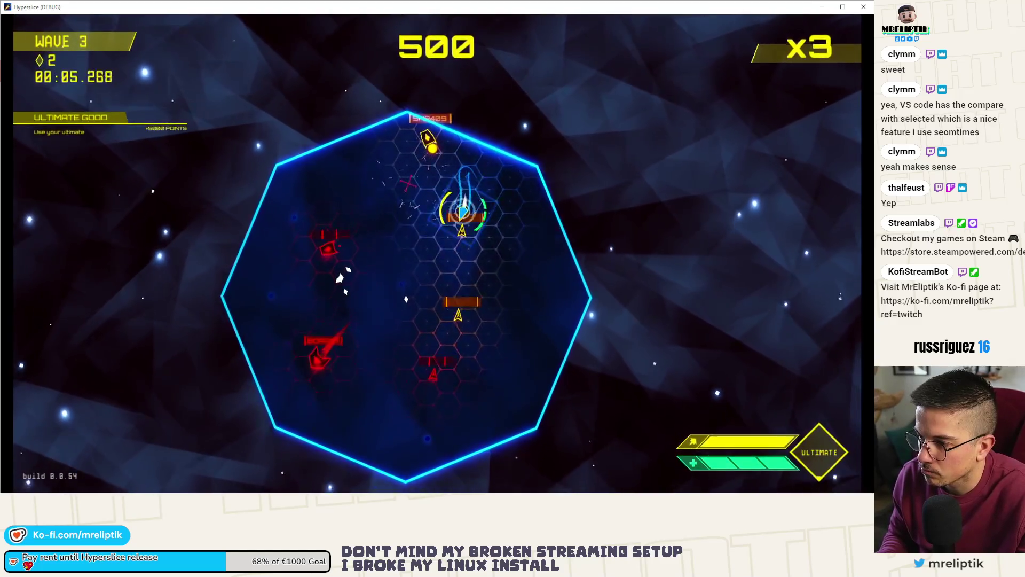
{"action": "left_click", "coordinate": [379, 414]}
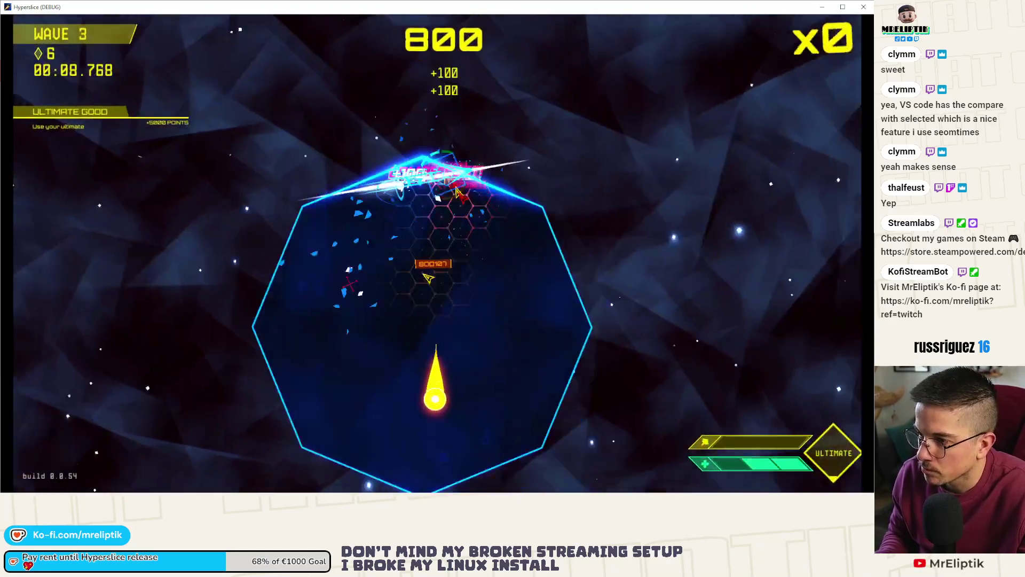
{"action": "left_click", "coordinate": [438, 123]}
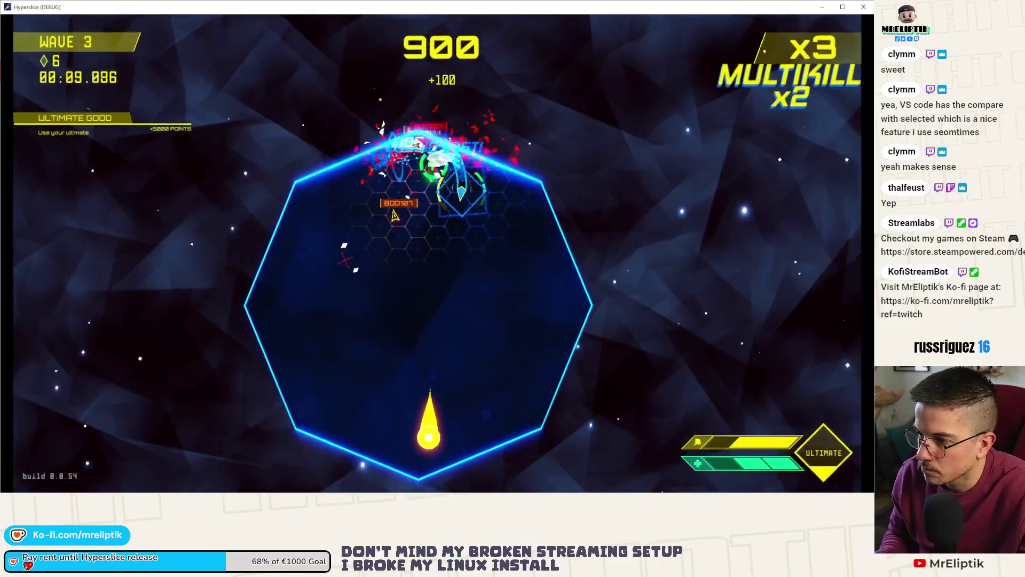
{"action": "left_click", "coordinate": [469, 147]}
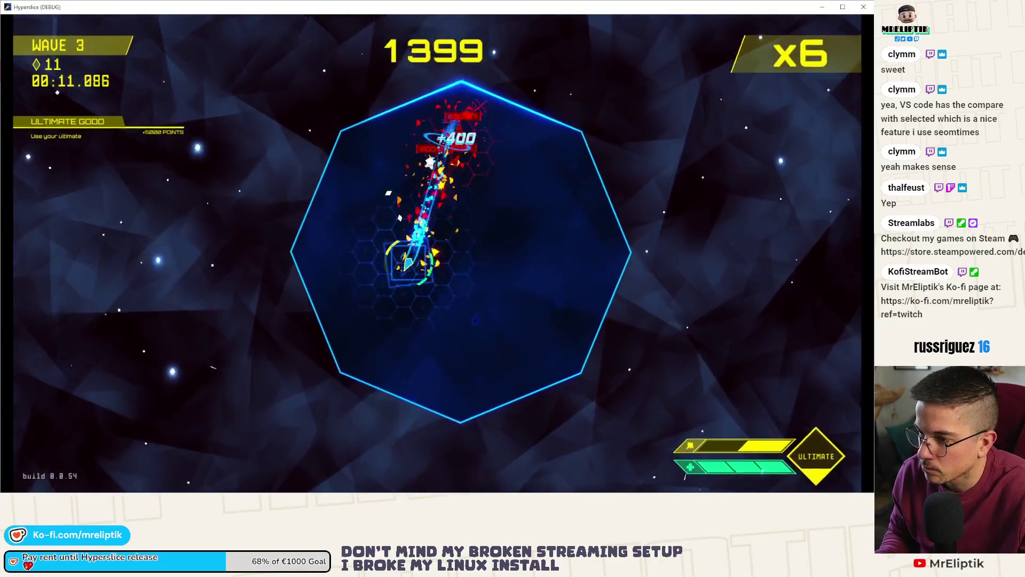
{"action": "left_click", "coordinate": [453, 206]}
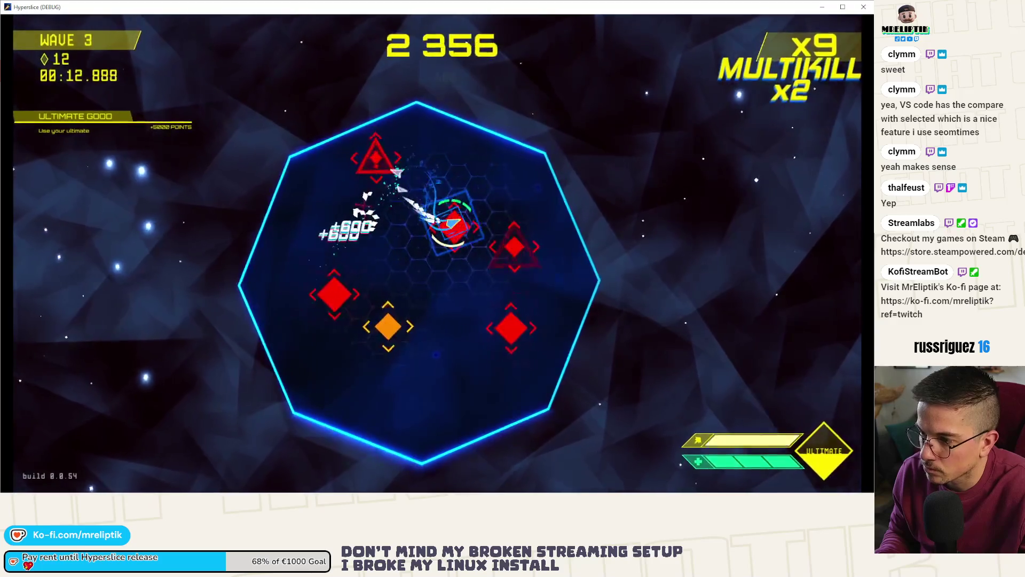
{"action": "left_click", "coordinate": [397, 331]}
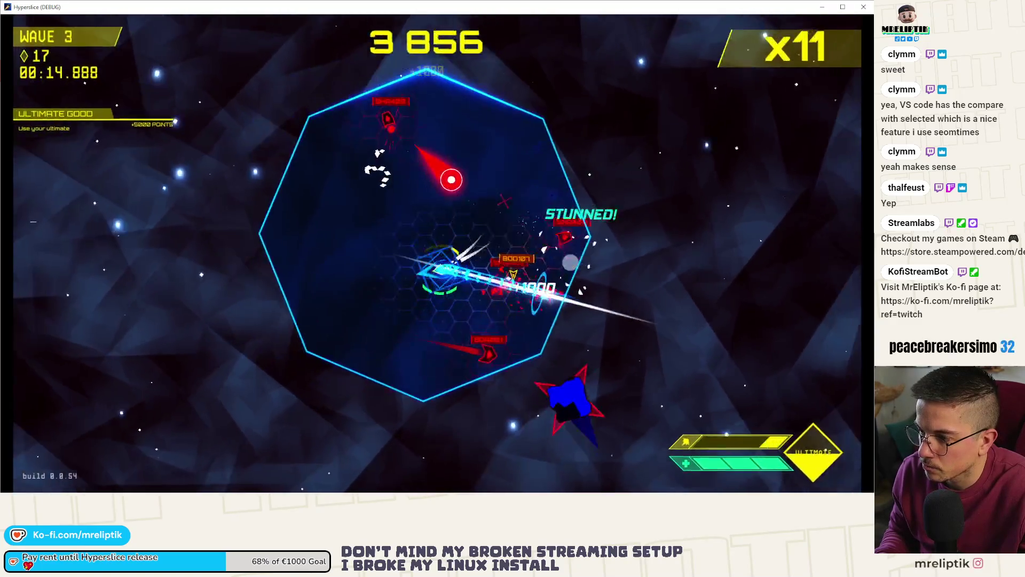
- Clear the remaining wave 3 enemies, survive wave 4, then stop the game
{"action": "left_click", "coordinate": [515, 259]}
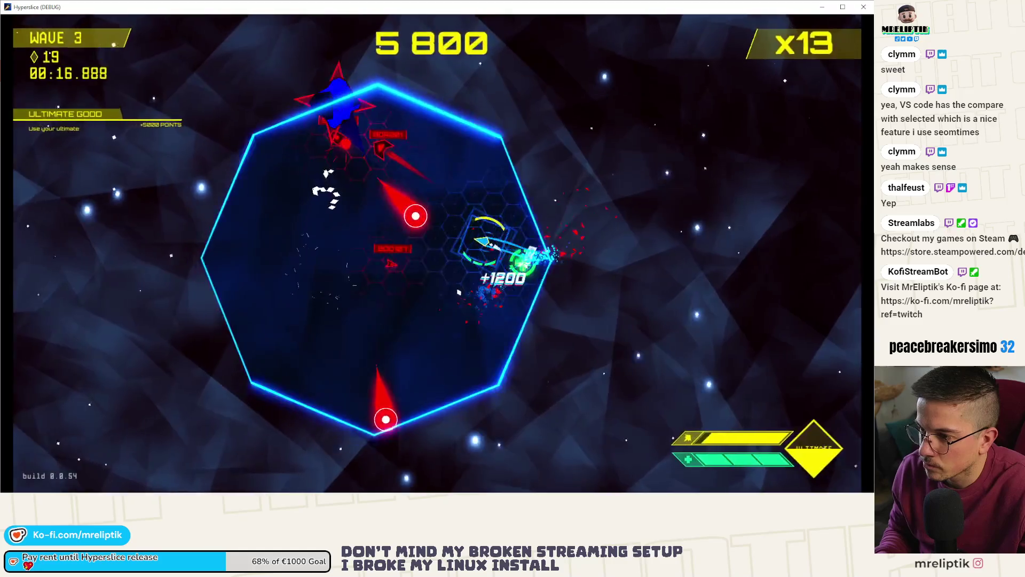
{"action": "left_click", "coordinate": [411, 225]}
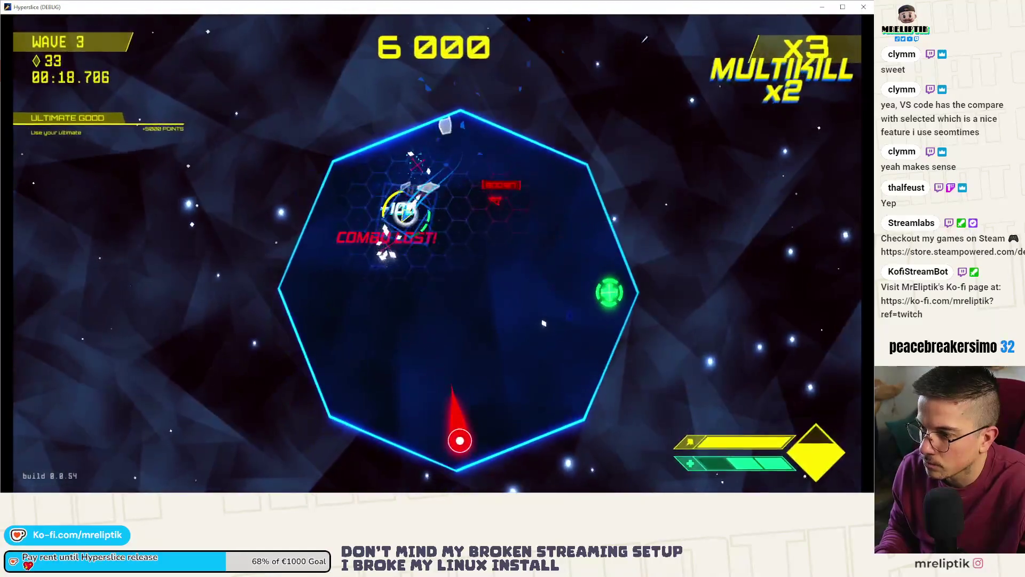
{"action": "left_click", "coordinate": [466, 243]}
{"action": "left_click", "coordinate": [491, 203]}
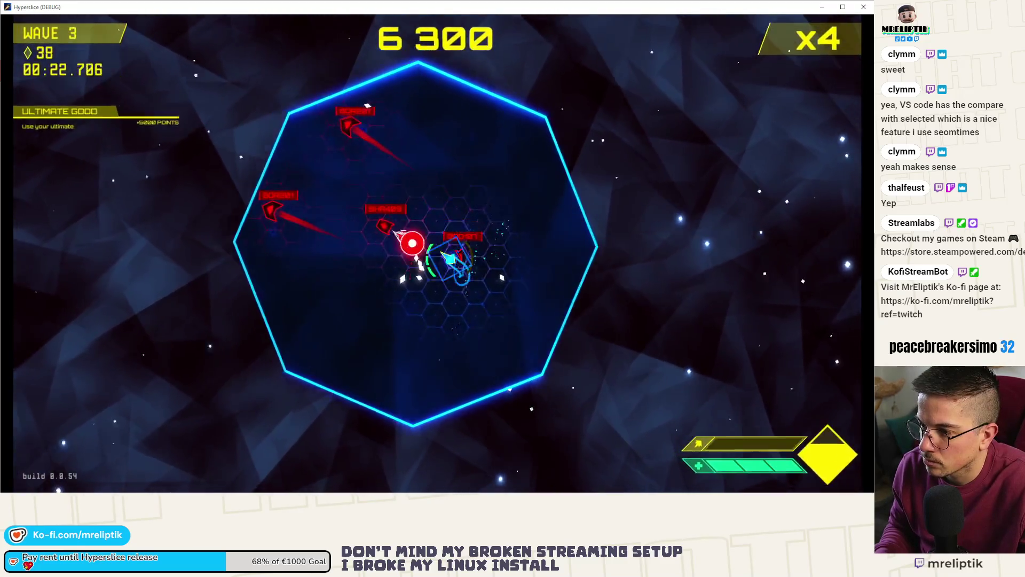
{"action": "left_click", "coordinate": [461, 270]}
{"action": "left_click", "coordinate": [462, 269]}
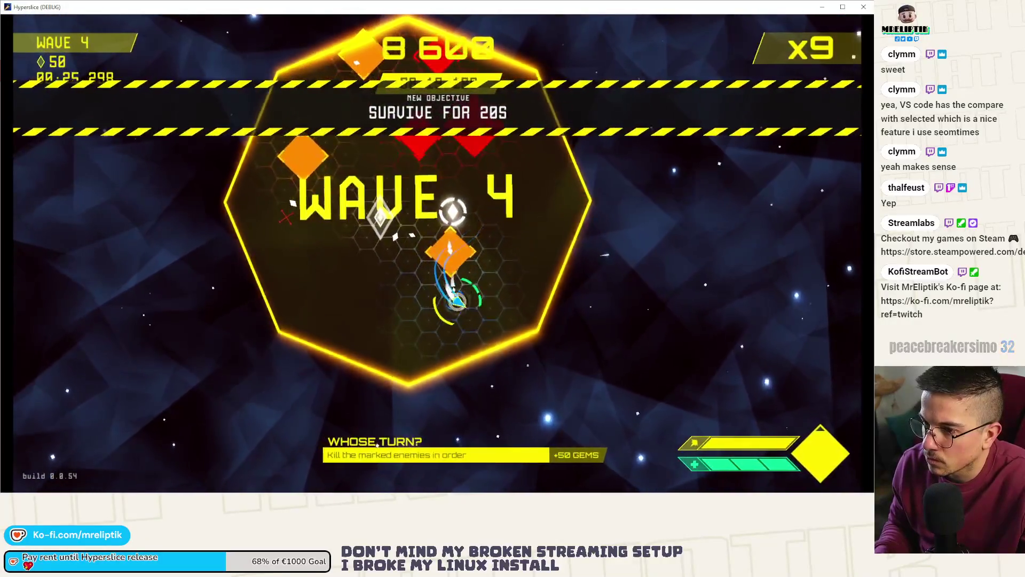
{"action": "left_click", "coordinate": [470, 251]}
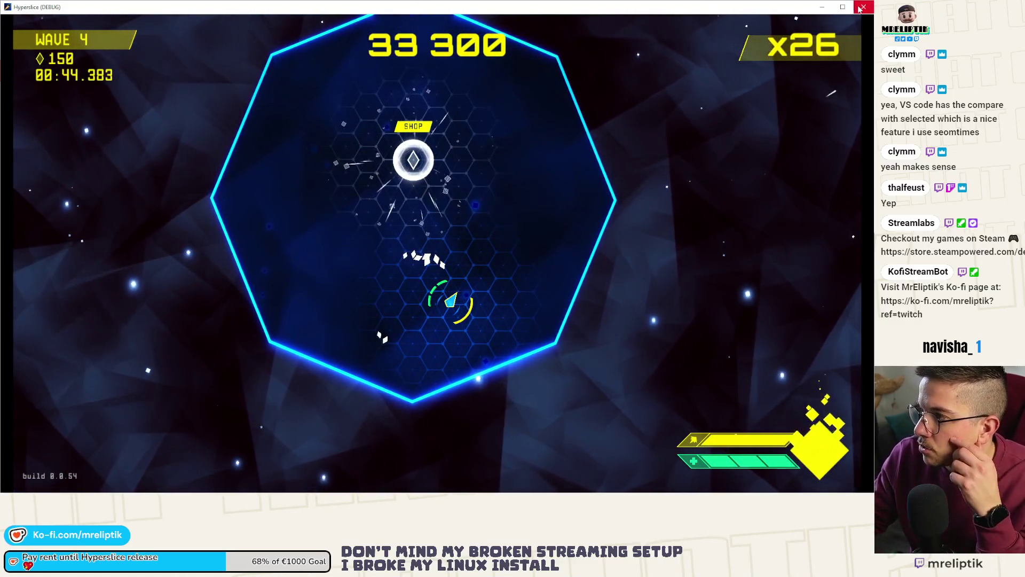
{"action": "key", "text": "F8"}
{"action": "key", "text": "Right"}
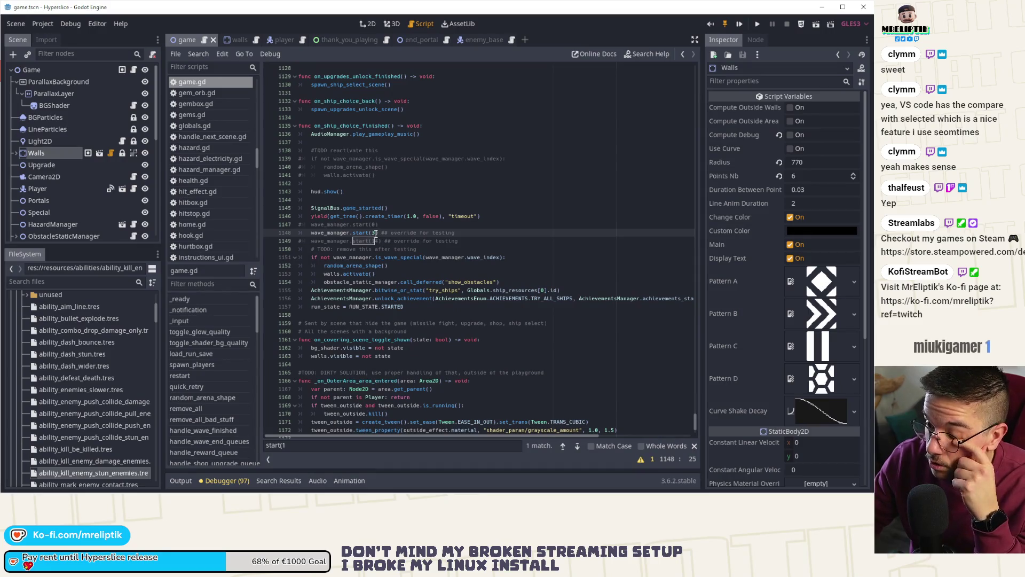
- Switch the testing wave override from 3 to 4, save the script, and run the game
{"action": "key", "text": "ctrl+k"}
{"action": "key", "text": "Down"}
{"action": "key", "text": "ctrl+k"}
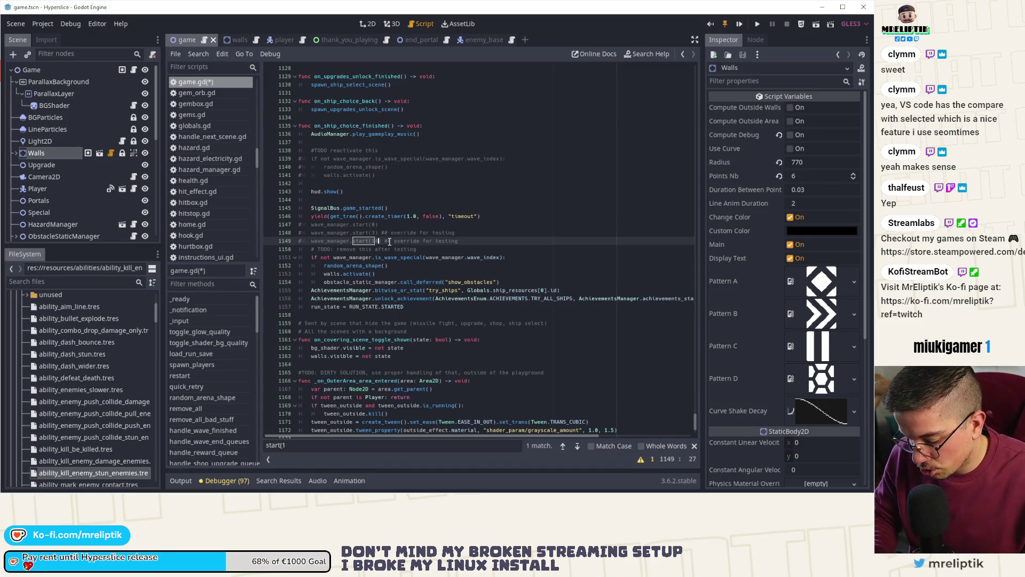
{"action": "key", "text": "F5"}
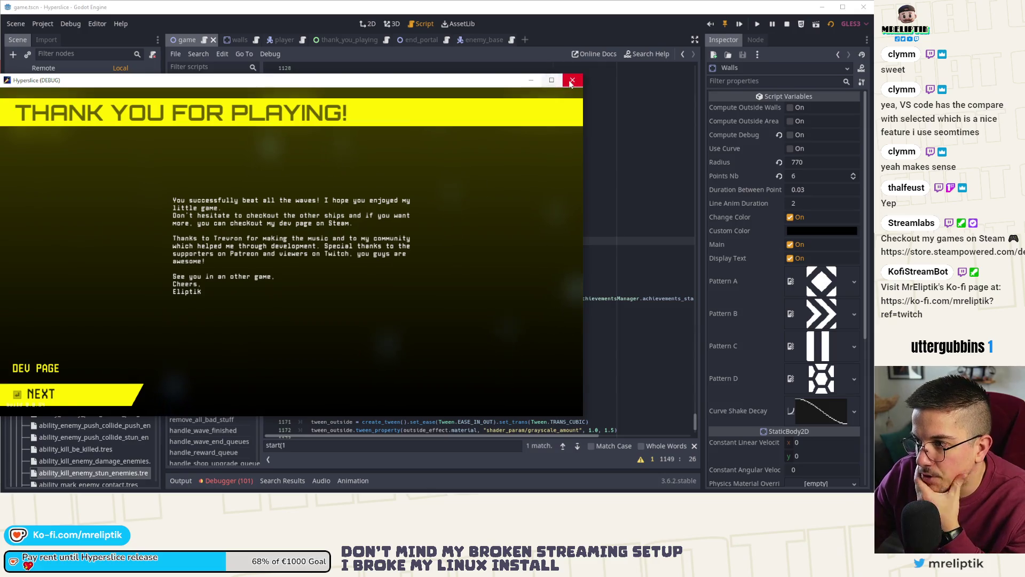
- Close the game window, collapse the Debugger panel, and switch to another scene tab
{"action": "left_click", "coordinate": [572, 80]}
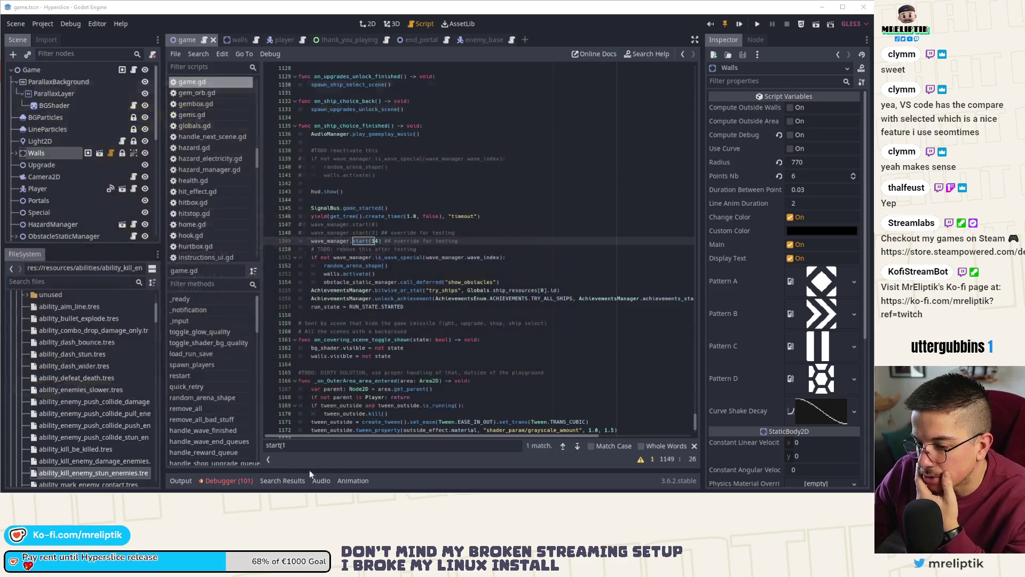
{"action": "left_click", "coordinate": [230, 480]}
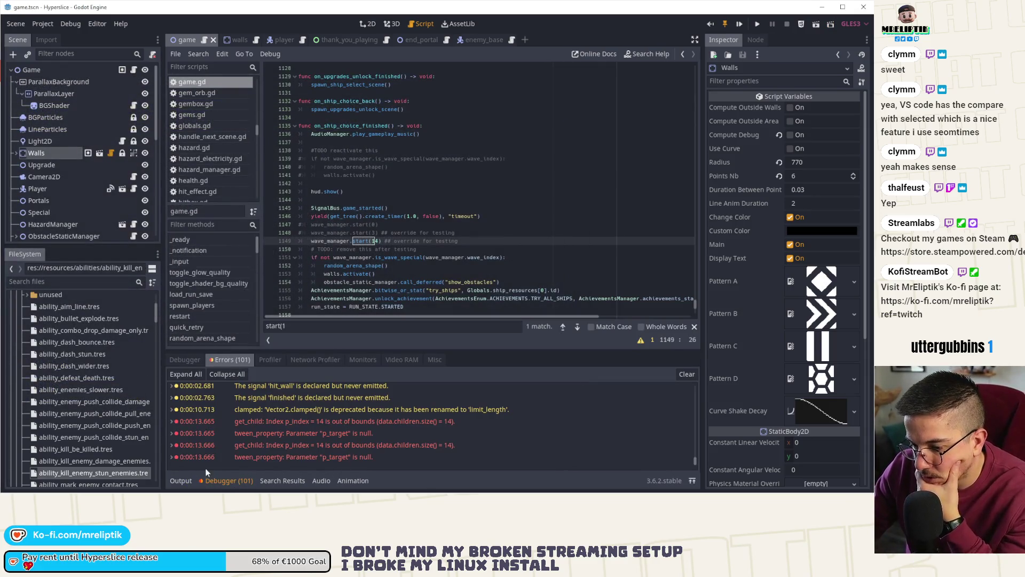
{"action": "left_click", "coordinate": [229, 481]}
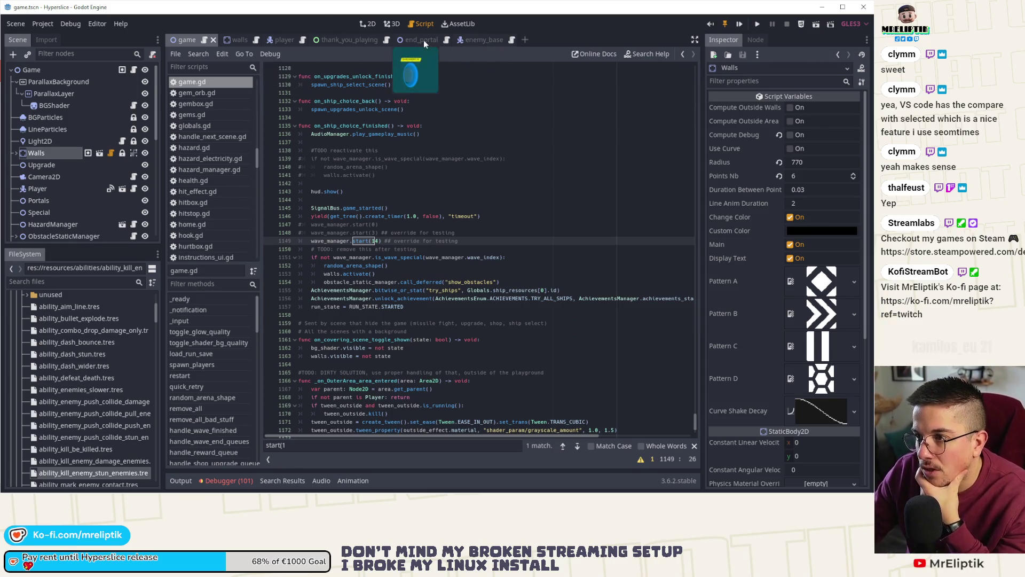
{"action": "left_click", "coordinate": [280, 39]}
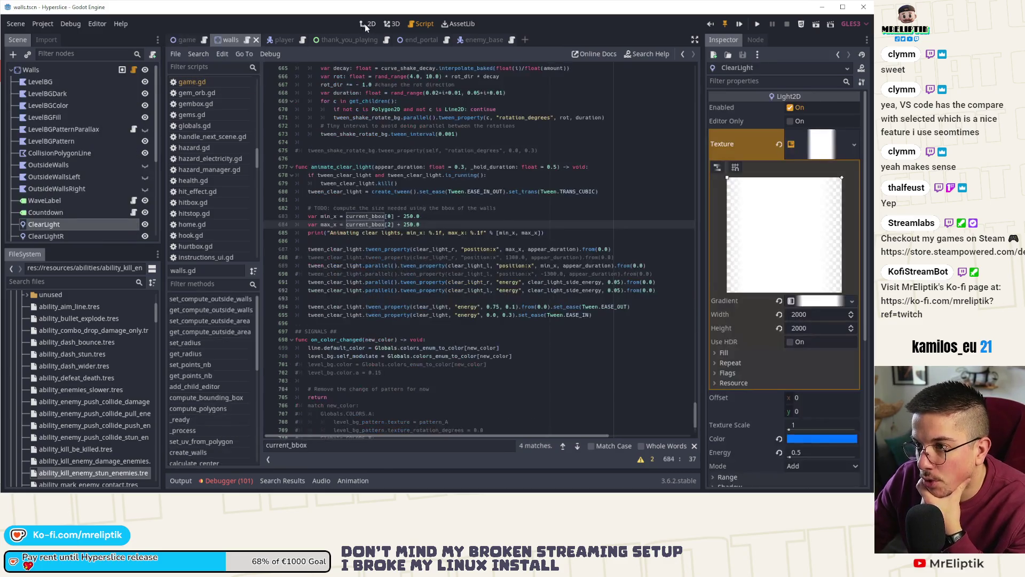
- Bring up the walls scene with ClearLight in the 2D view
{"action": "left_click", "coordinate": [365, 24]}
{"action": "left_click", "coordinate": [473, 40]}
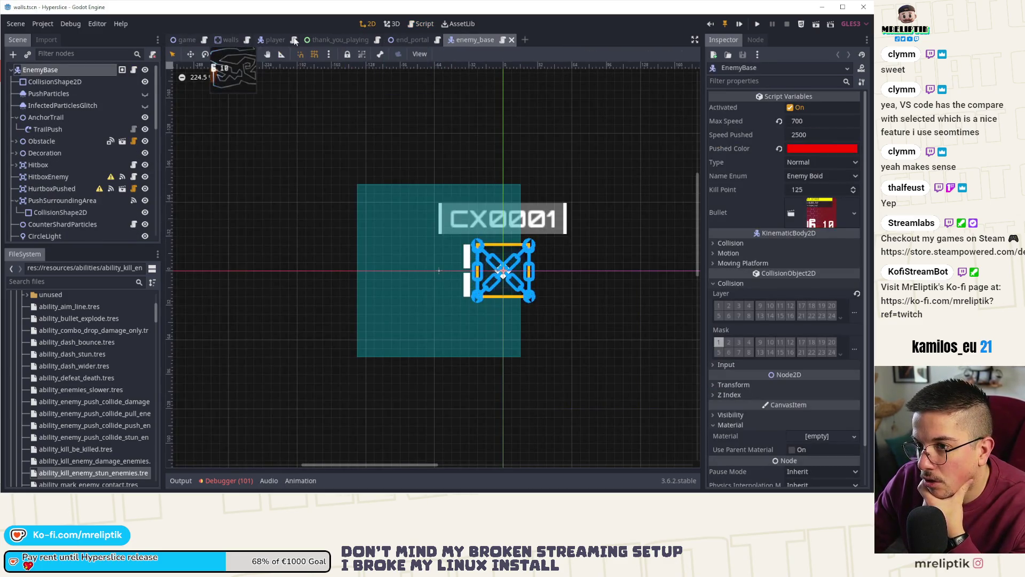
{"action": "left_click", "coordinate": [229, 40]}
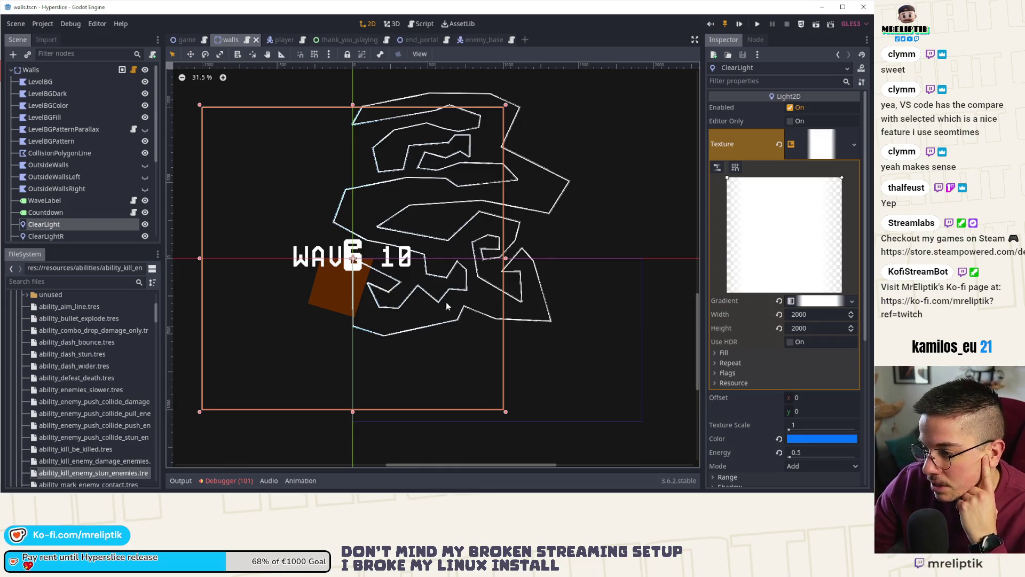
{"action": "scroll", "coordinate": [766, 408], "scroll_direction": "down", "scroll_amount": 3}
{"action": "scroll", "coordinate": [755, 338], "scroll_direction": "down", "scroll_amount": 2}
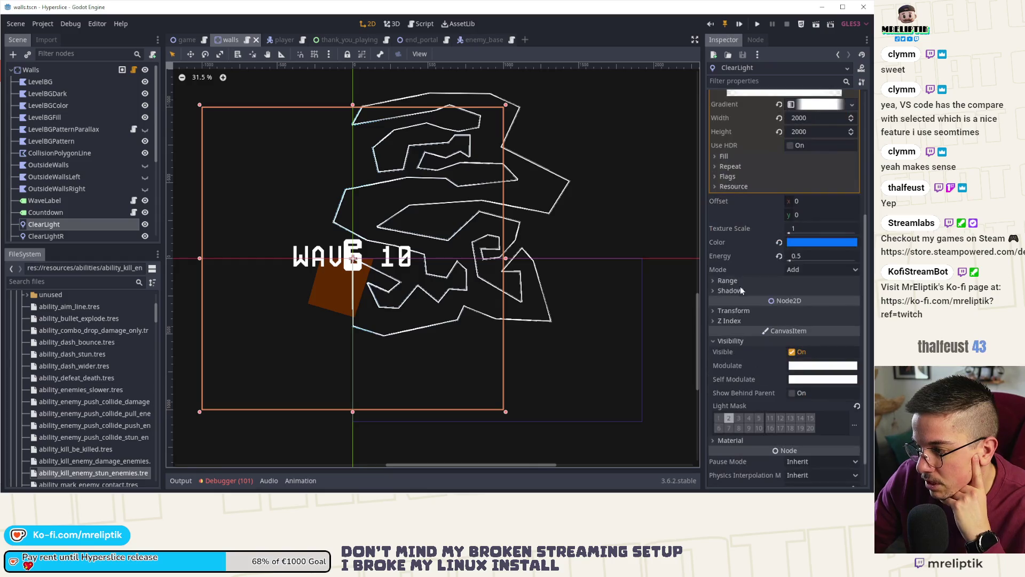
{"action": "scroll", "coordinate": [772, 374], "scroll_direction": "down", "scroll_amount": 1}
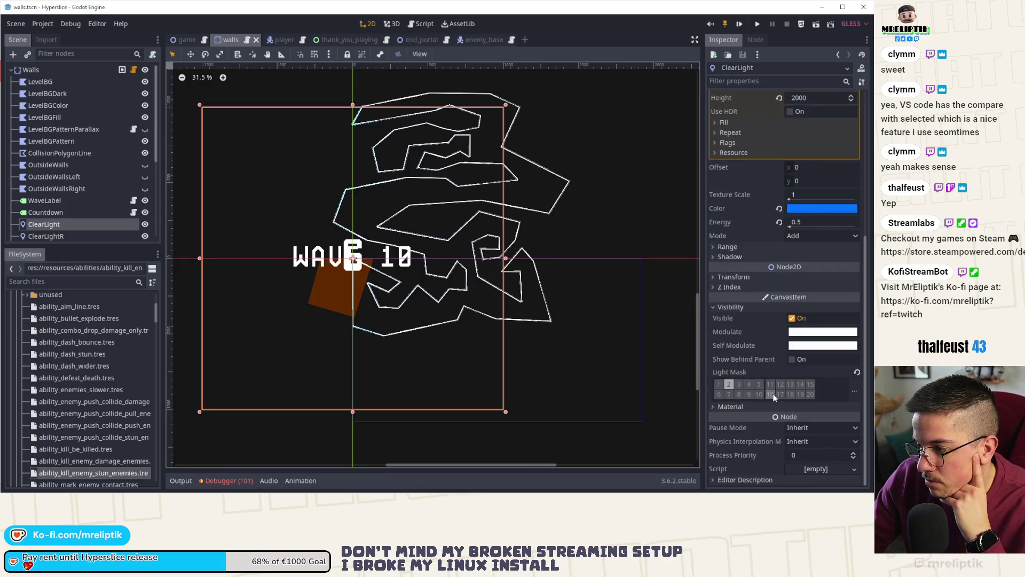
- Set ClearLight's Item Cull Mask to layer 2 in the Inspector
{"action": "left_click", "coordinate": [747, 405]}
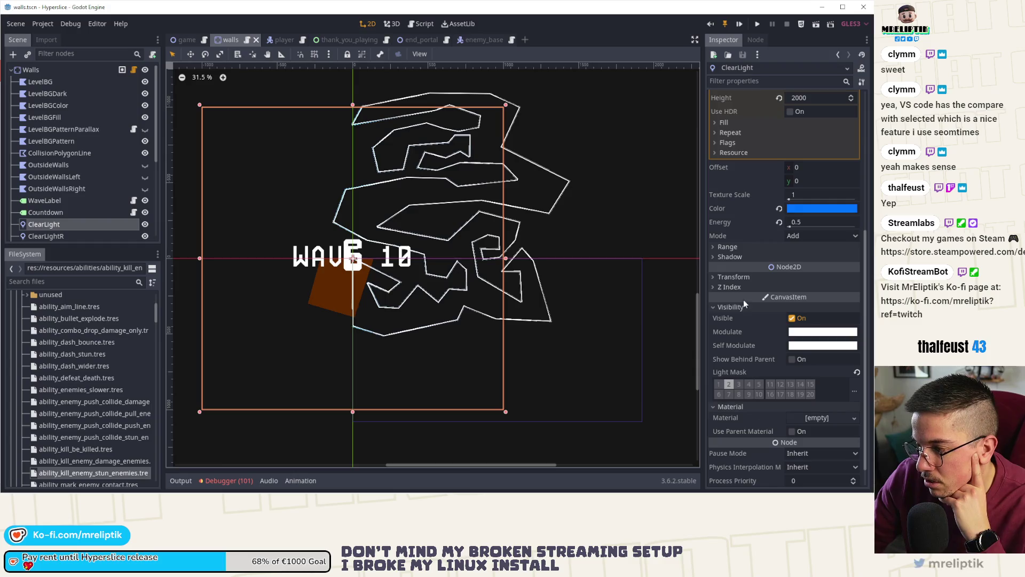
{"action": "scroll", "coordinate": [742, 325], "scroll_direction": "up", "scroll_amount": 4}
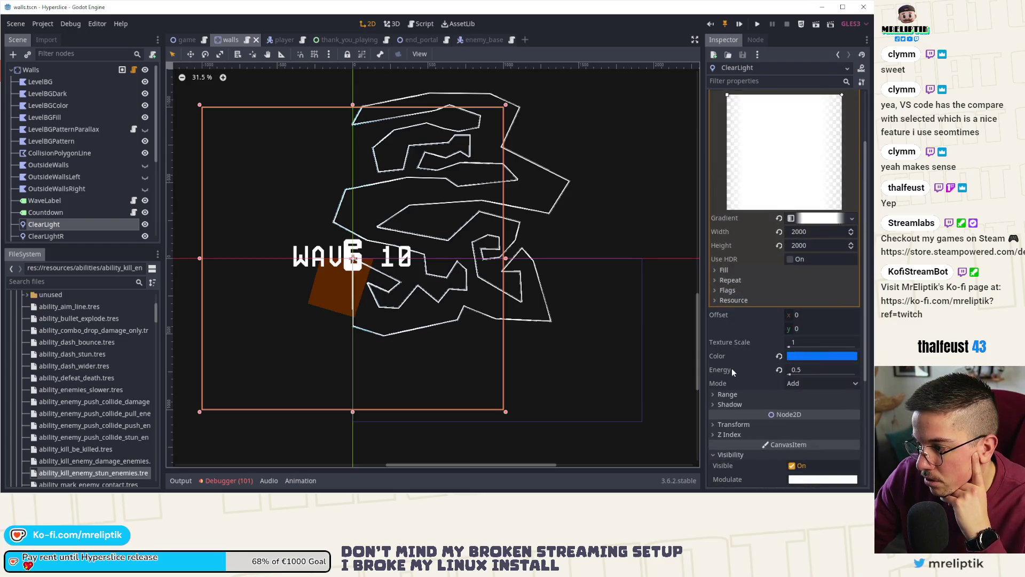
{"action": "left_click", "coordinate": [729, 396]}
{"action": "left_click", "coordinate": [729, 397]}
{"action": "left_click", "coordinate": [729, 396]}
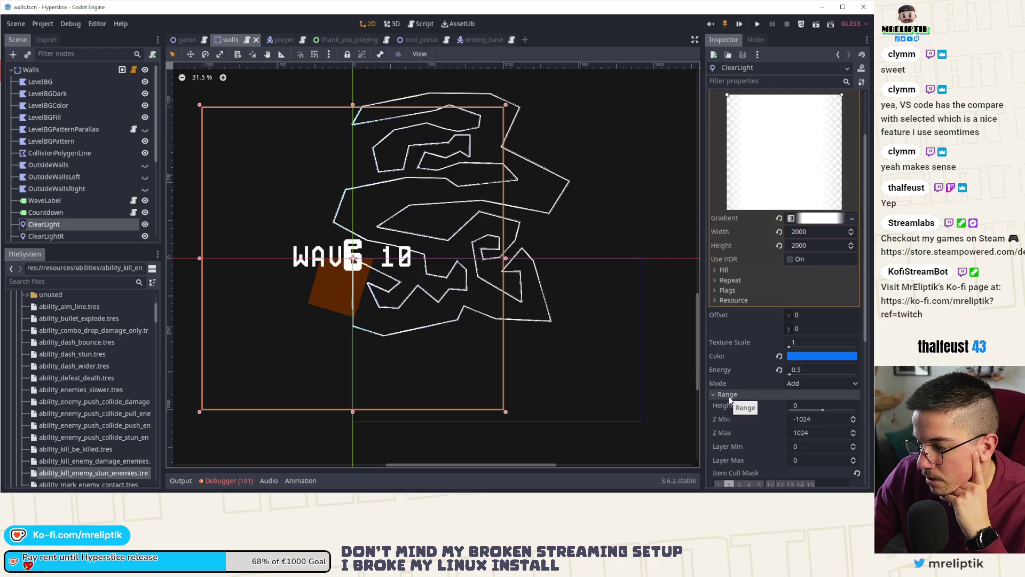
{"action": "scroll", "coordinate": [729, 396], "scroll_direction": "down", "scroll_amount": 3}
{"action": "left_click", "coordinate": [719, 385]}
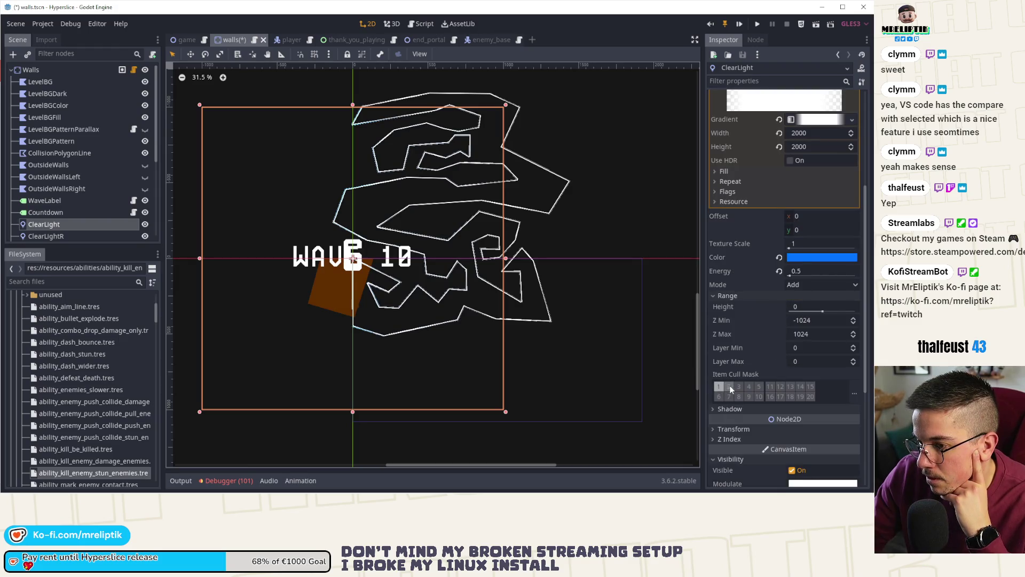
{"action": "left_click", "coordinate": [729, 385]}
{"action": "scroll", "coordinate": [736, 393], "scroll_direction": "up", "scroll_amount": 5}
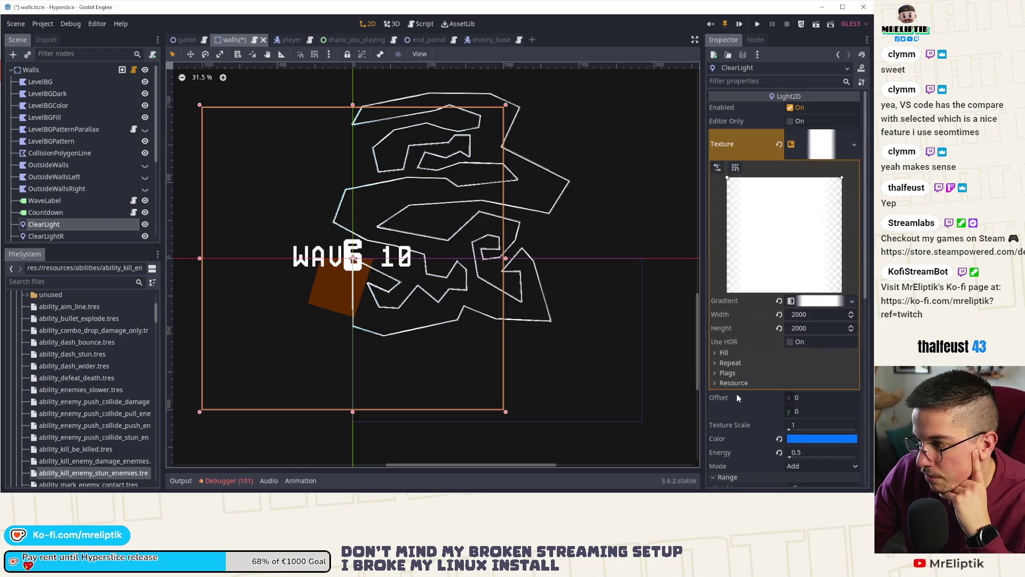
{"action": "scroll", "coordinate": [735, 392], "scroll_direction": "down", "scroll_amount": 3}
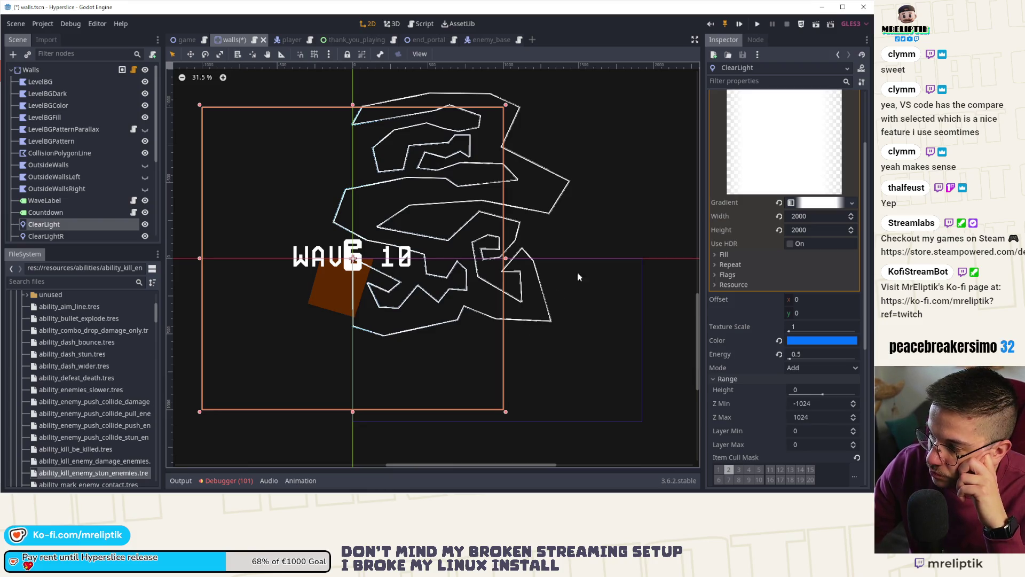
- Try ClearLight in Mask mode and toggle cull mask layer 1 off and back on
{"action": "left_click", "coordinate": [807, 367]}
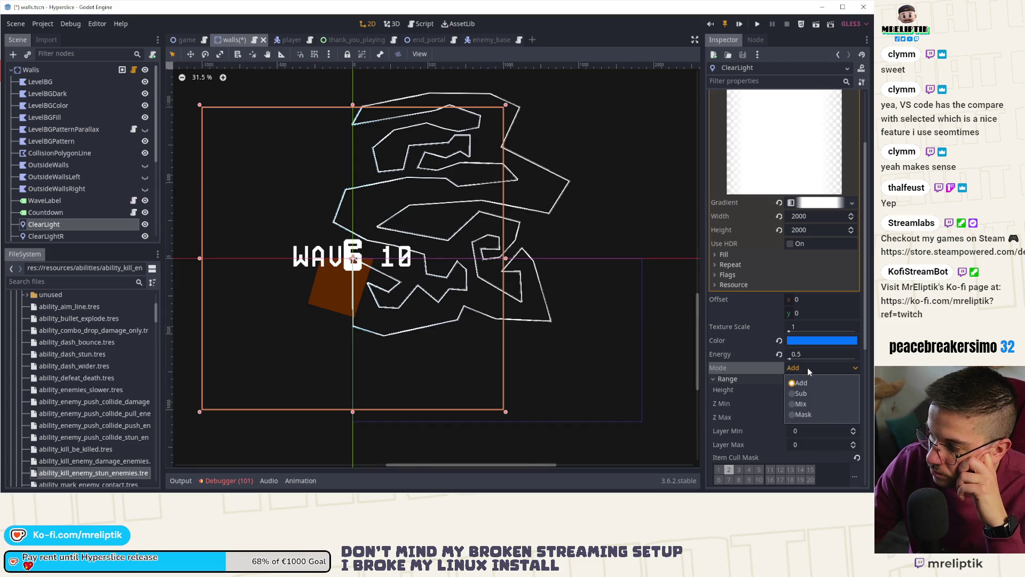
{"action": "left_click", "coordinate": [808, 411]}
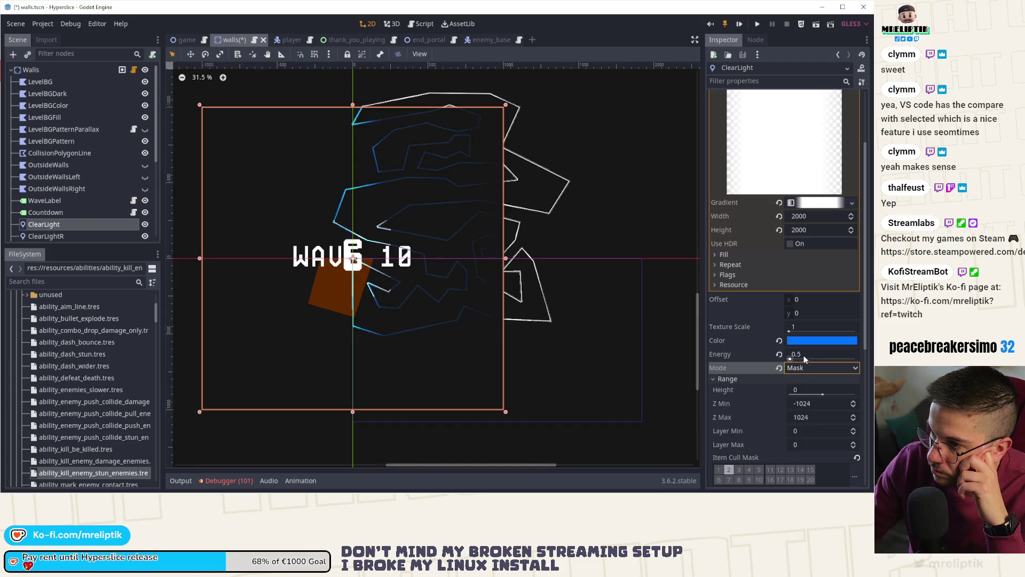
{"action": "mouse_move", "coordinate": [804, 357]}
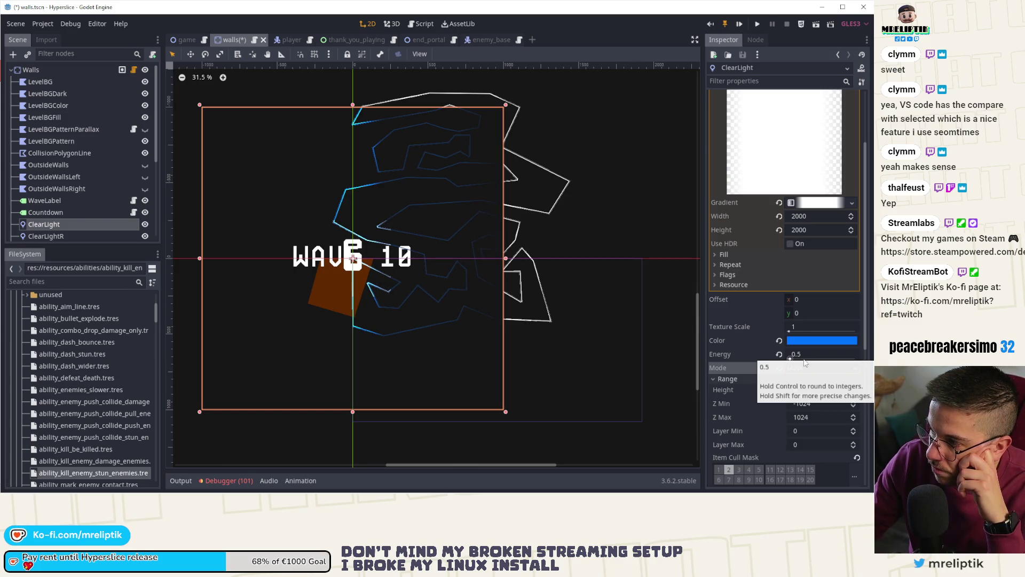
{"action": "scroll", "coordinate": [809, 204], "scroll_direction": "up", "scroll_amount": 2}
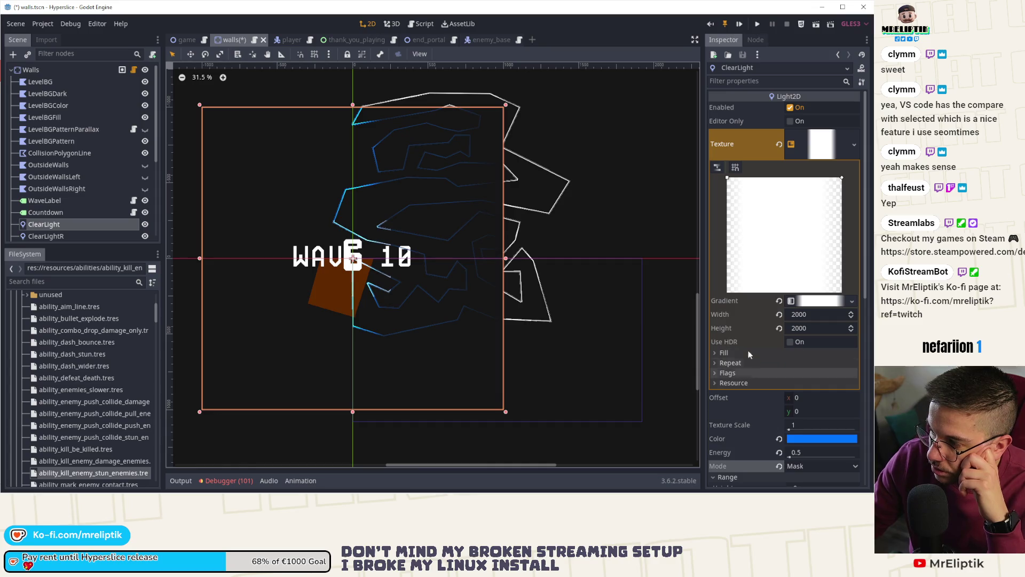
{"action": "left_click", "coordinate": [816, 328]}
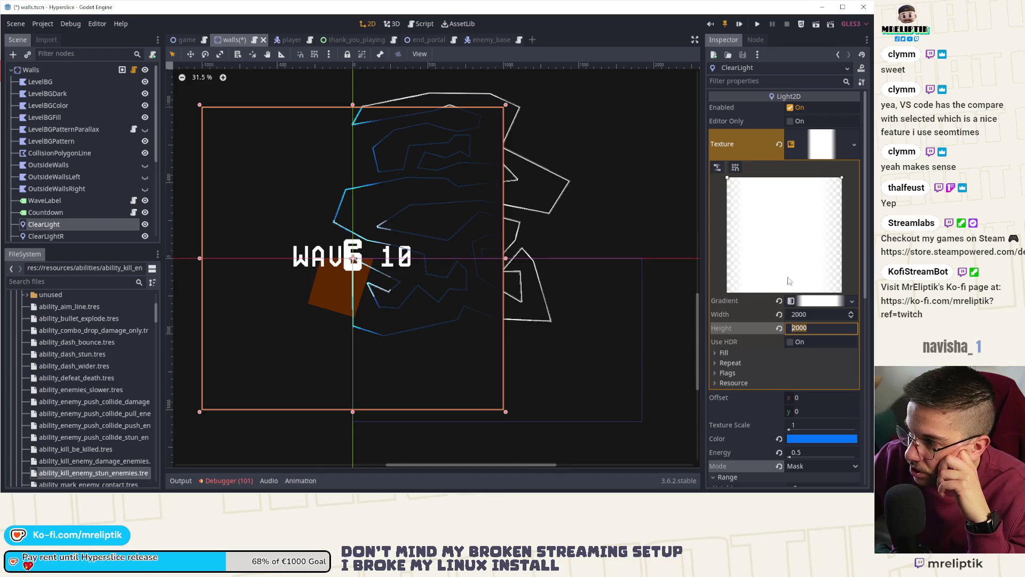
{"action": "scroll", "coordinate": [711, 430], "scroll_direction": "down", "scroll_amount": 5}
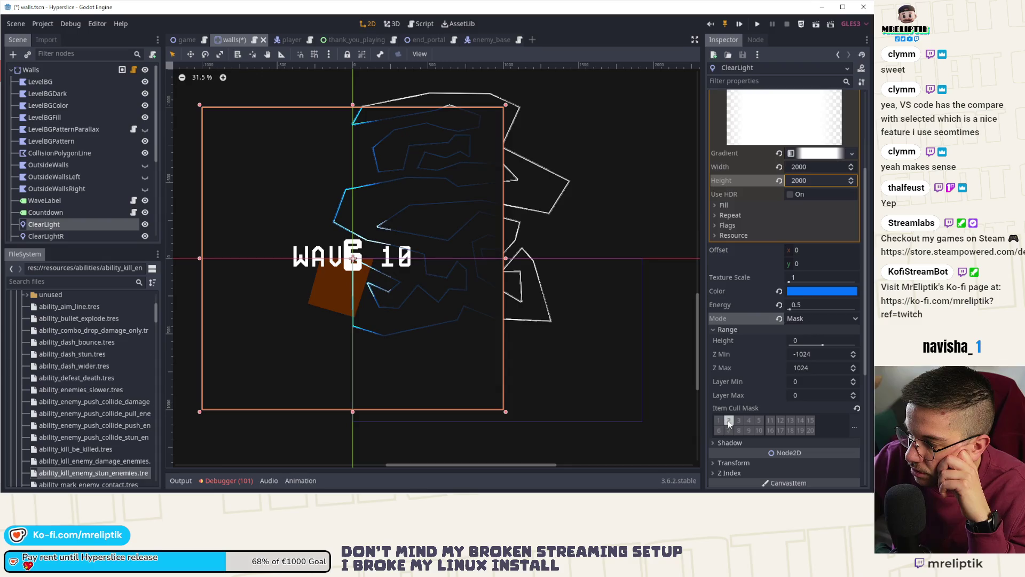
{"action": "left_click", "coordinate": [718, 420]}
{"action": "left_click", "coordinate": [724, 424]}
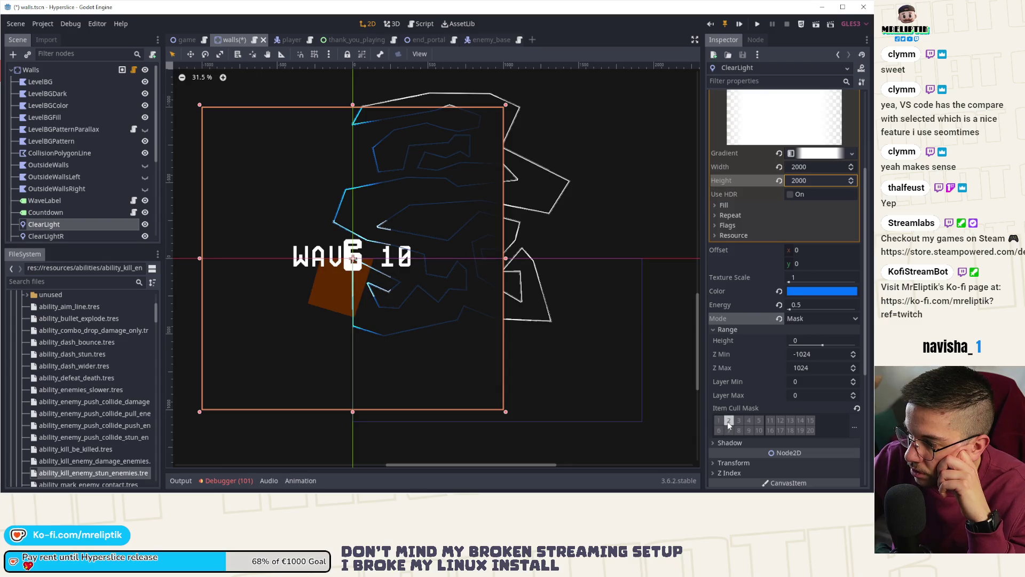
- Revert ClearLight's blend mode to Add and switch to VS Code
{"action": "left_click", "coordinate": [779, 319]}
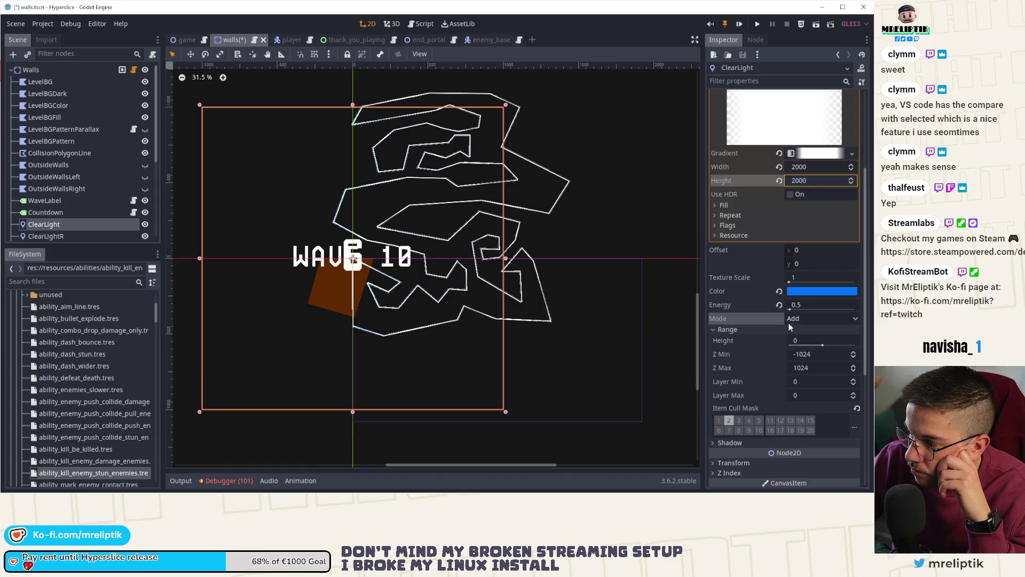
{"action": "left_click", "coordinate": [800, 320]}
{"action": "left_click", "coordinate": [800, 320]}
{"action": "scroll", "coordinate": [725, 355], "scroll_direction": "down", "scroll_amount": 3}
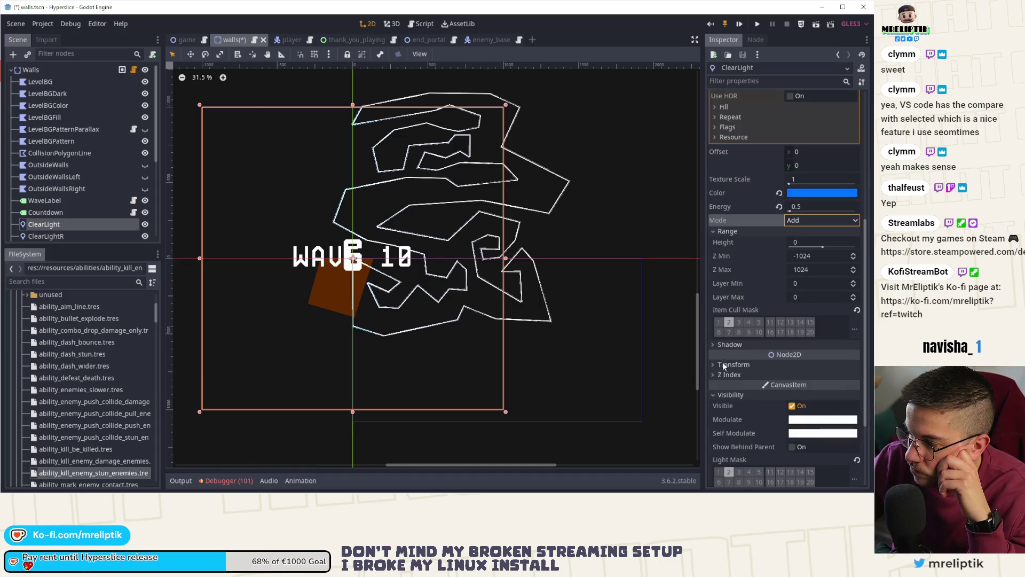
{"action": "scroll", "coordinate": [728, 363], "scroll_direction": "down", "scroll_amount": 3}
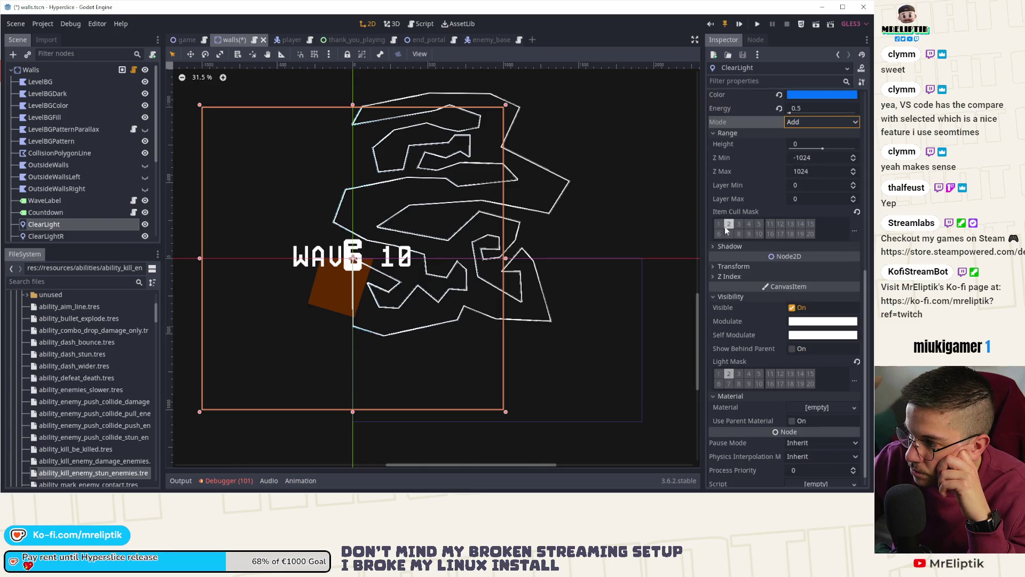
{"action": "key", "text": "alt+Tab"}
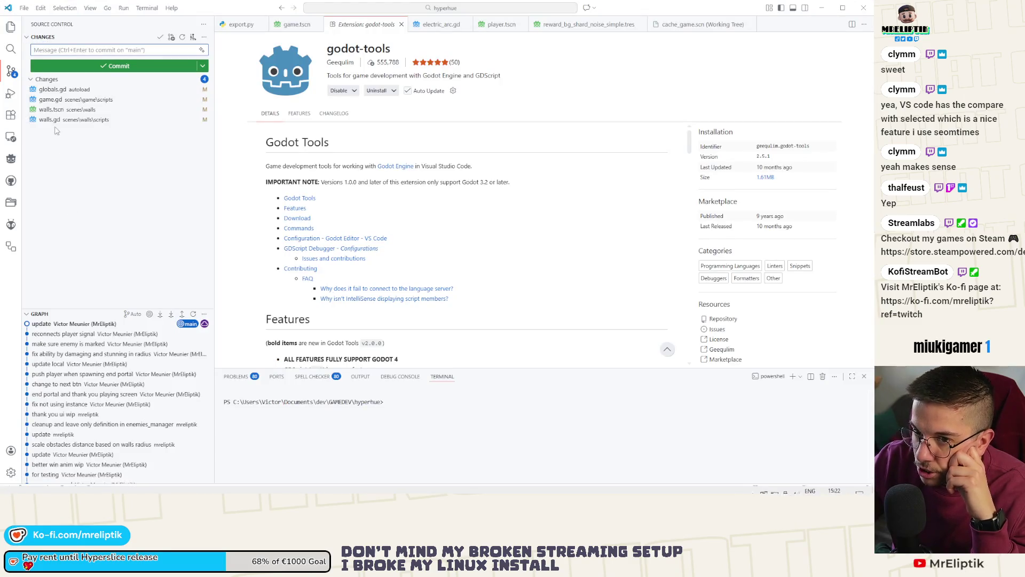
- Review the walls.tscn diff and reset ClearLight's Item Cull Mask to default
{"action": "left_click", "coordinate": [57, 109]}
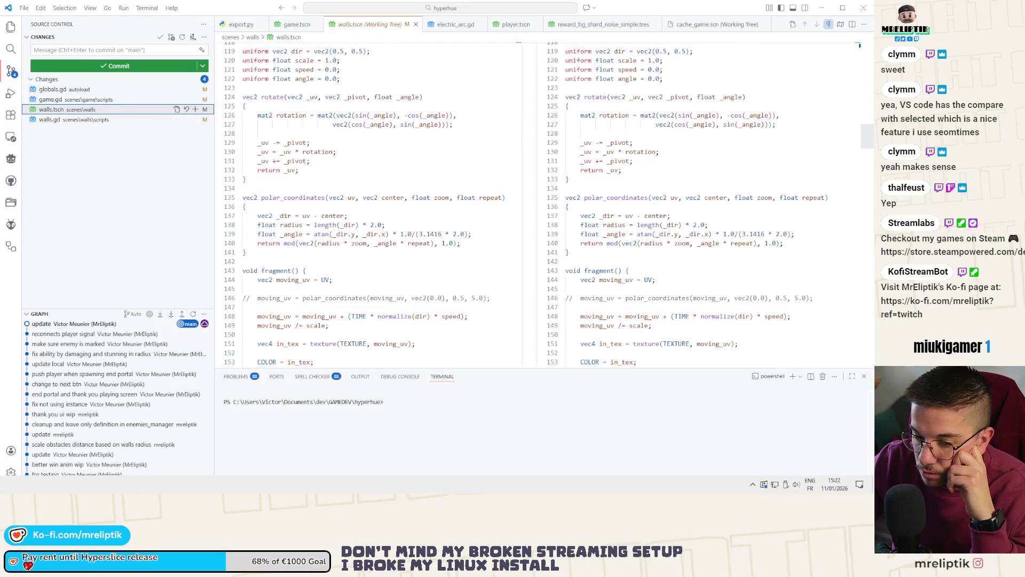
{"action": "key", "text": "alt+Tab"}
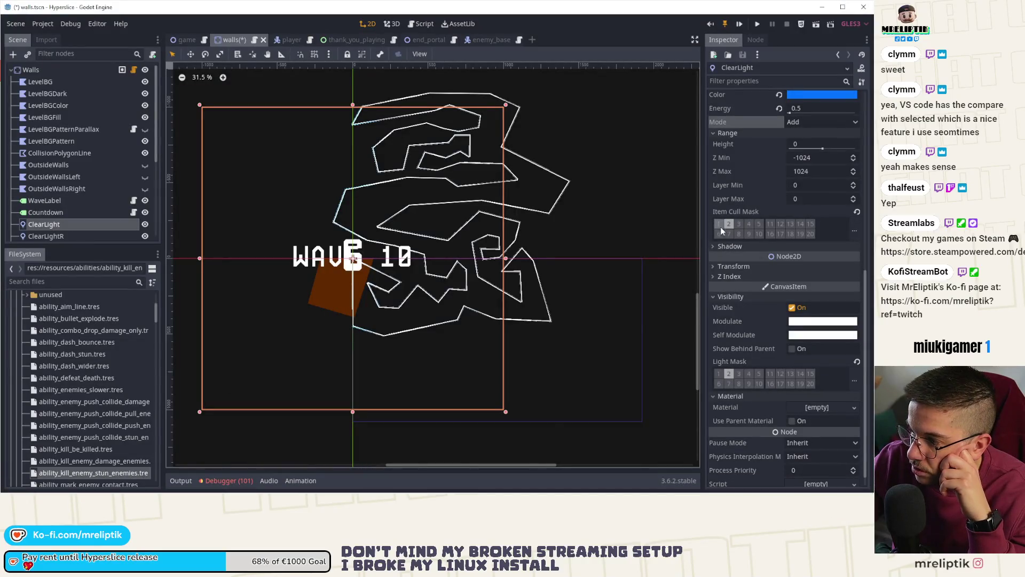
{"action": "left_click", "coordinate": [739, 223]}
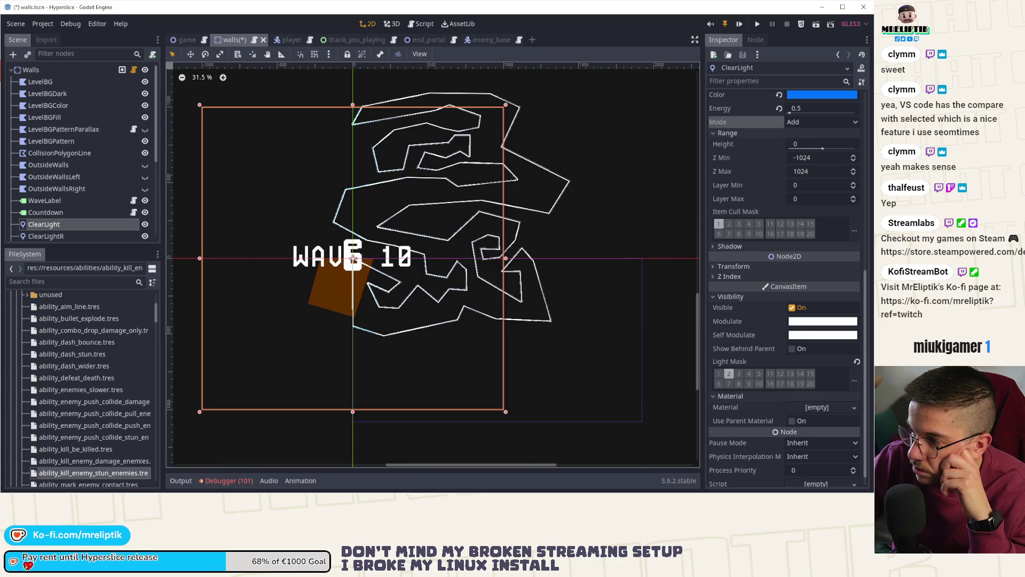
{"action": "key", "text": "alt+Tab"}
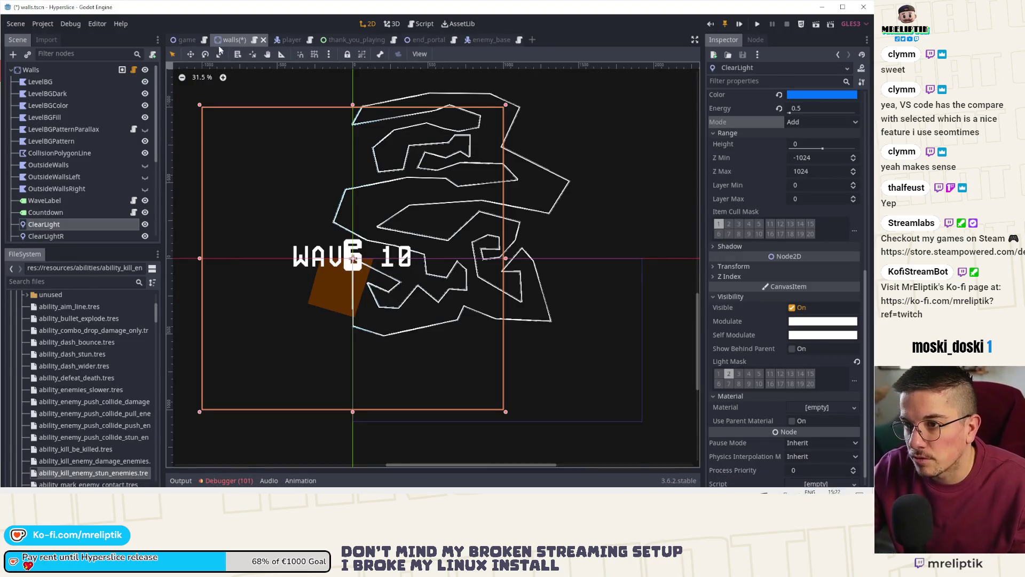
- Undo the recent light changes back to the saved state and save the walls scene
{"action": "key", "text": "ctrl+z"}
{"action": "key", "text": "ctrl+z"}
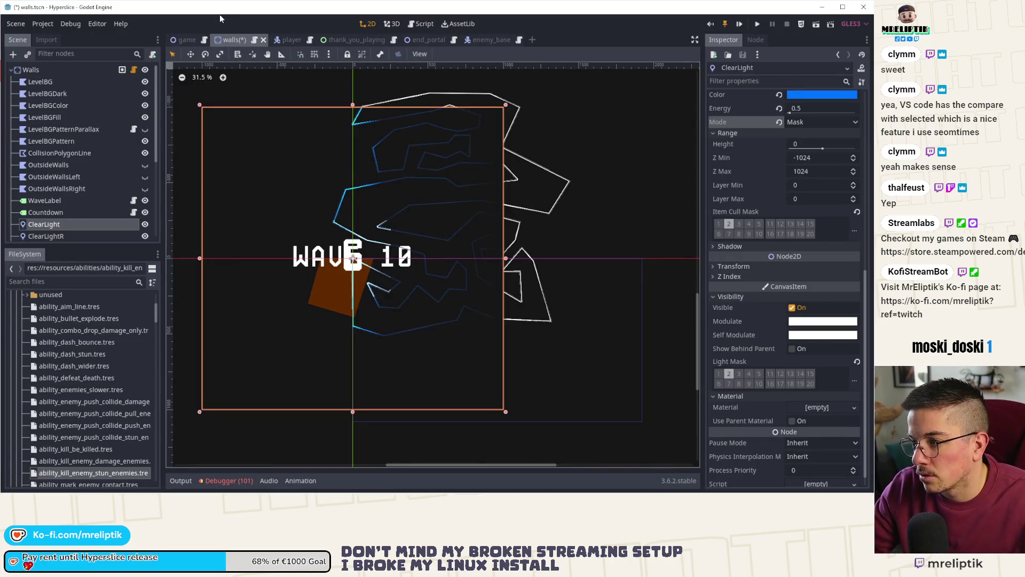
{"action": "key", "text": "ctrl+z"}
{"action": "key", "text": "ctrl+s"}
{"action": "key", "text": "ctrl+shift+Tab"}
{"action": "key", "text": "ctrl+shift+Tab"}
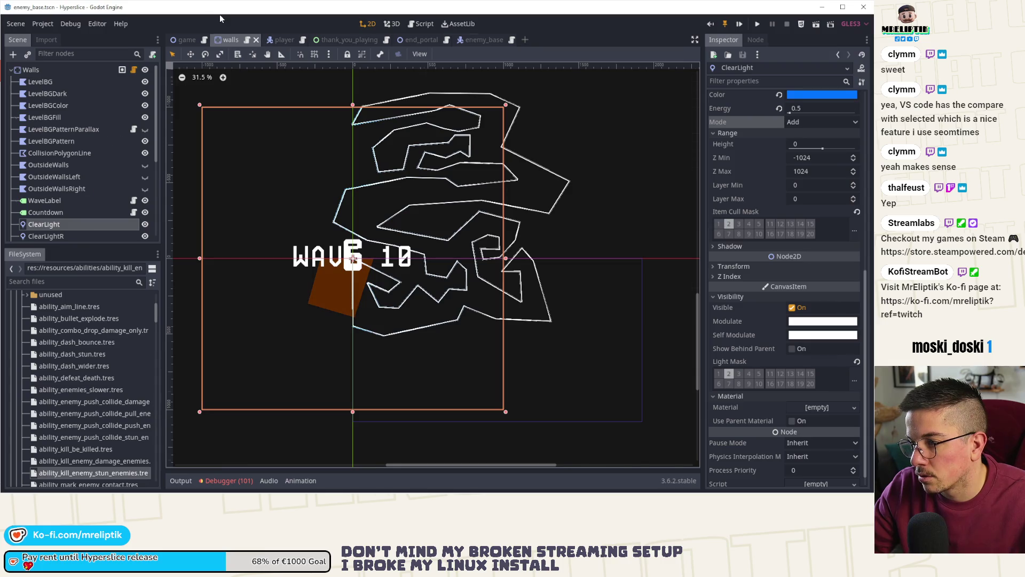
{"action": "left_click", "coordinate": [226, 46]}
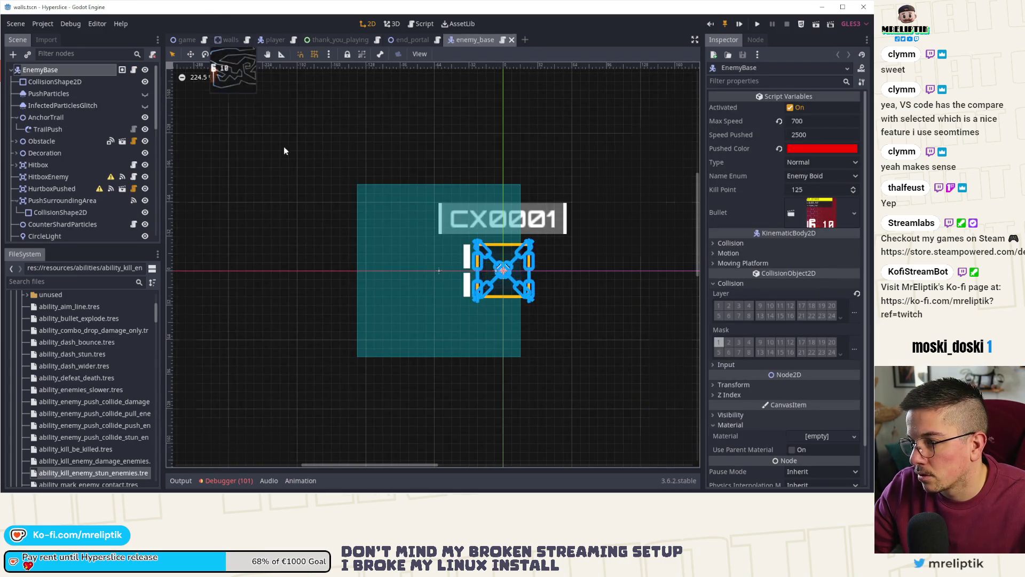
- Scroll the walls.tscn diff in VS Code to the top, then return to Godot
{"action": "key", "text": "alt+Tab"}
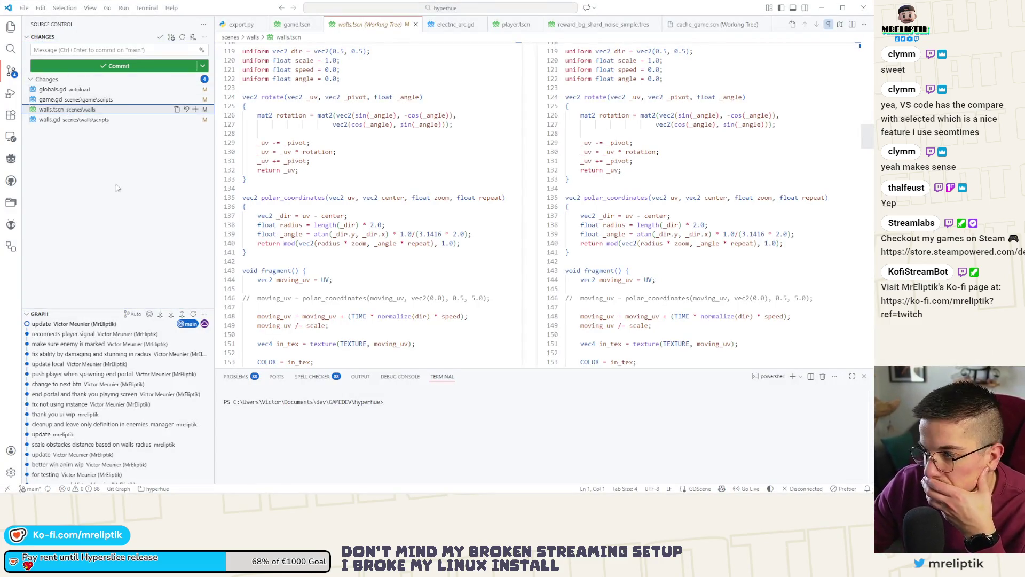
{"action": "scroll", "coordinate": [466, 264], "scroll_direction": "up", "scroll_amount": 5}
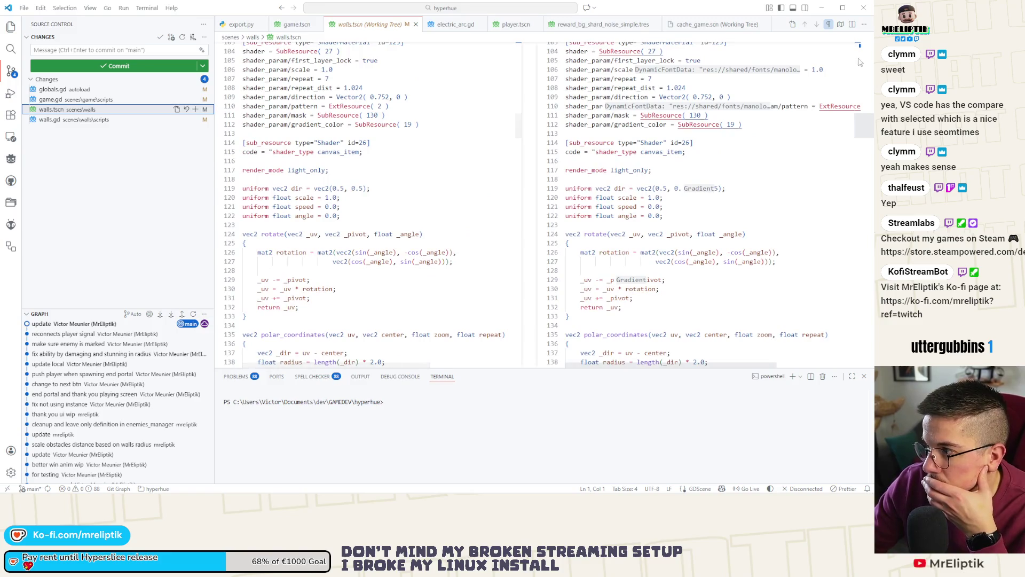
{"action": "left_click_drag", "start_coordinate": [859, 61], "coordinate": [866, 48]}
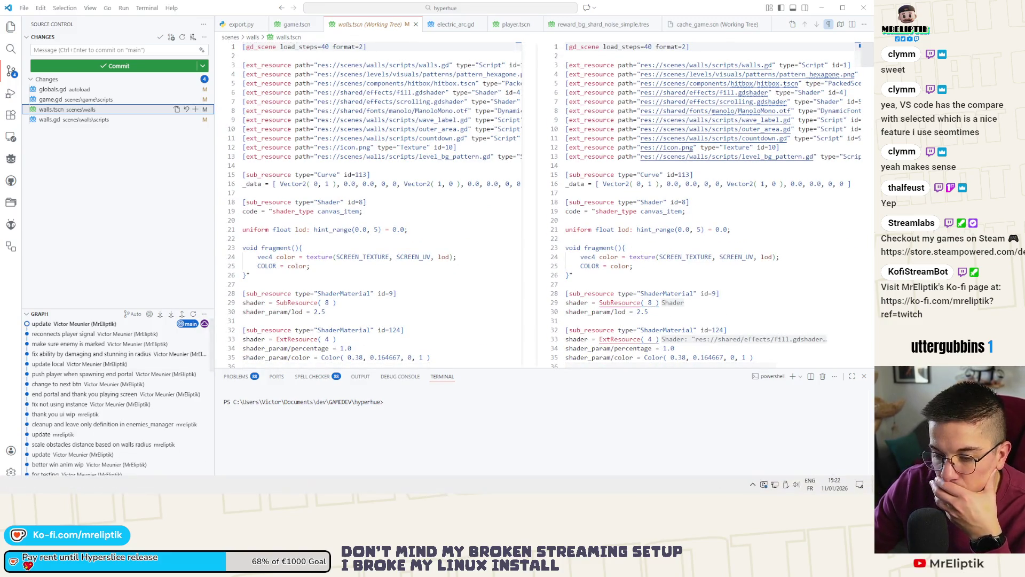
{"action": "key", "text": "alt+Tab"}
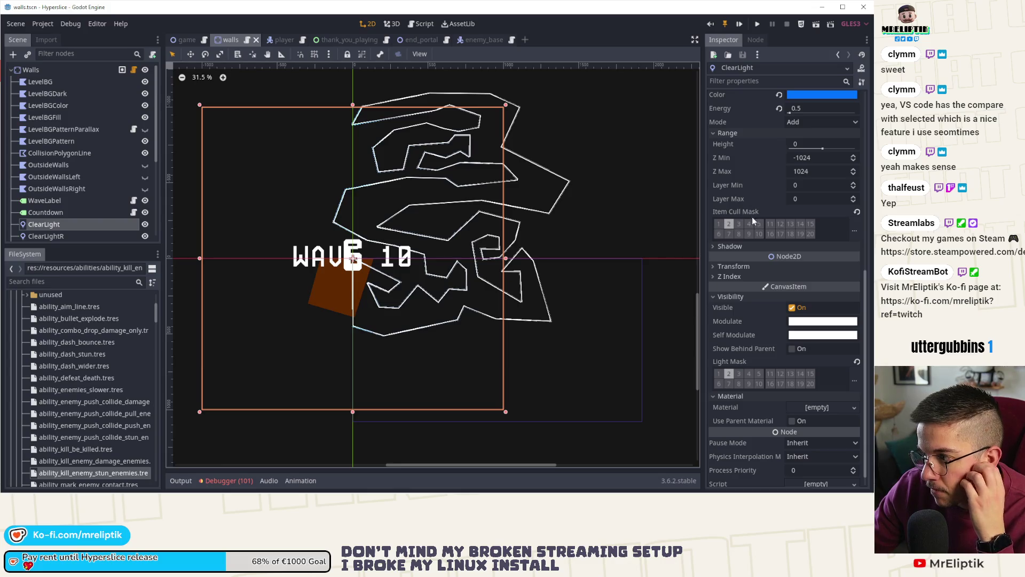
- Set the GradientTexture height to 100 and stretch ClearLight vertically over the walls
{"action": "scroll", "coordinate": [752, 221], "scroll_direction": "up", "scroll_amount": 4}
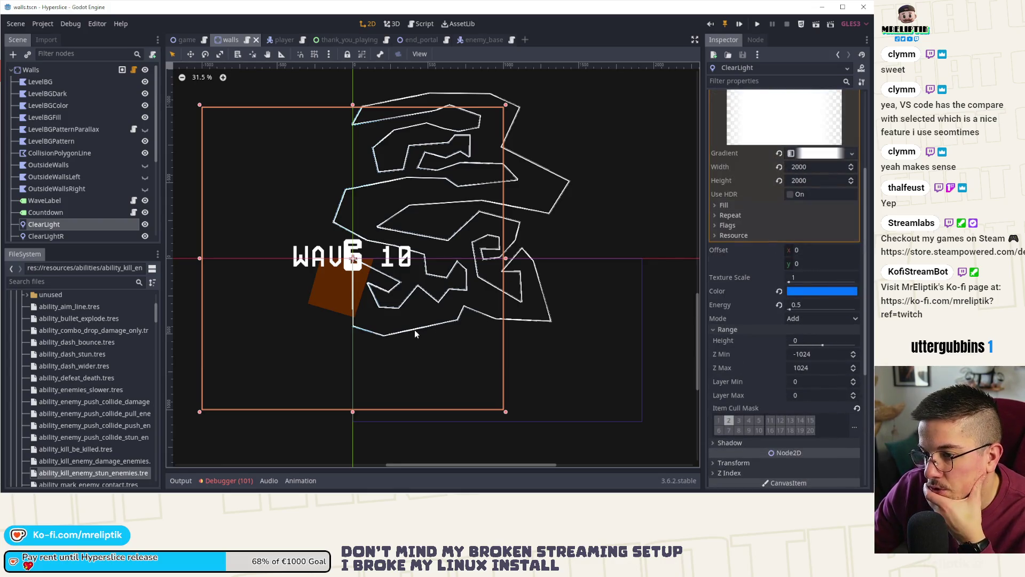
{"action": "left_click", "coordinate": [812, 180]}
{"action": "type", "text": "100"}
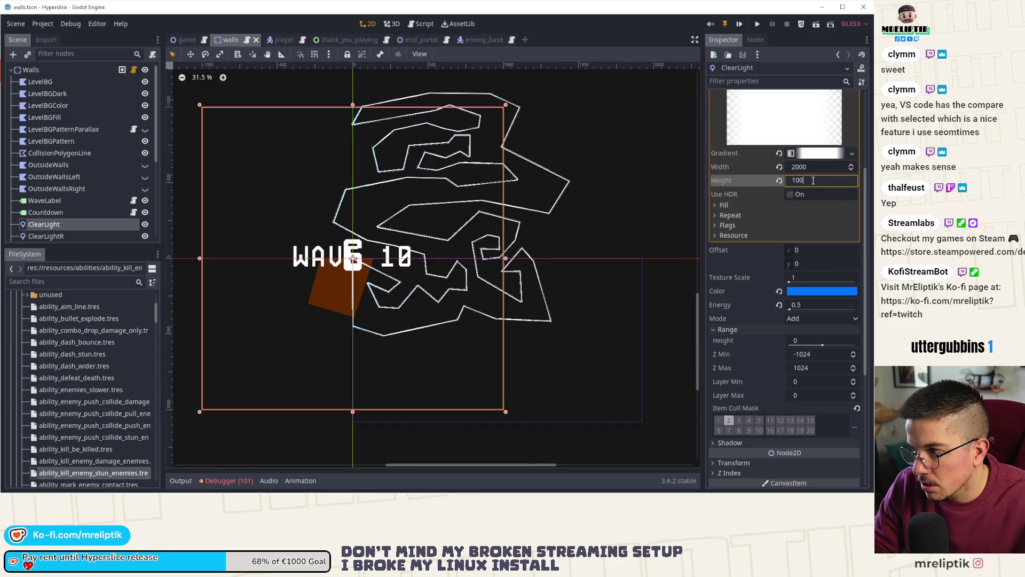
{"action": "key", "text": "Return"}
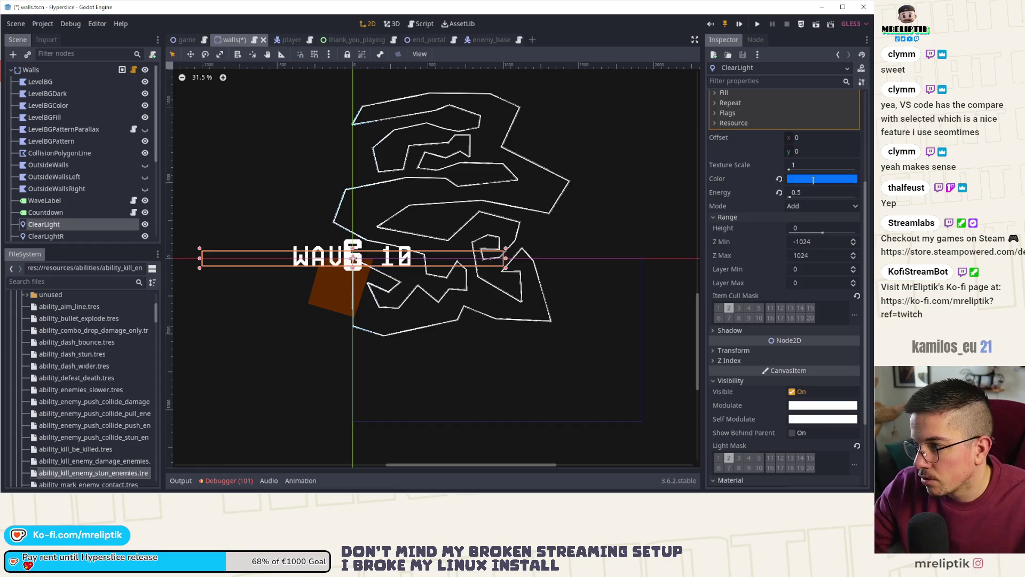
{"action": "scroll", "coordinate": [799, 241], "scroll_direction": "up", "scroll_amount": 3}
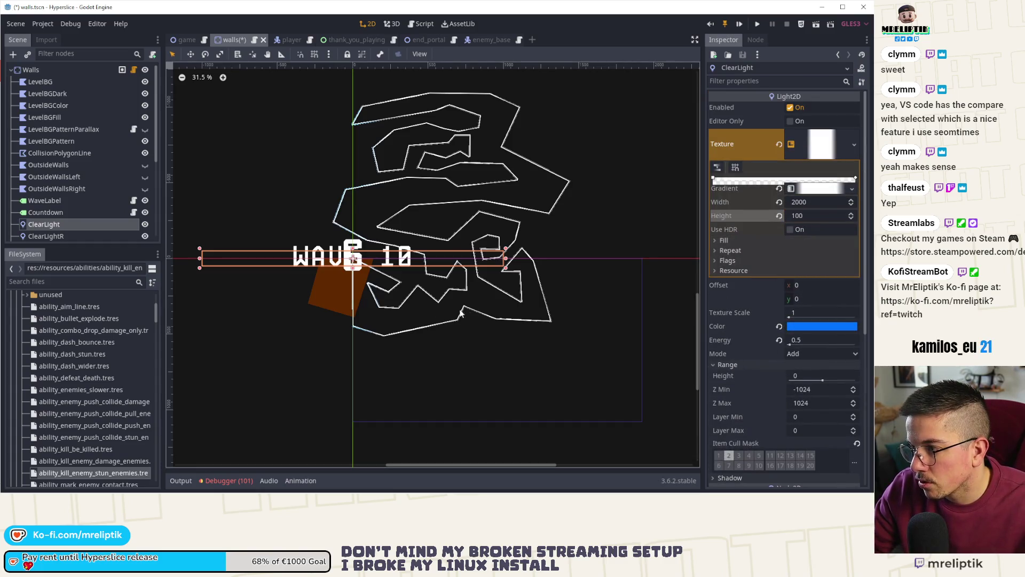
{"action": "left_click_drag", "start_coordinate": [352, 270], "coordinate": [352, 463]}
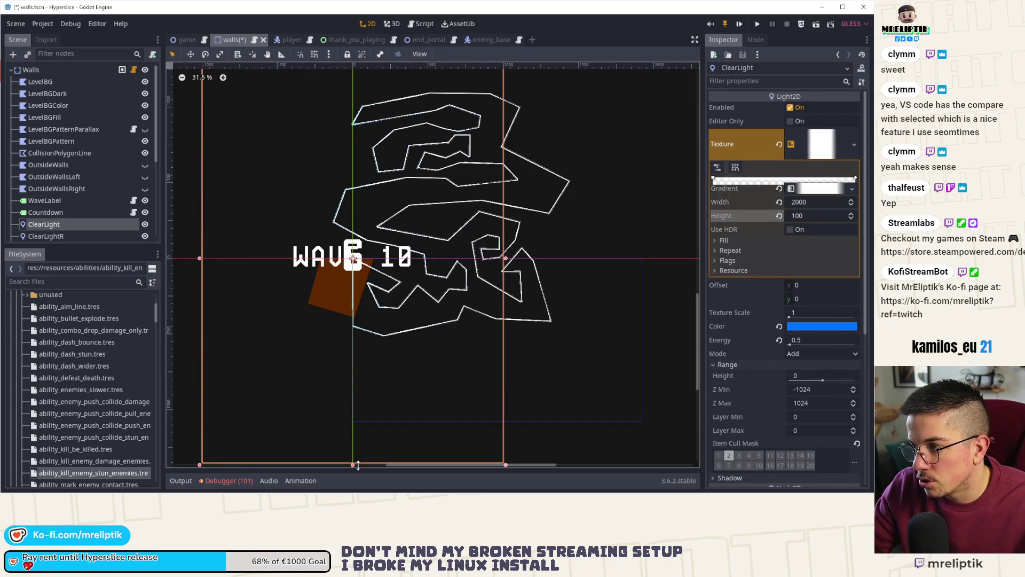
- Inspect ClearLight's Transform and Shadow property sections in the Inspector
{"action": "scroll", "coordinate": [736, 303], "scroll_direction": "down", "scroll_amount": 5}
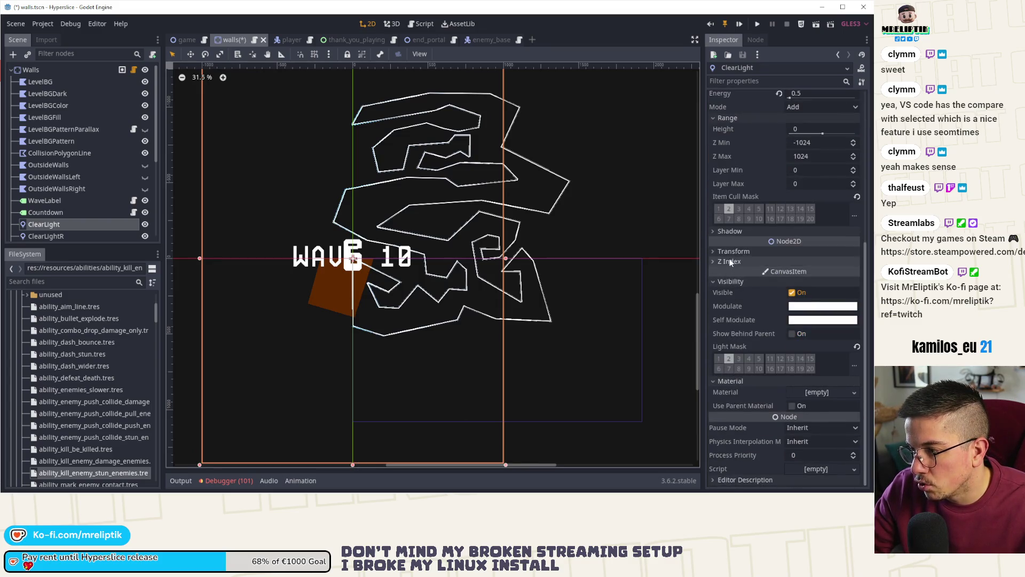
{"action": "left_click", "coordinate": [730, 252]}
{"action": "left_click", "coordinate": [729, 252]}
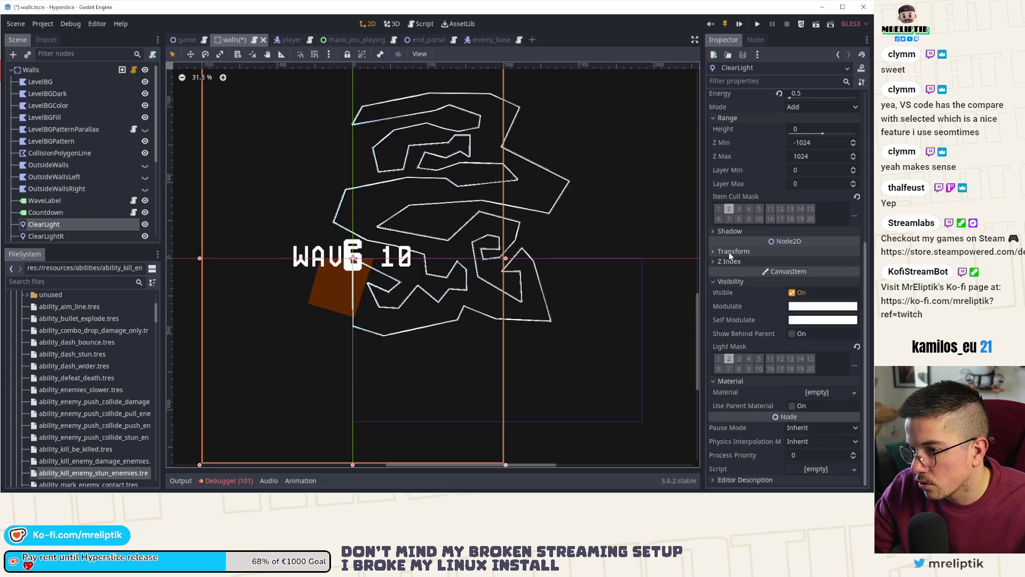
{"action": "scroll", "coordinate": [428, 325], "scroll_direction": "down", "scroll_amount": 3}
{"action": "scroll", "coordinate": [396, 302], "scroll_direction": "up", "scroll_amount": 2}
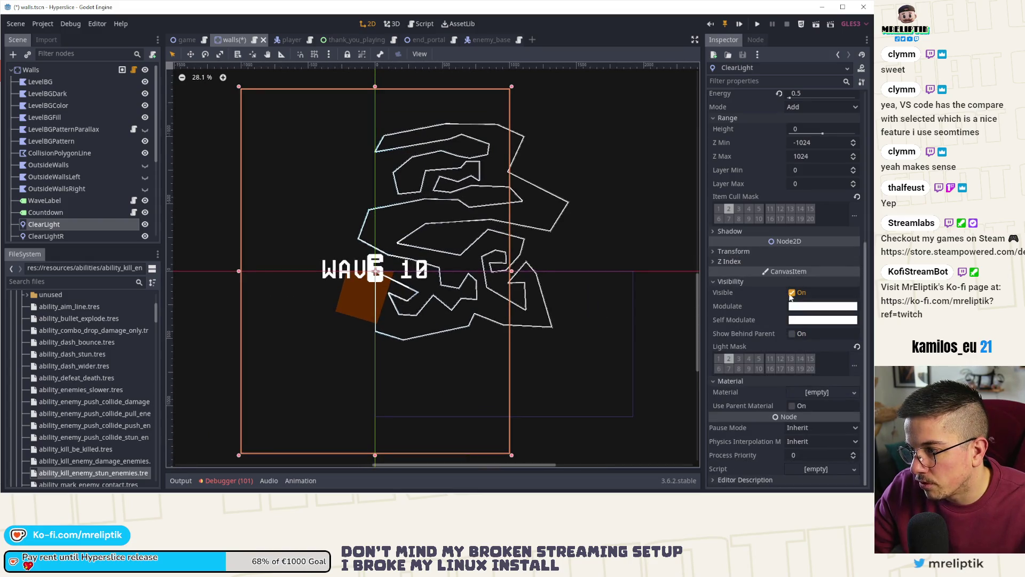
{"action": "left_click", "coordinate": [726, 232]}
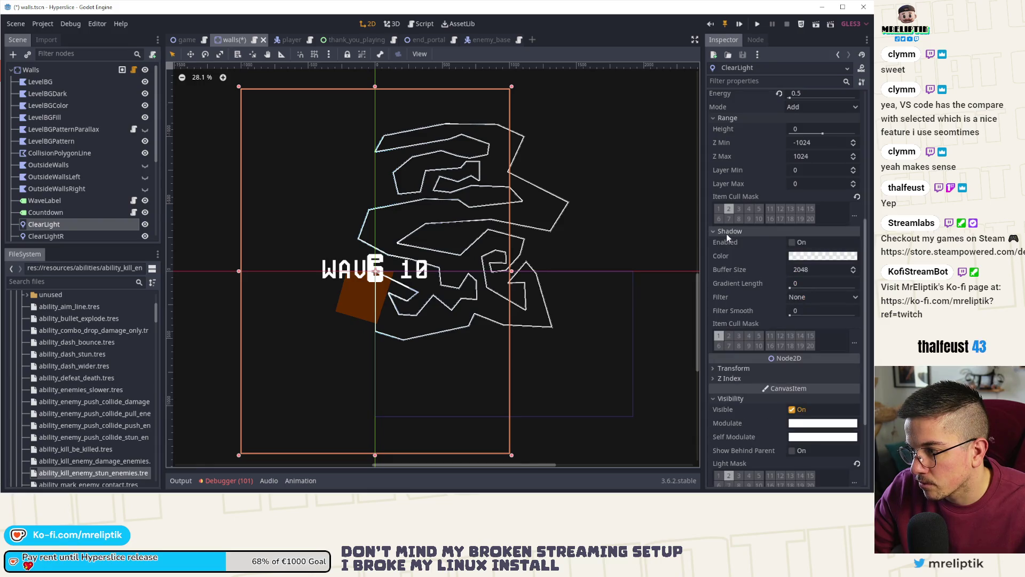
{"action": "left_click", "coordinate": [726, 233]}
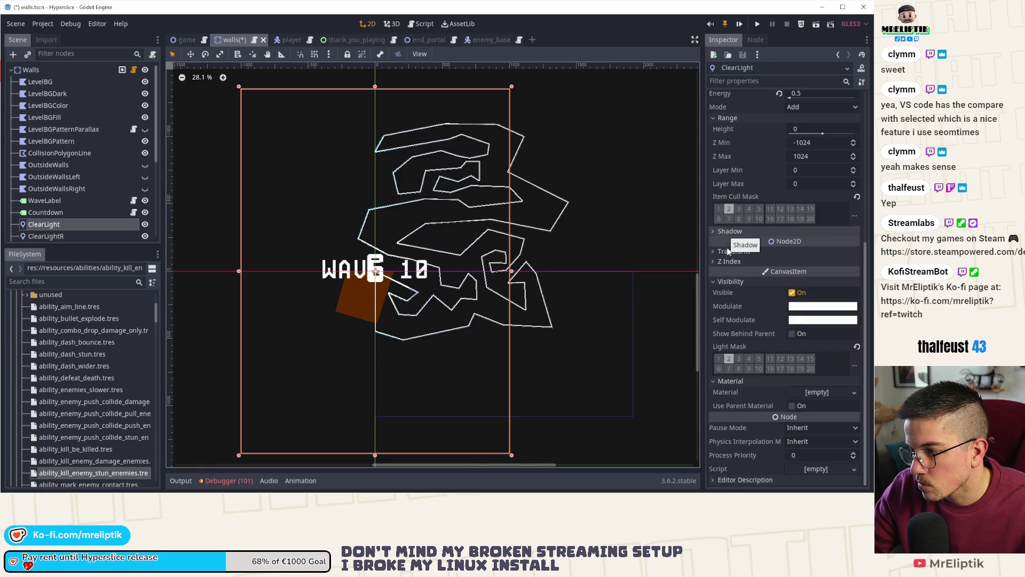
{"action": "scroll", "coordinate": [730, 335], "scroll_direction": "up", "scroll_amount": 2}
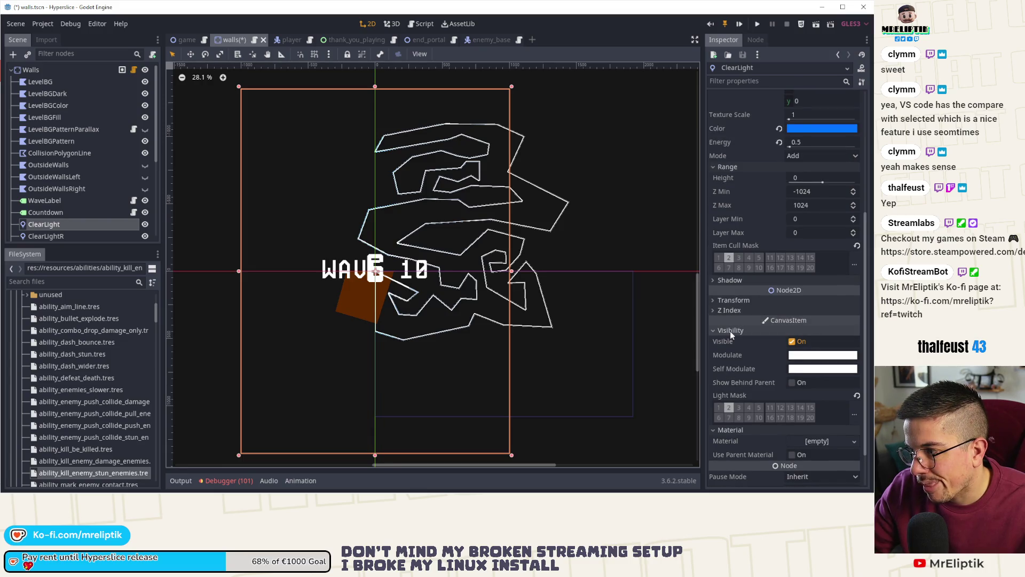
{"action": "scroll", "coordinate": [730, 335], "scroll_direction": "up", "scroll_amount": 3}
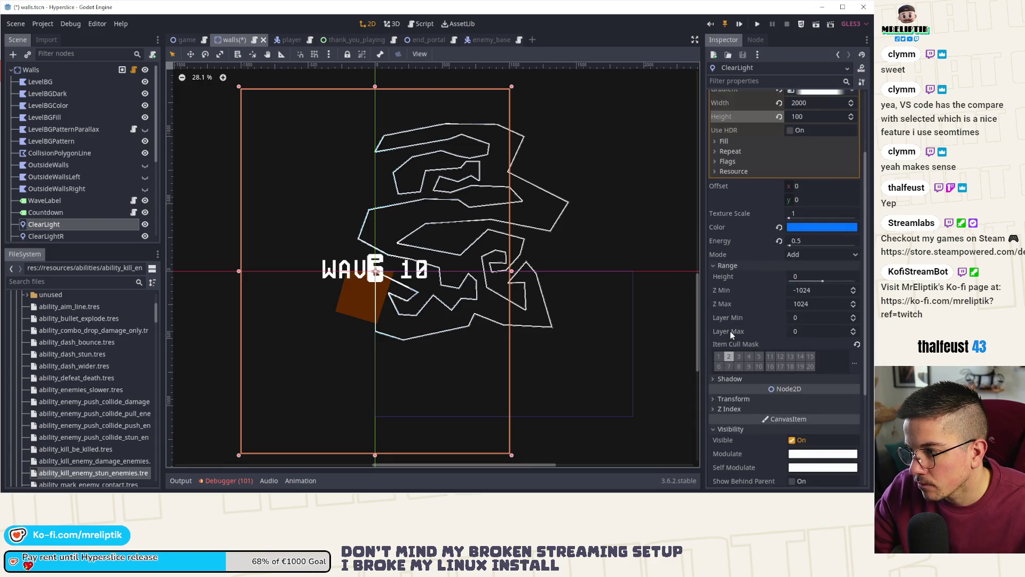
{"action": "scroll", "coordinate": [731, 335], "scroll_direction": "up", "scroll_amount": 5}
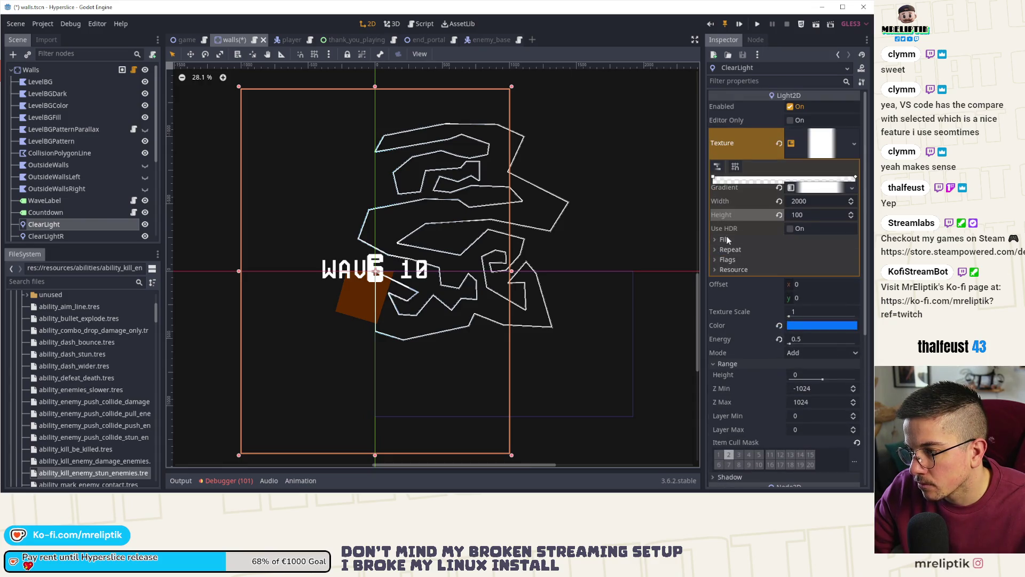
{"action": "scroll", "coordinate": [732, 338], "scroll_direction": "down", "scroll_amount": 10}
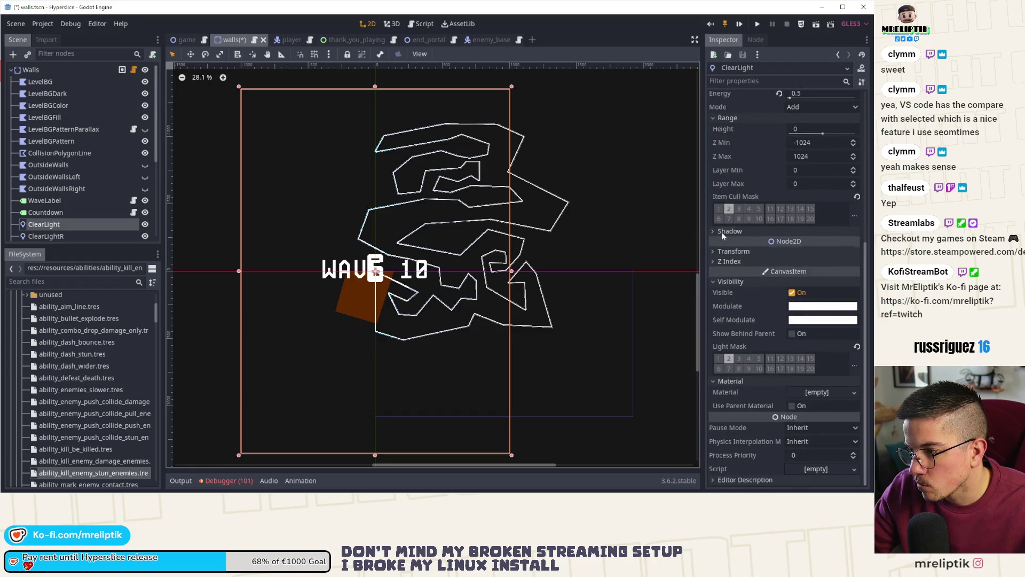
- Set ClearLight's Y scale to 25 and save the walls scene
{"action": "left_click", "coordinate": [724, 251]}
{"action": "left_click", "coordinate": [810, 317]}
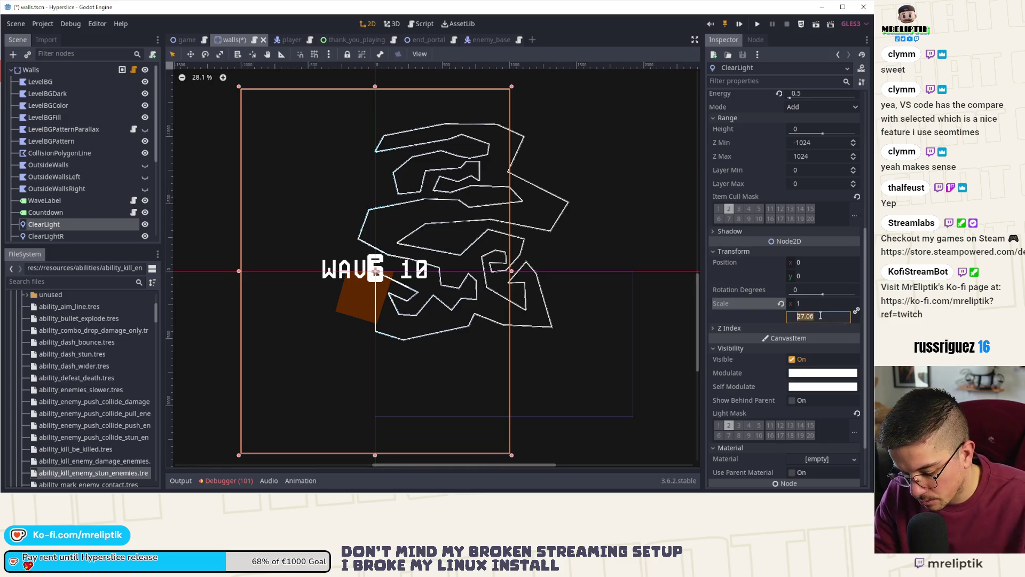
{"action": "type", "text": "25"}
{"action": "key", "text": "Return"}
{"action": "key", "text": "ctrl+z"}
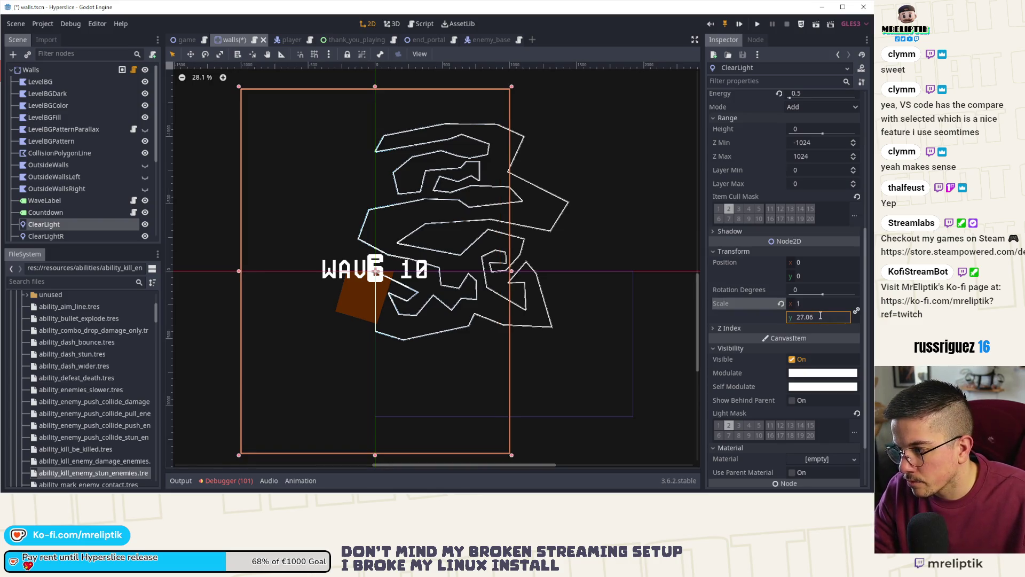
{"action": "type", "text": "25"}
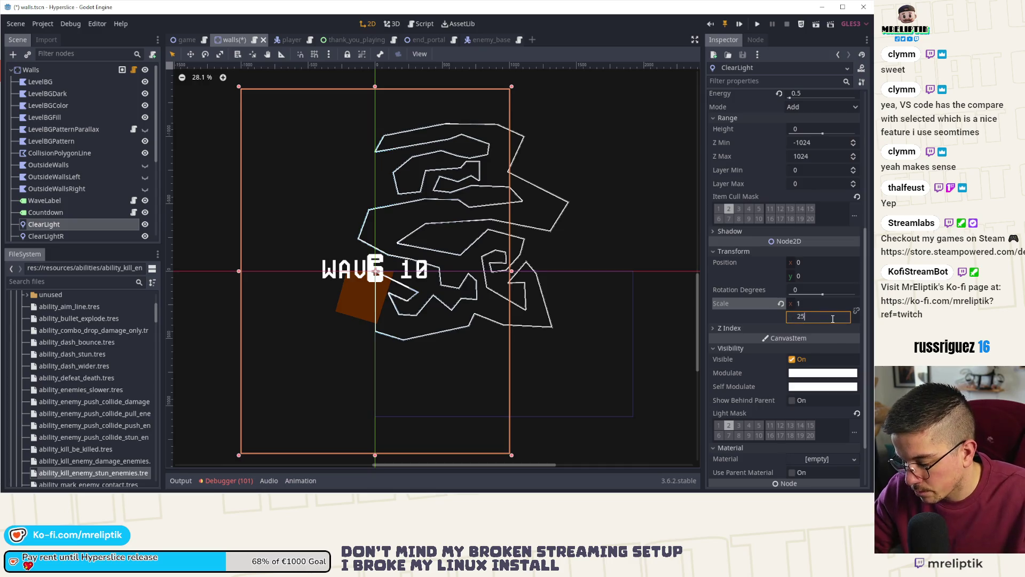
{"action": "key", "text": "Return"}
{"action": "key", "text": "ctrl+s"}
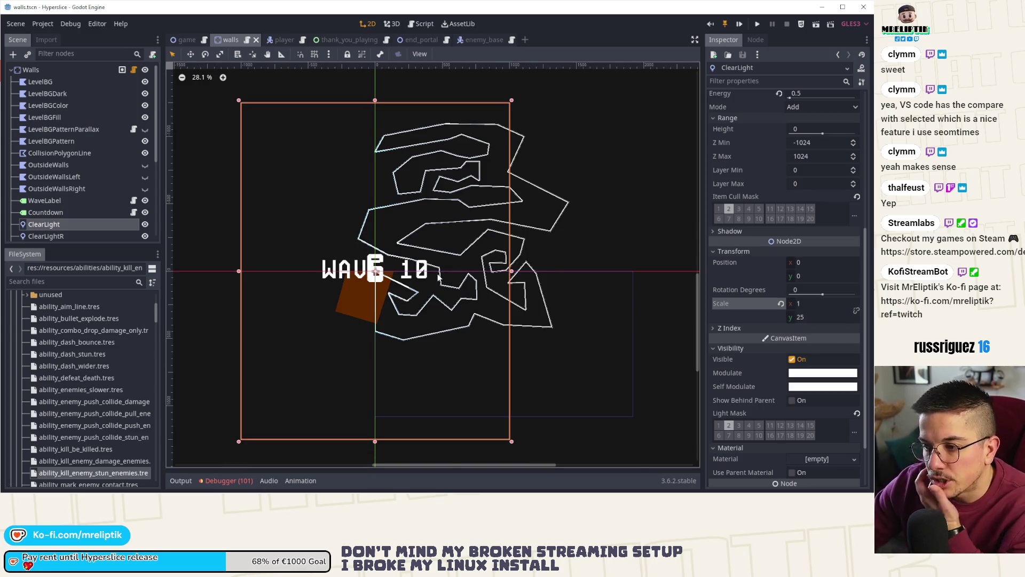
- Measure the light's height with the Ruler, change Y scale to 28, and run the game
{"action": "left_click_drag", "start_coordinate": [443, 328], "coordinate": [423, 243]}
{"action": "scroll", "coordinate": [323, 211], "scroll_direction": "up", "scroll_amount": 1}
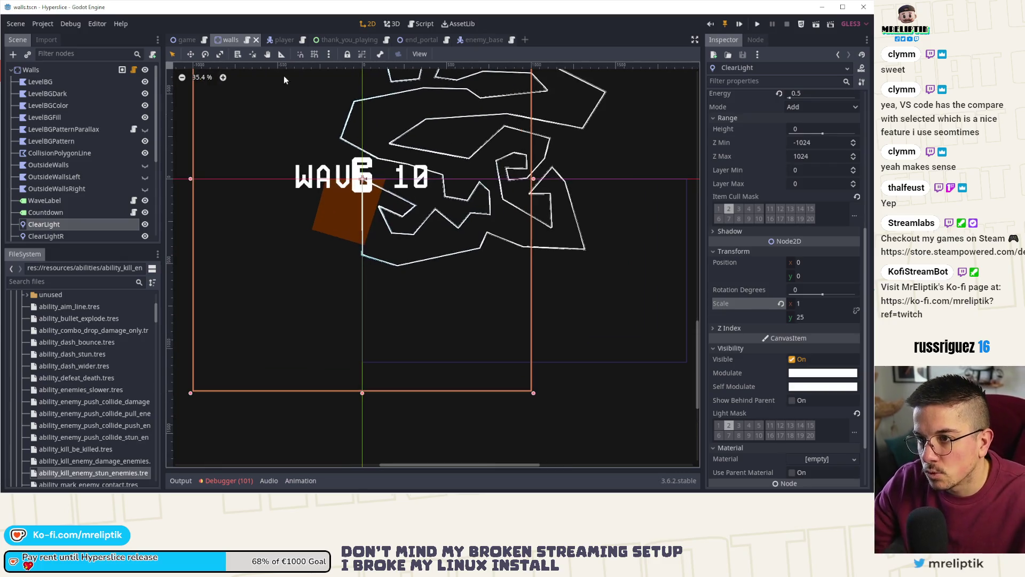
{"action": "left_click", "coordinate": [280, 53]}
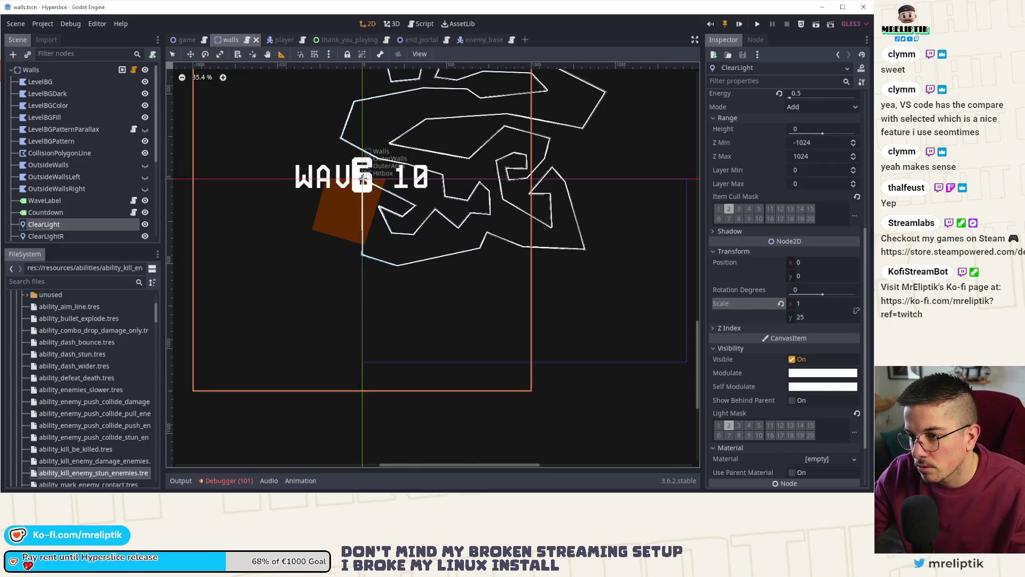
{"action": "mouse_move", "coordinate": [363, 177]}
{"action": "left_mouse_down"}
{"action": "mouse_move", "coordinate": [350, 372]}
{"action": "mouse_move", "coordinate": [364, 392]}
{"action": "left_mouse_up"}
{"action": "left_click", "coordinate": [172, 54]}
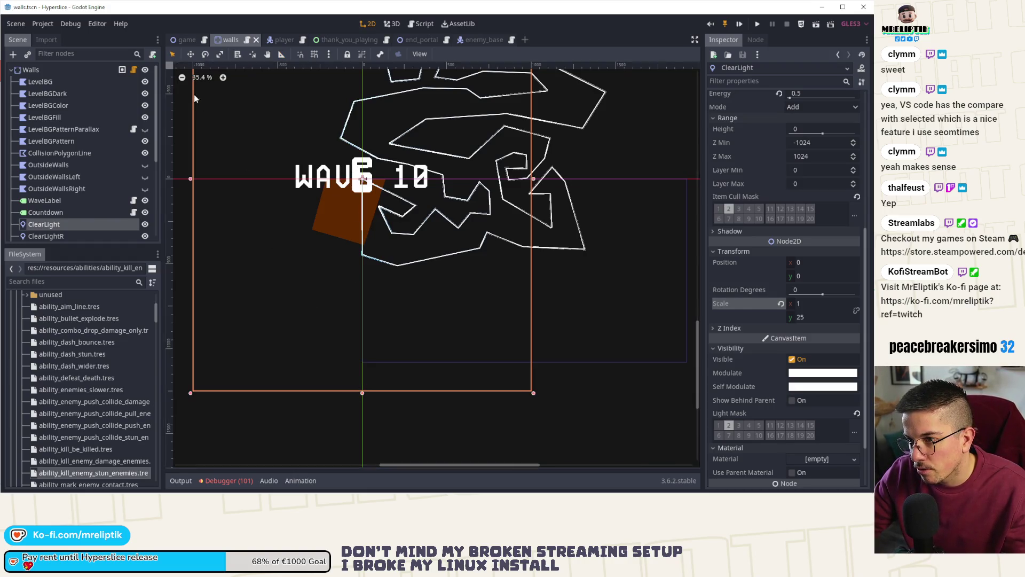
{"action": "left_click", "coordinate": [816, 315]}
{"action": "type", "text": "28"}
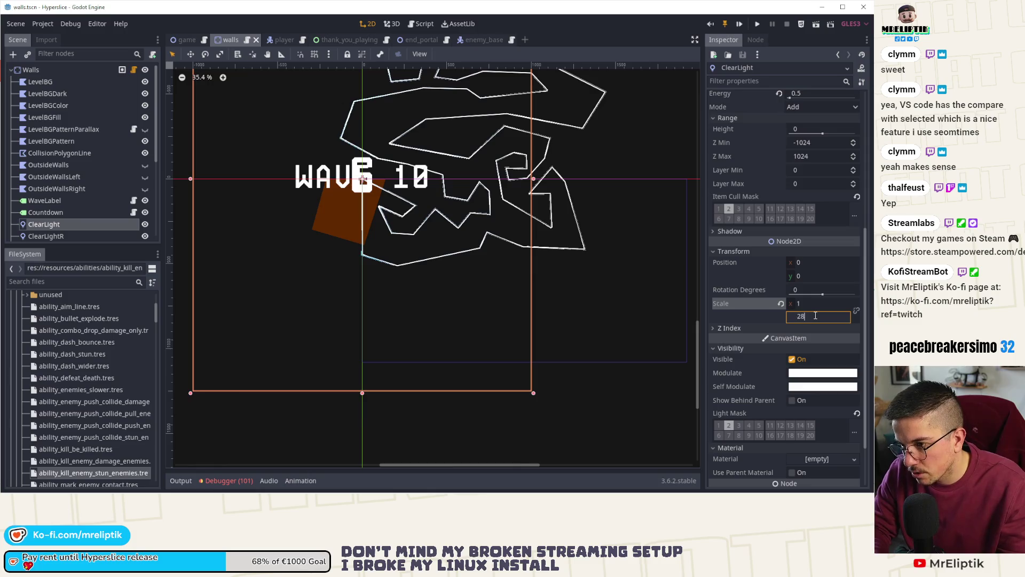
{"action": "key", "text": "Return"}
{"action": "scroll", "coordinate": [505, 279], "scroll_direction": "down", "scroll_amount": 3}
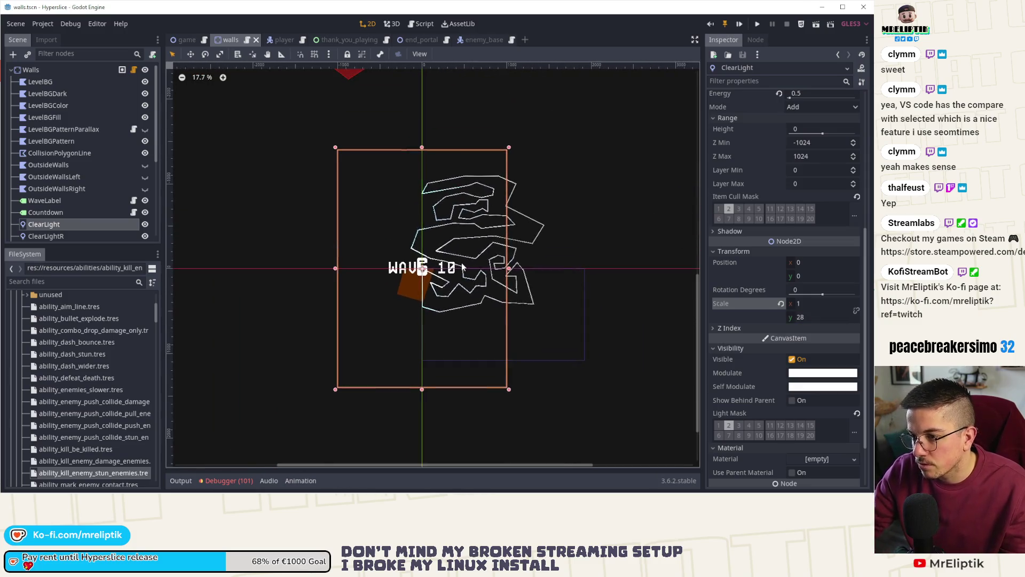
{"action": "left_click", "coordinate": [739, 24]}
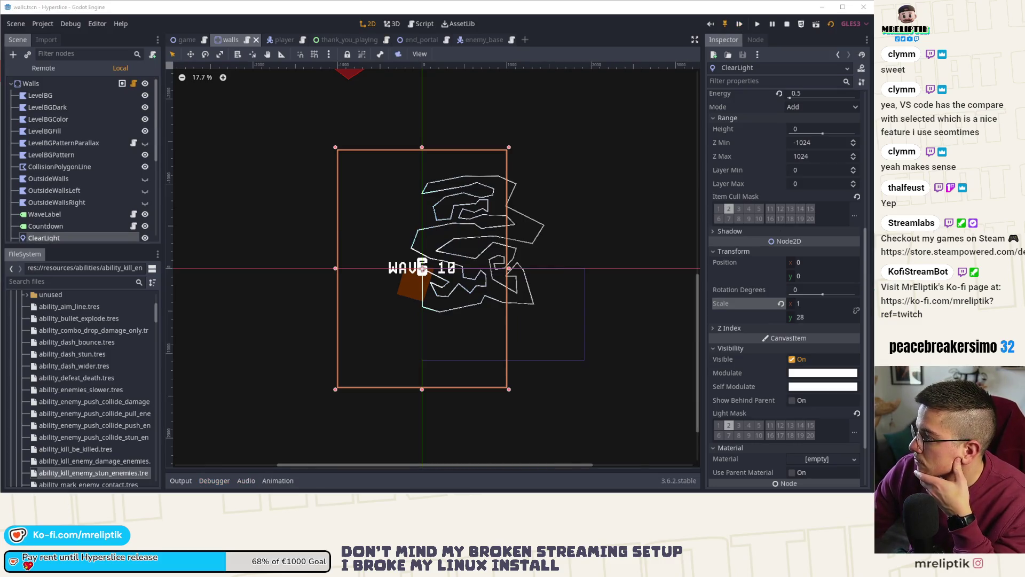
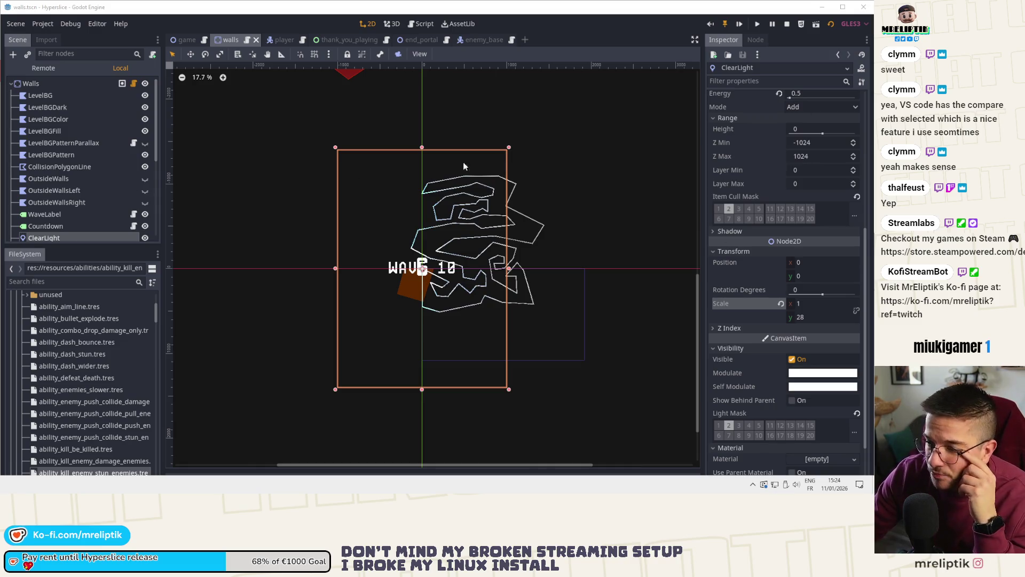
- Run Hyperslice in debug, click through the Steam page and thank-you screens, then close the game
{"action": "key", "text": "F5"}
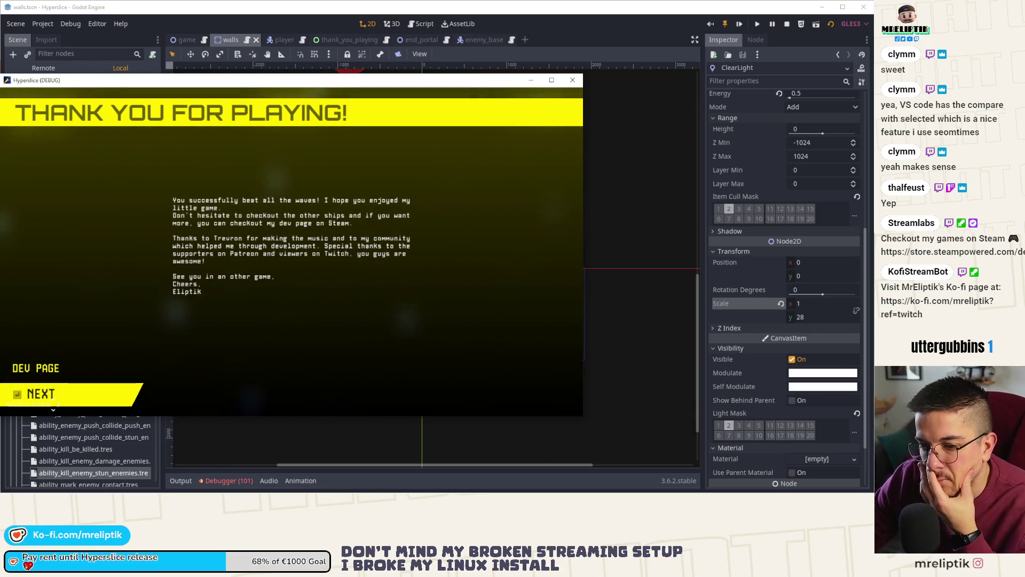
{"action": "left_click", "coordinate": [43, 363]}
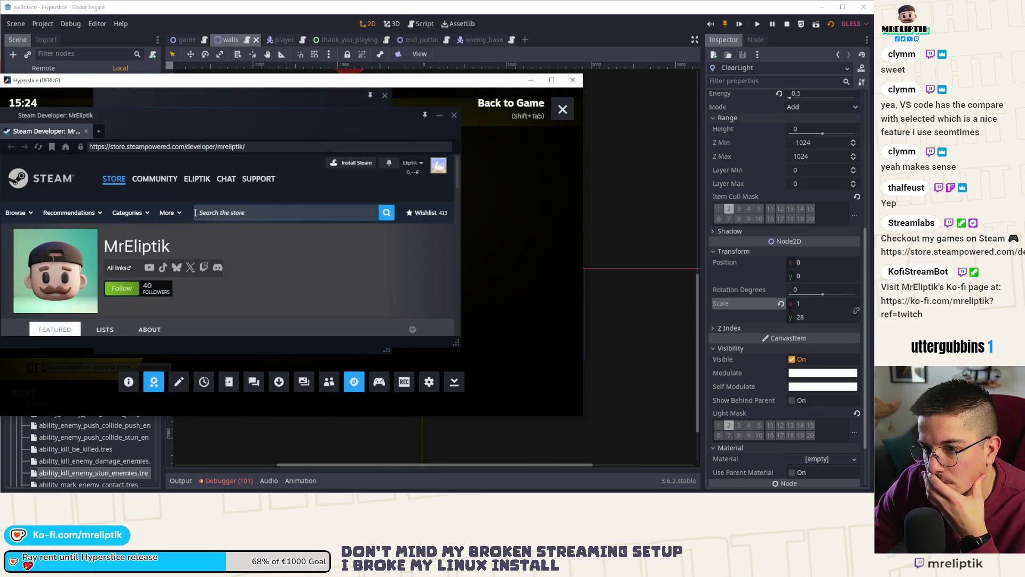
{"action": "scroll", "coordinate": [404, 197], "scroll_direction": "down", "scroll_amount": 2}
{"action": "scroll", "coordinate": [404, 196], "scroll_direction": "up", "scroll_amount": 2}
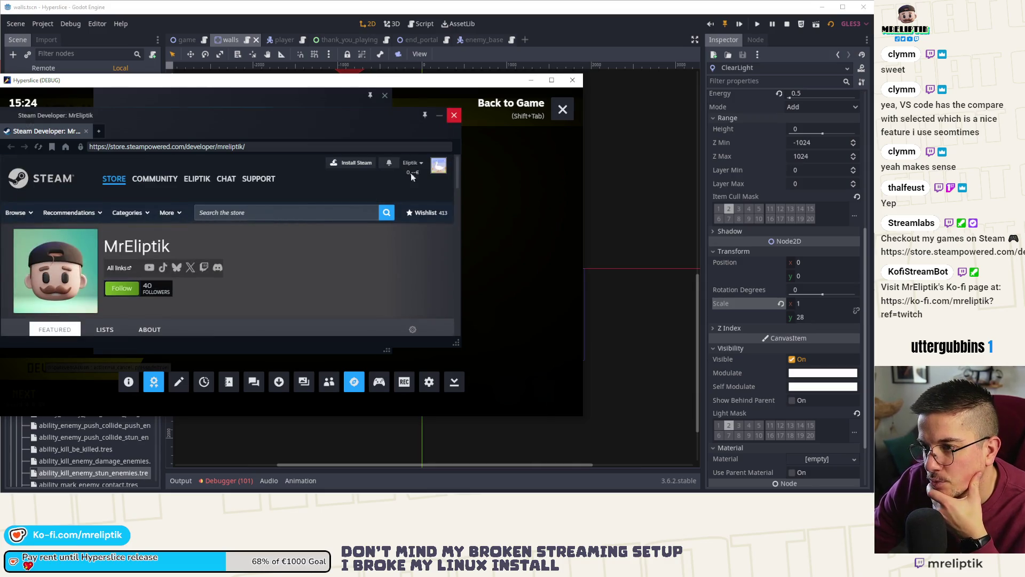
{"action": "left_click", "coordinate": [453, 115]}
{"action": "left_click", "coordinate": [384, 95]}
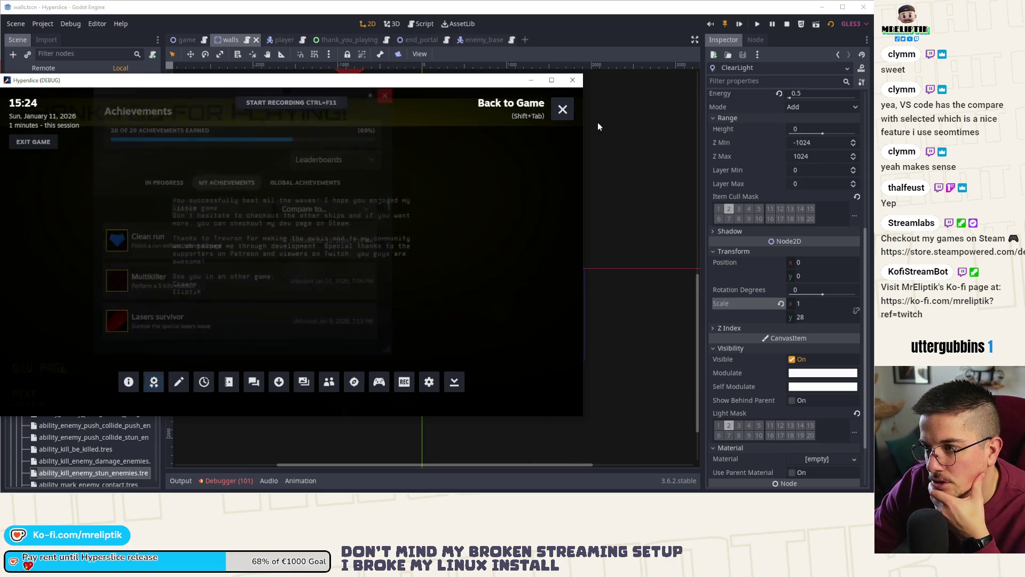
{"action": "left_click", "coordinate": [562, 109]}
{"action": "left_click", "coordinate": [40, 394]}
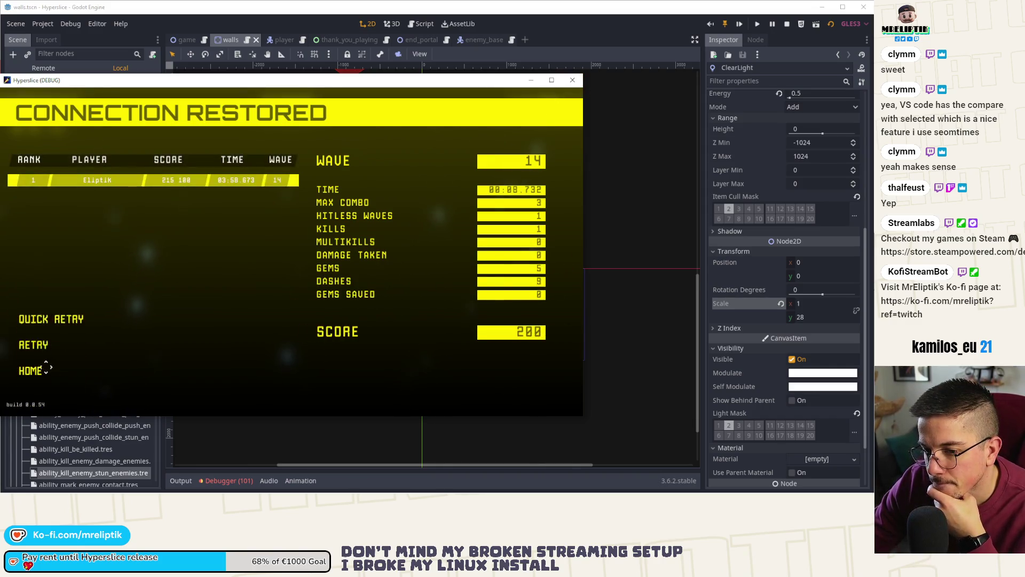
{"action": "left_click", "coordinate": [46, 369]}
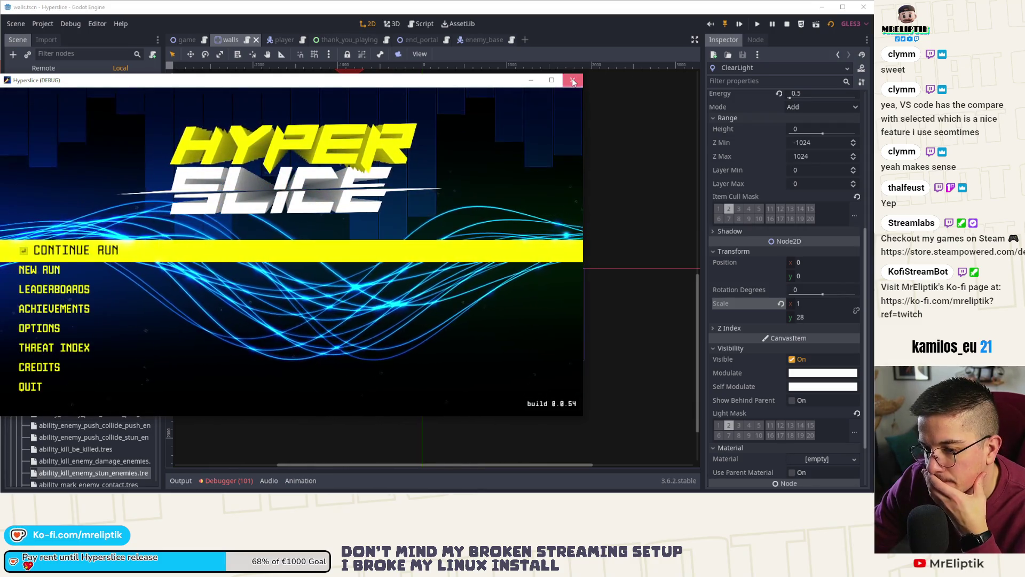
{"action": "left_click", "coordinate": [573, 81]}
- Check the debugger errors and output log, recenter the canvas, and close the walls scene
{"action": "left_click", "coordinate": [225, 481]}
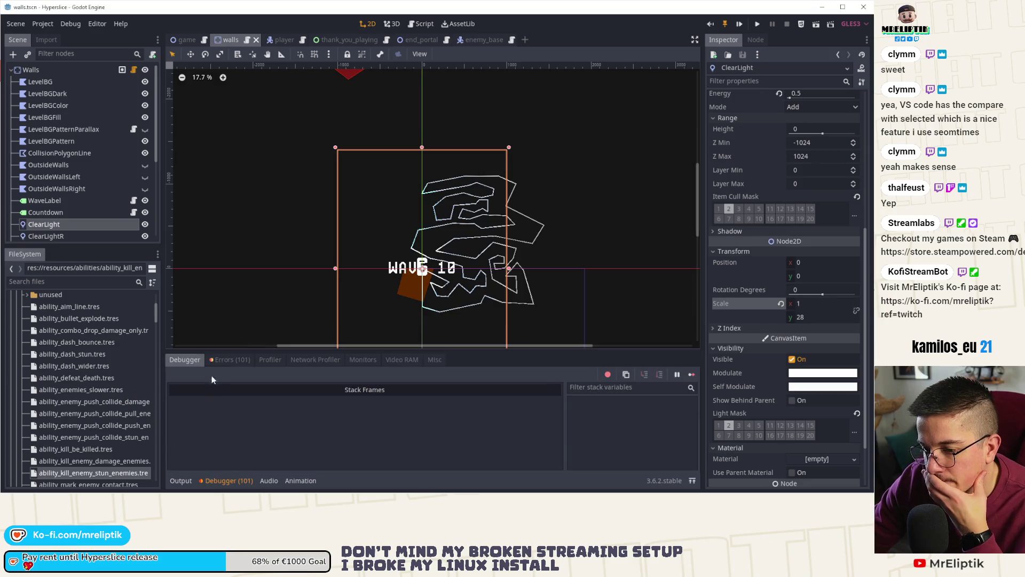
{"action": "left_click", "coordinate": [185, 482]}
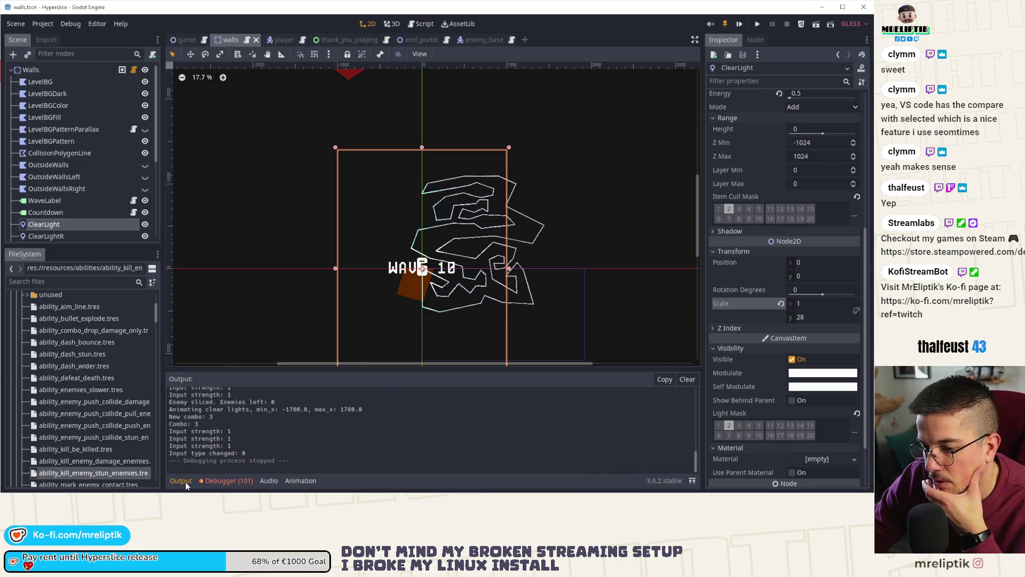
{"action": "left_click", "coordinate": [185, 482]}
{"action": "scroll", "coordinate": [544, 165], "scroll_direction": "down", "scroll_amount": 3}
{"action": "left_click_drag", "start_coordinate": [480, 237], "coordinate": [412, 210]}
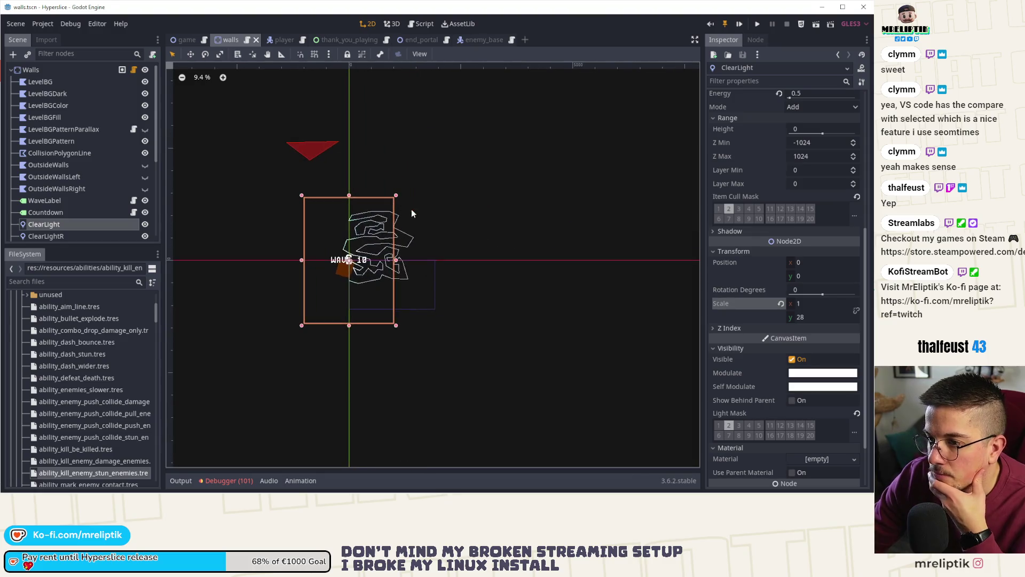
{"action": "middle_click", "coordinate": [223, 38]}
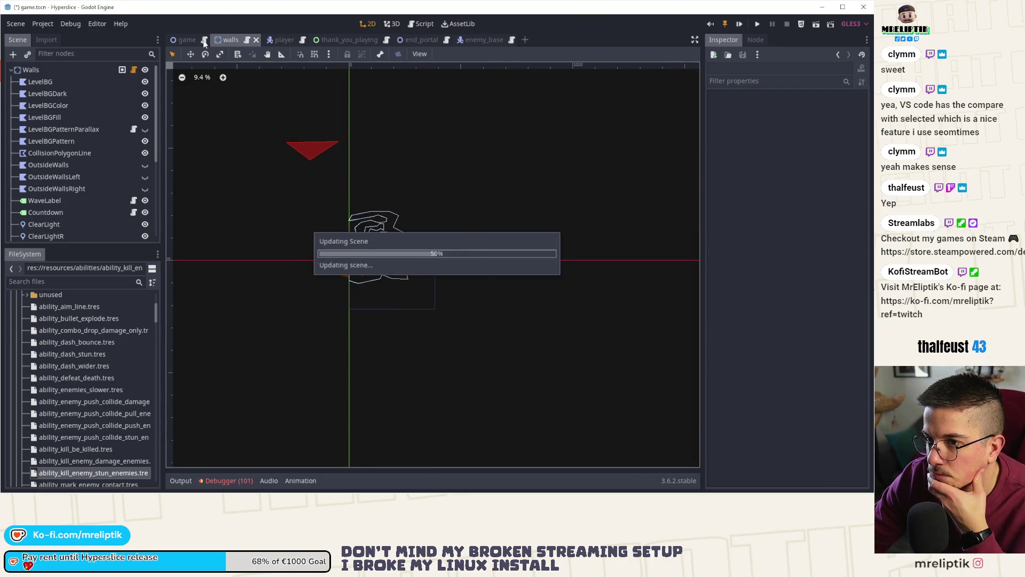
- Review the walls.gd changes and stage walls.tscn and walls.gd in Source Control
{"action": "key", "text": "alt+Tab"}
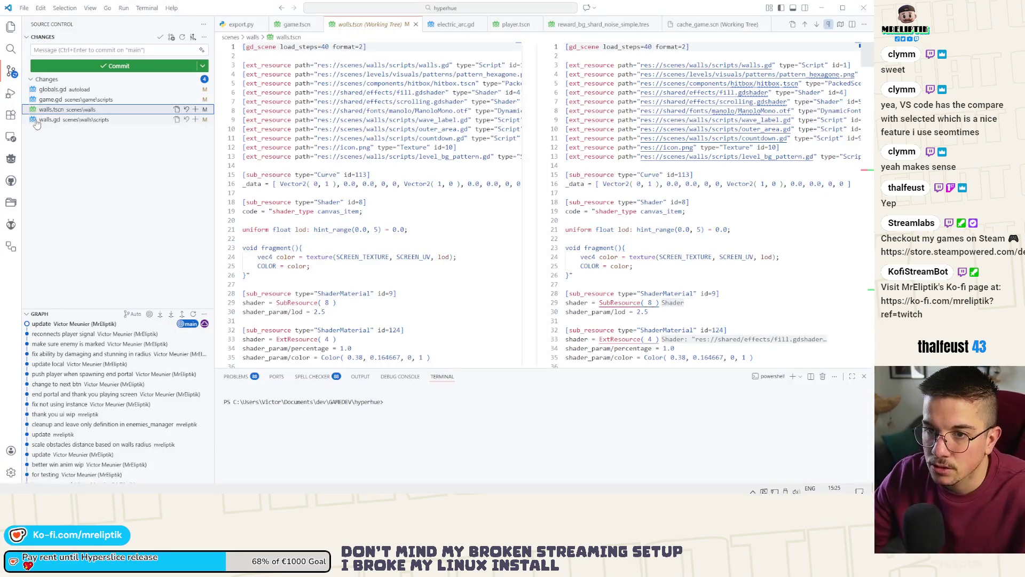
{"action": "left_click", "coordinate": [50, 119]}
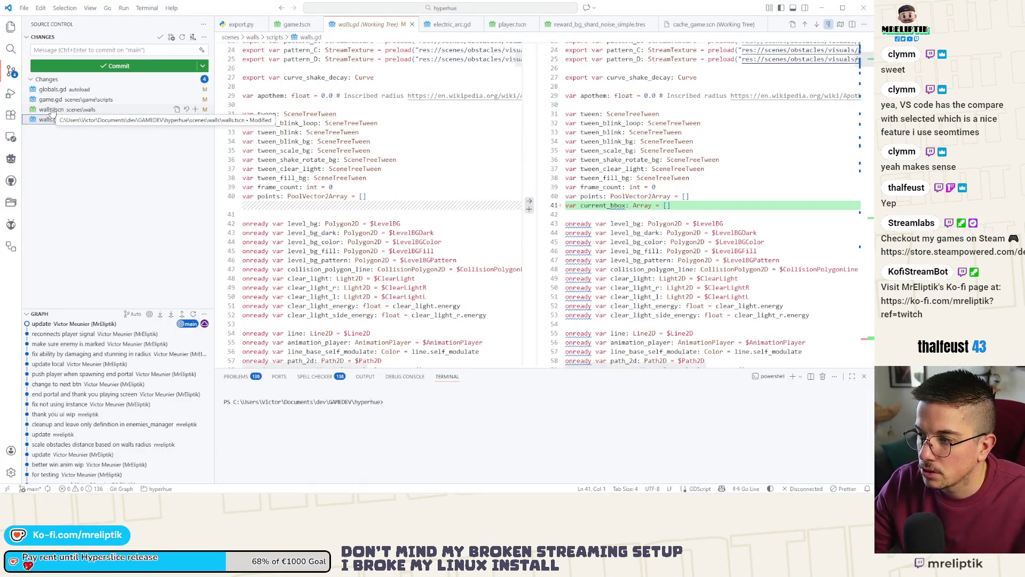
{"action": "left_click", "coordinate": [187, 110]}
{"action": "left_click", "coordinate": [103, 67]}
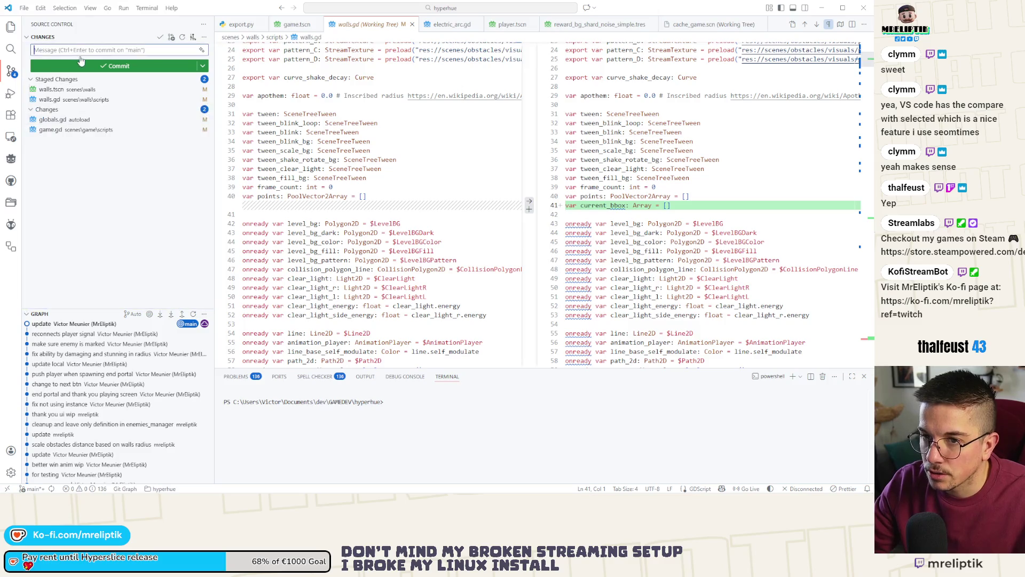
- Commit them with the message 'use bbox to animate clear light to the correct position'
{"action": "type", "text": "use bbox s"}
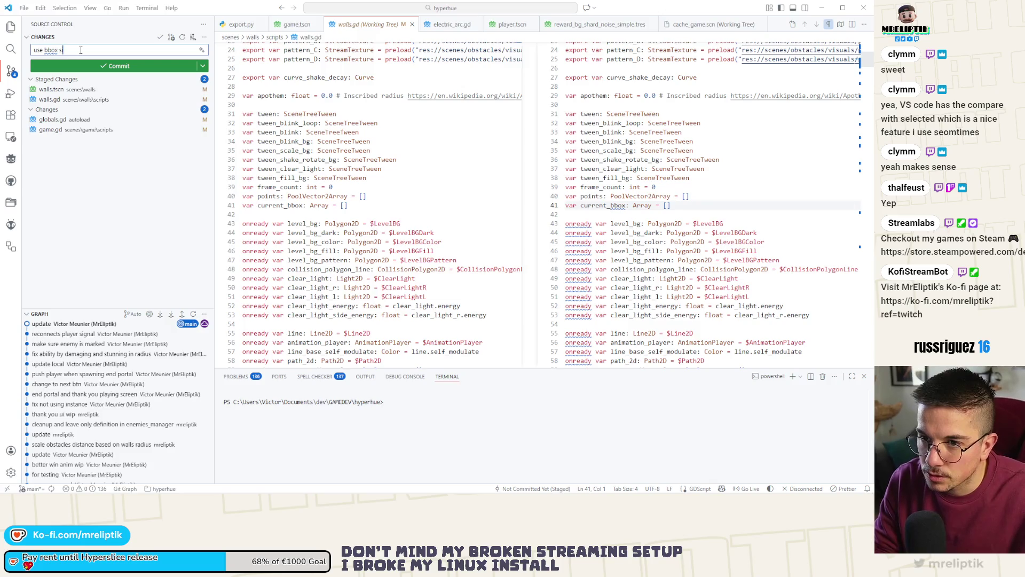
{"action": "key", "text": "BackSpace"}
{"action": "type", "text": "t po"}
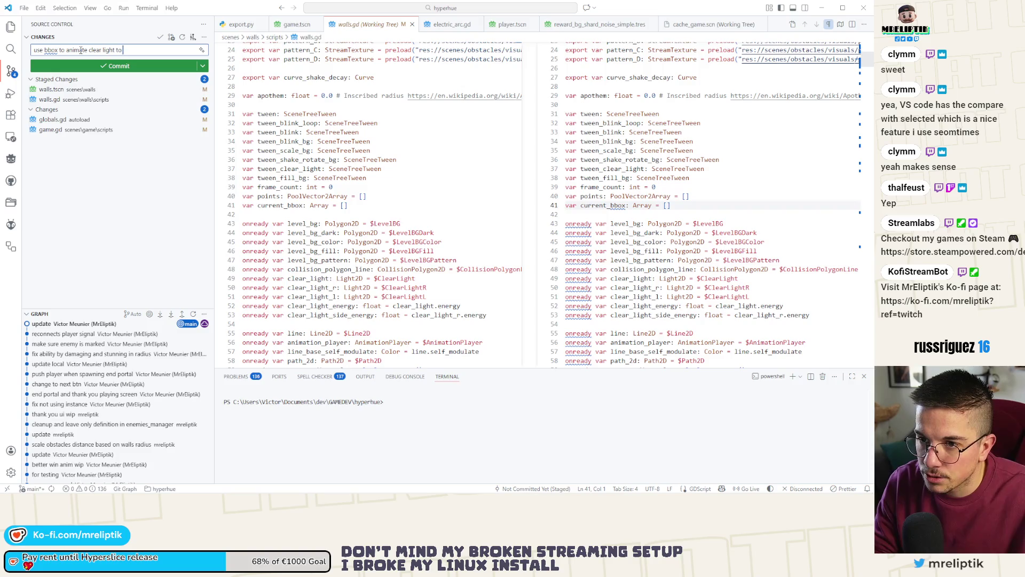
{"action": "type", "text": "sitio"}
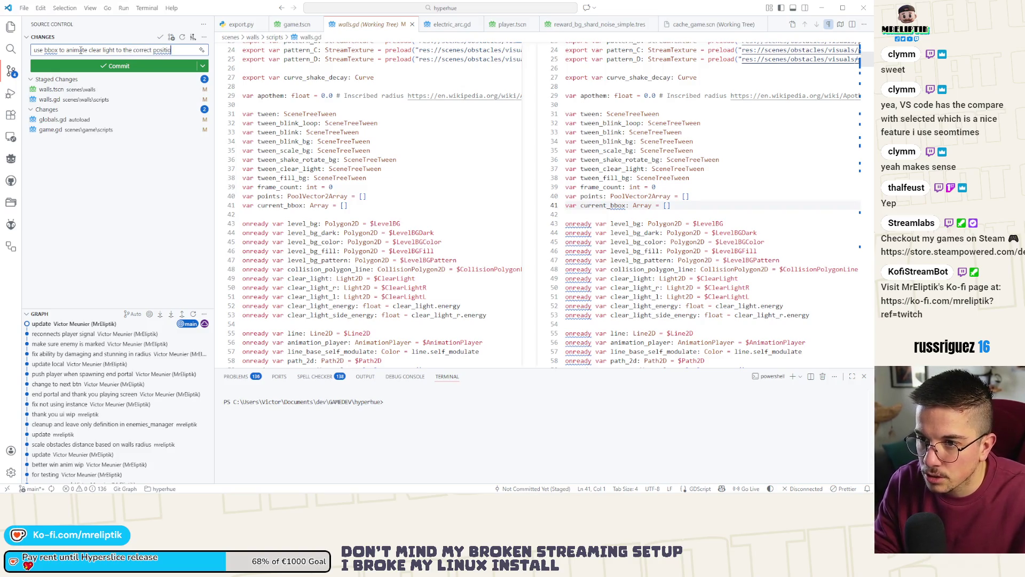
{"action": "type", "text": "n"}
{"action": "key", "text": "Return"}
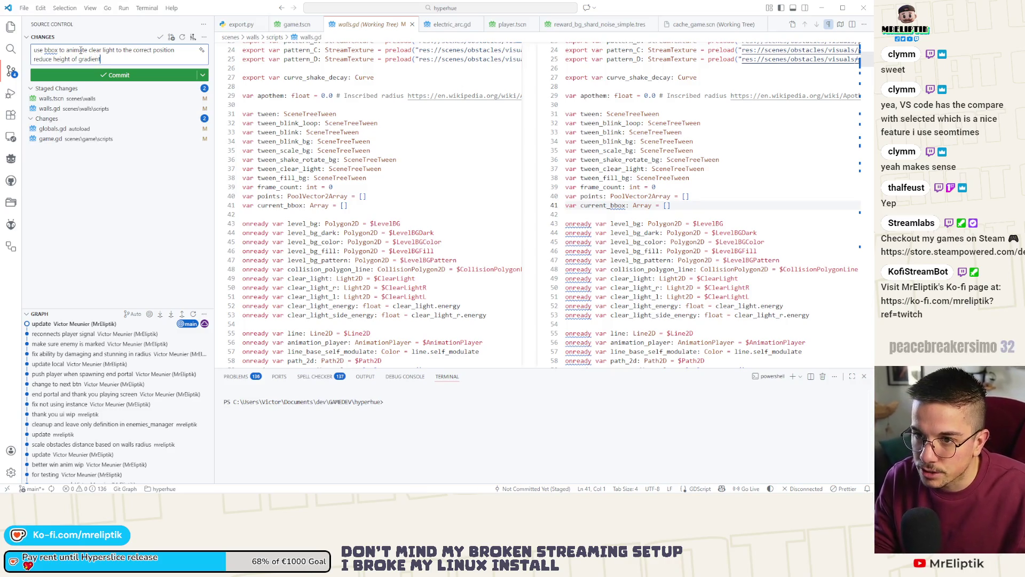
{"action": "type", "text": "xture for le"}
{"action": "type", "text": "ngth"}
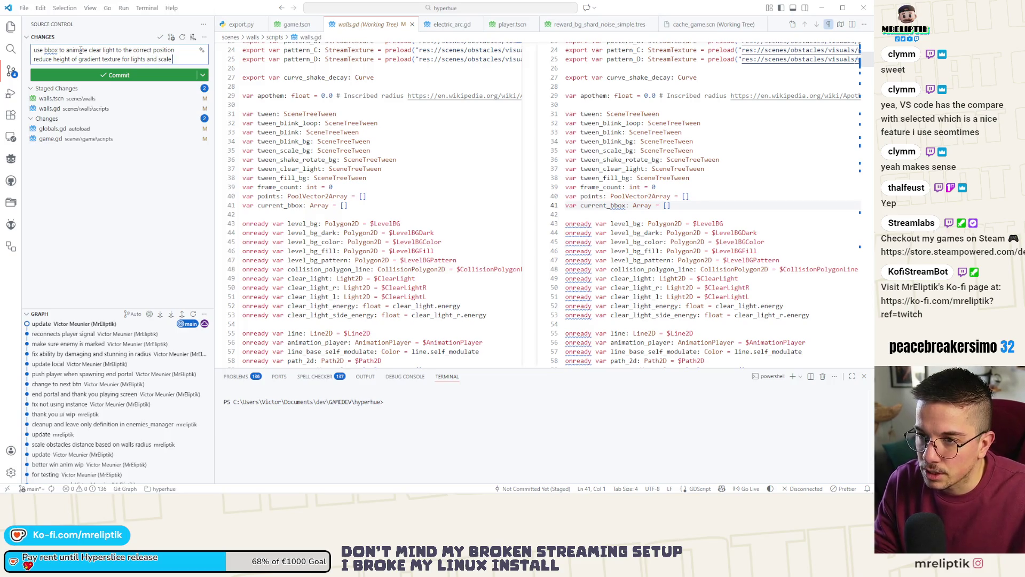
{"action": "key", "text": "ctrl+Return"}
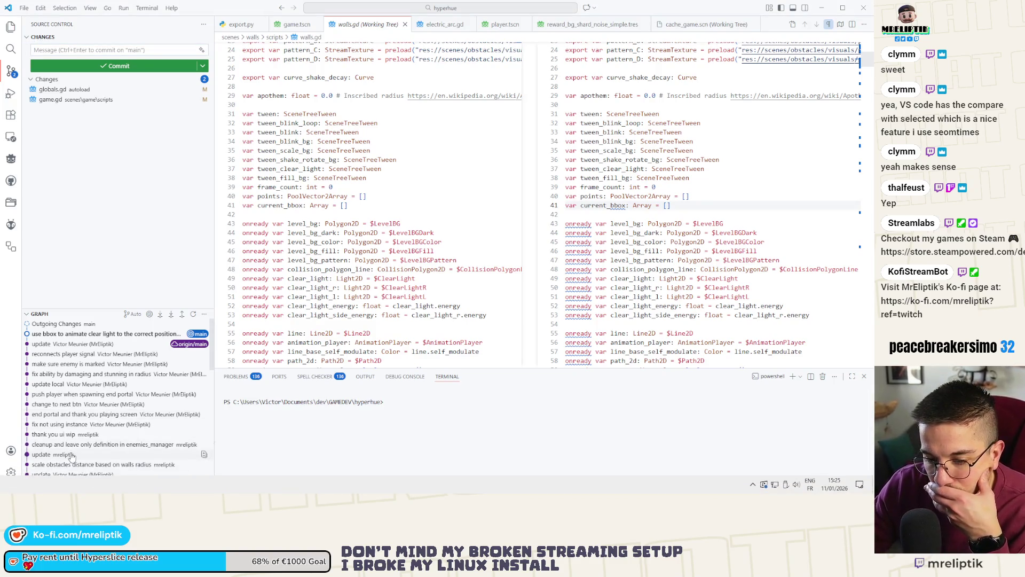
{"action": "left_click", "coordinate": [56, 299]}
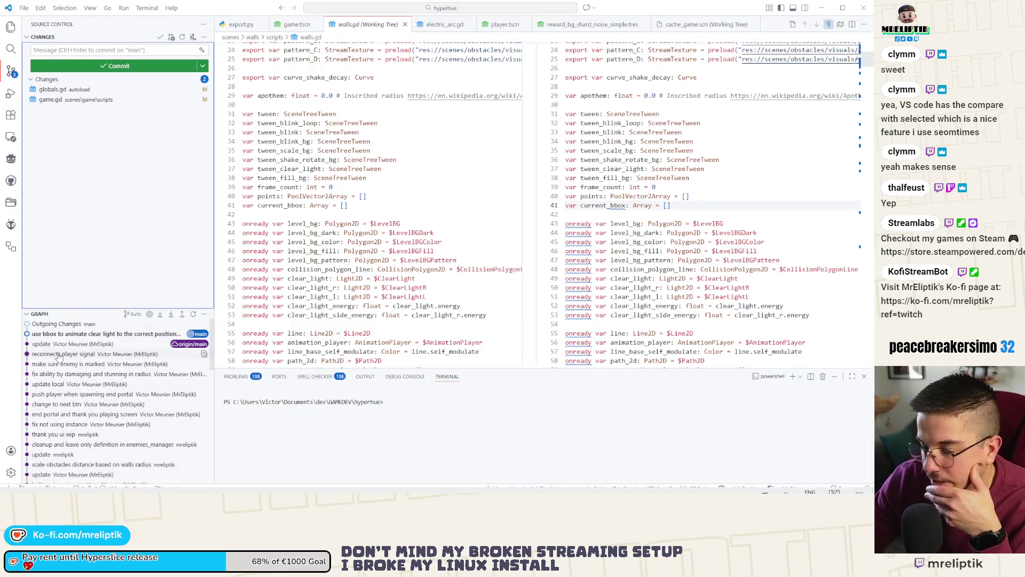
{"action": "key", "text": "alt+Tab"}
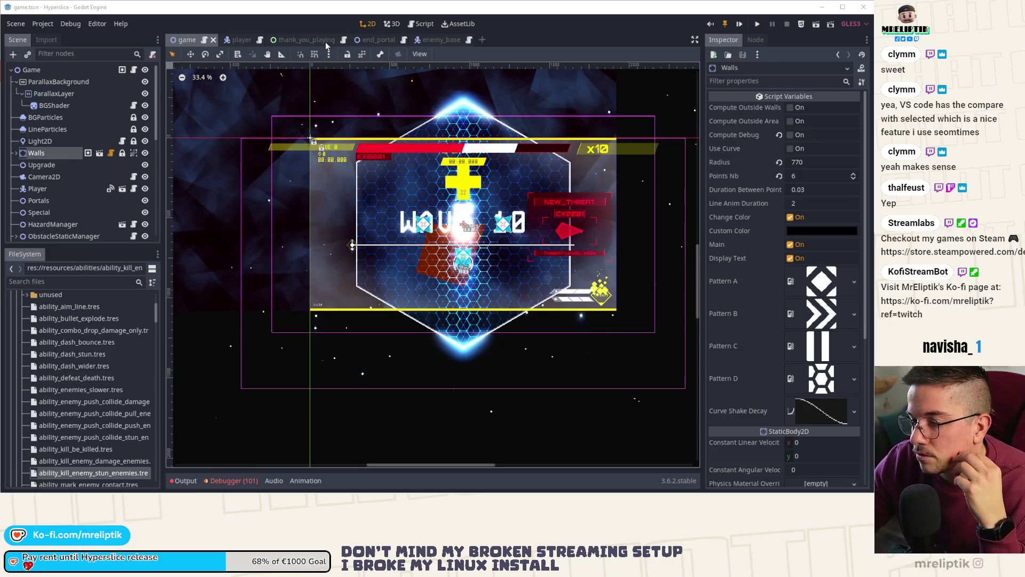
- Browse the thank_you_playing, end_portal and enemy_base scene tabs, then return to the game scene
{"action": "left_click", "coordinate": [300, 39]}
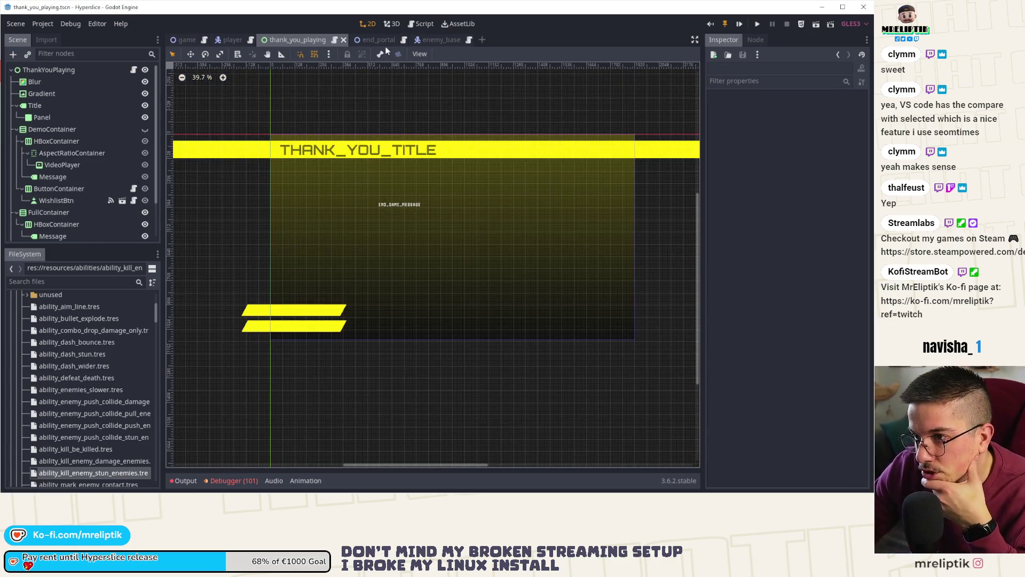
{"action": "left_click", "coordinate": [381, 40]}
{"action": "left_click", "coordinate": [311, 42]}
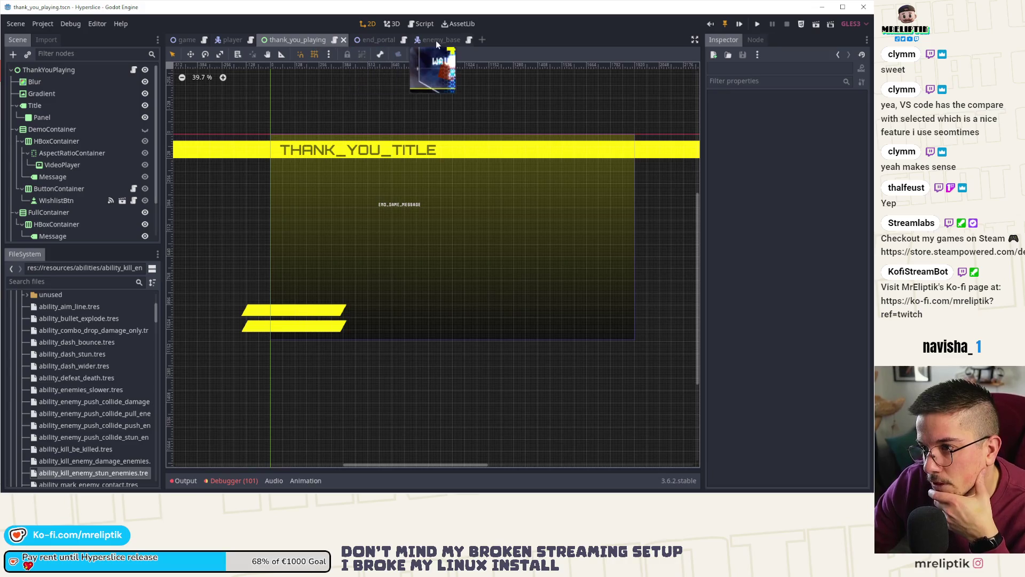
{"action": "left_click", "coordinate": [436, 40]}
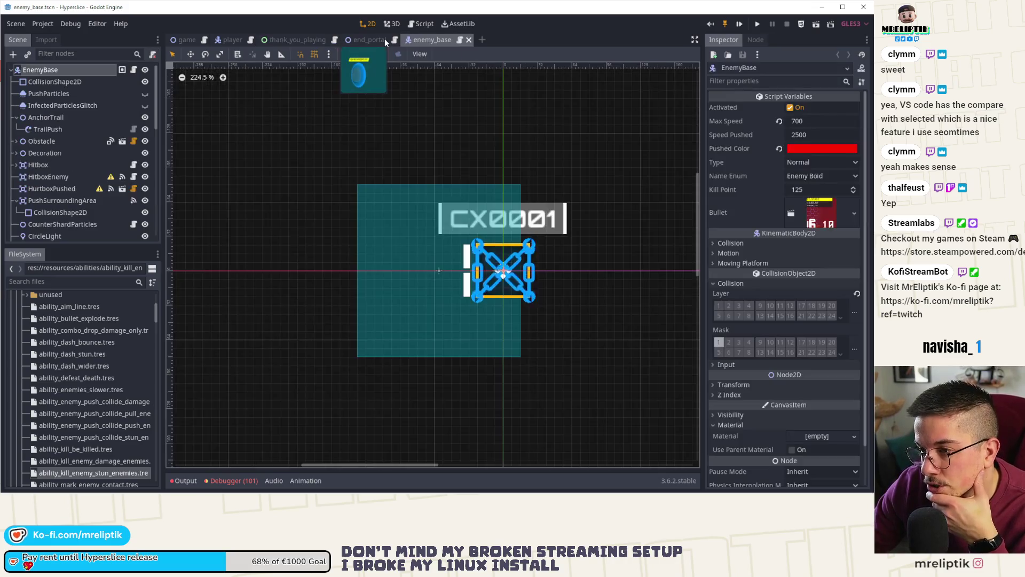
{"action": "left_click", "coordinate": [188, 41]}
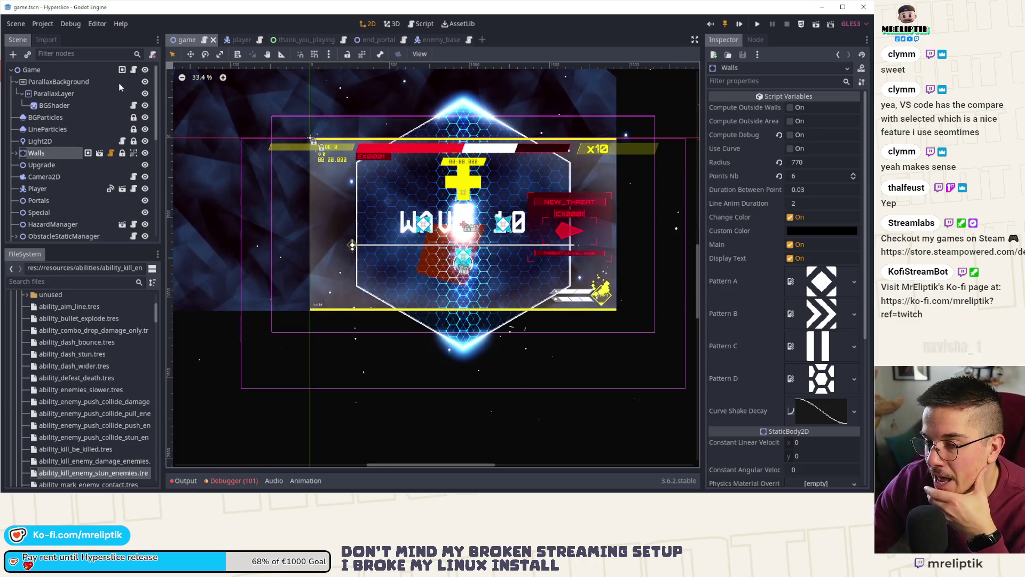
- Review game.gd's wave_manager start override, then quick-search scenes for 'obstacle'
{"action": "left_click", "coordinate": [134, 71]}
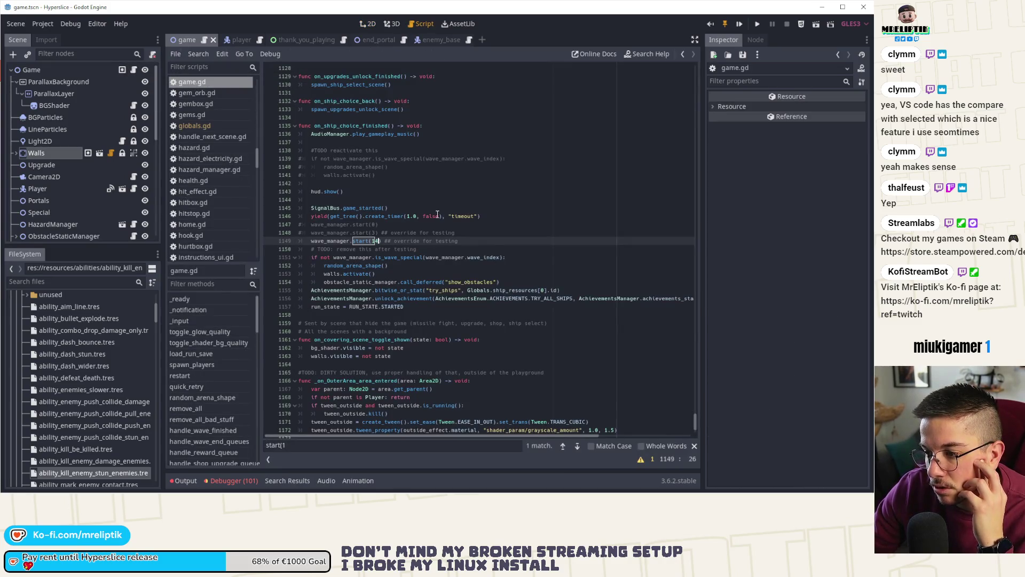
{"action": "scroll", "coordinate": [437, 215], "scroll_direction": "down", "scroll_amount": 3}
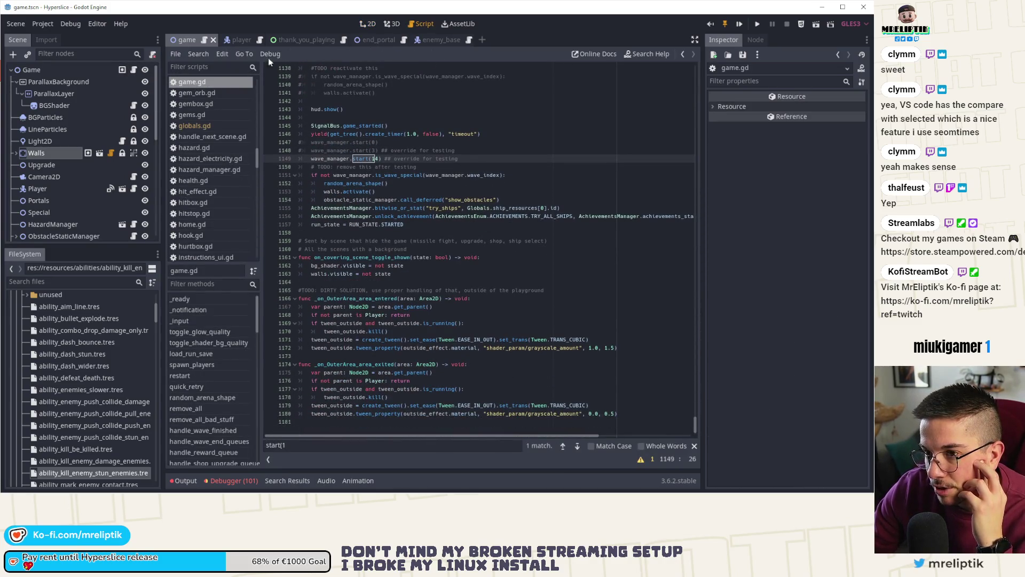
{"action": "scroll", "coordinate": [66, 219], "scroll_direction": "down", "scroll_amount": 3}
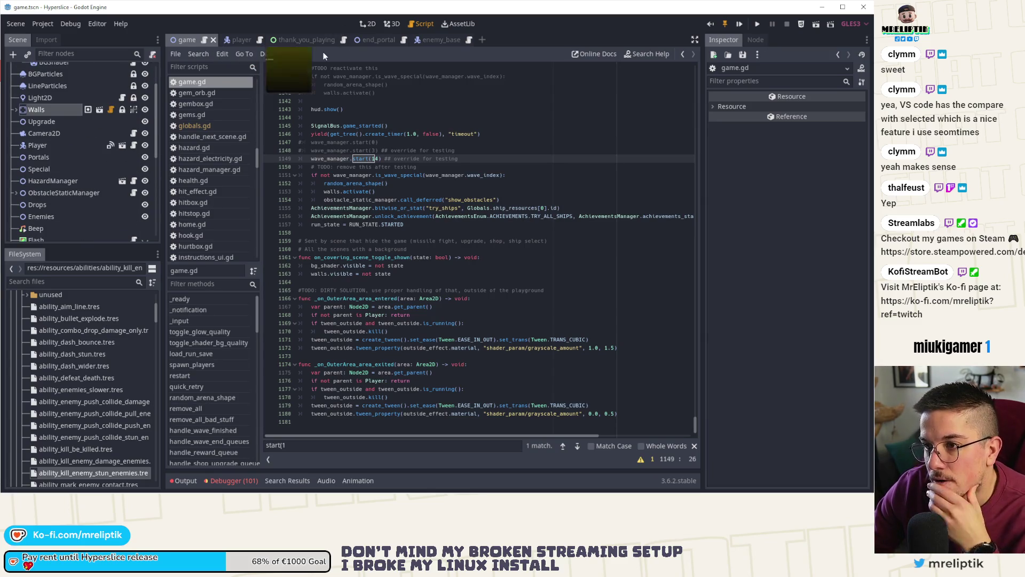
{"action": "key", "text": "ctrl+shift+o"}
{"action": "type", "text": "obstacle"}
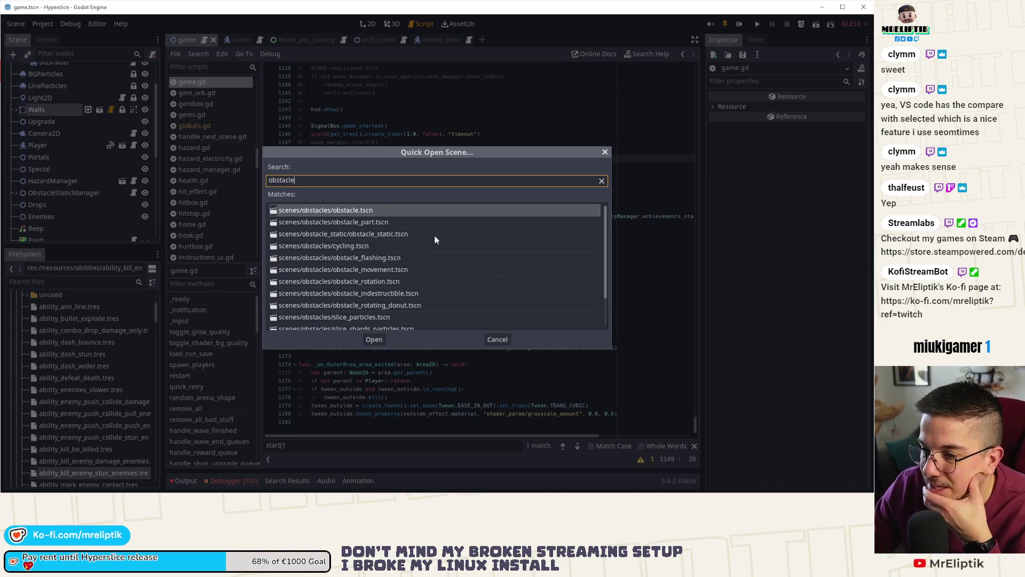
- Open obstacle.tscn in the 2D view, then close it again
{"action": "double_click", "coordinate": [356, 210]}
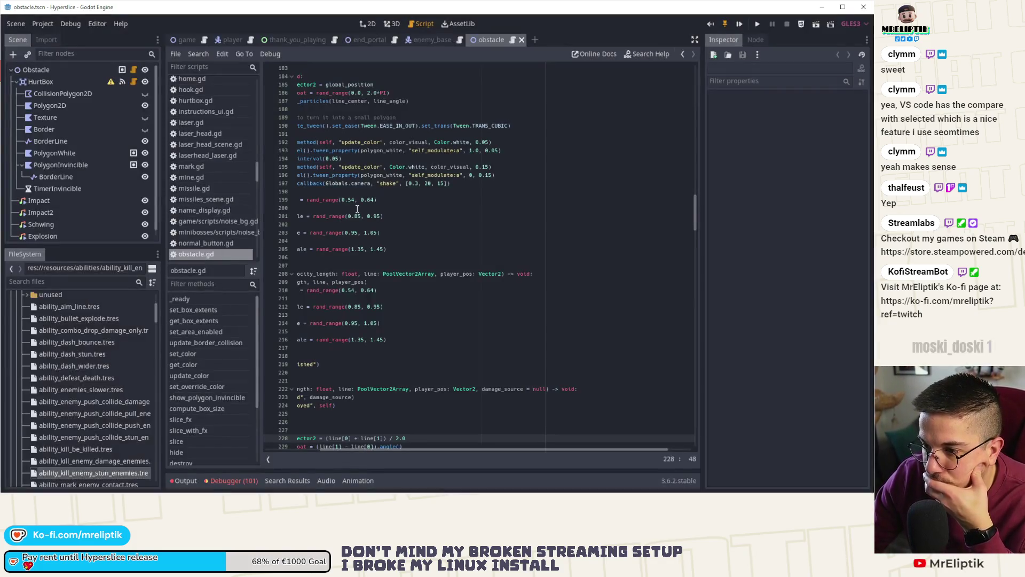
{"action": "key", "text": "ctrl+F1"}
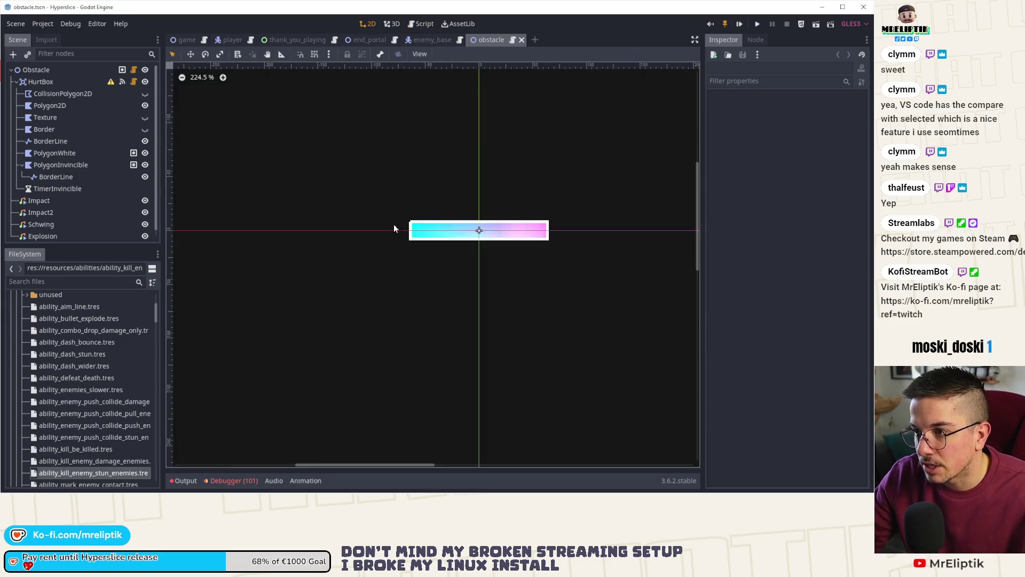
{"action": "middle_click", "coordinate": [492, 39]}
- Open obstacle_static.tscn through the Quick Open Scene search for 'obstacle'
{"action": "key", "text": "ctrl+shift+o"}
{"action": "type", "text": "obstacle"}
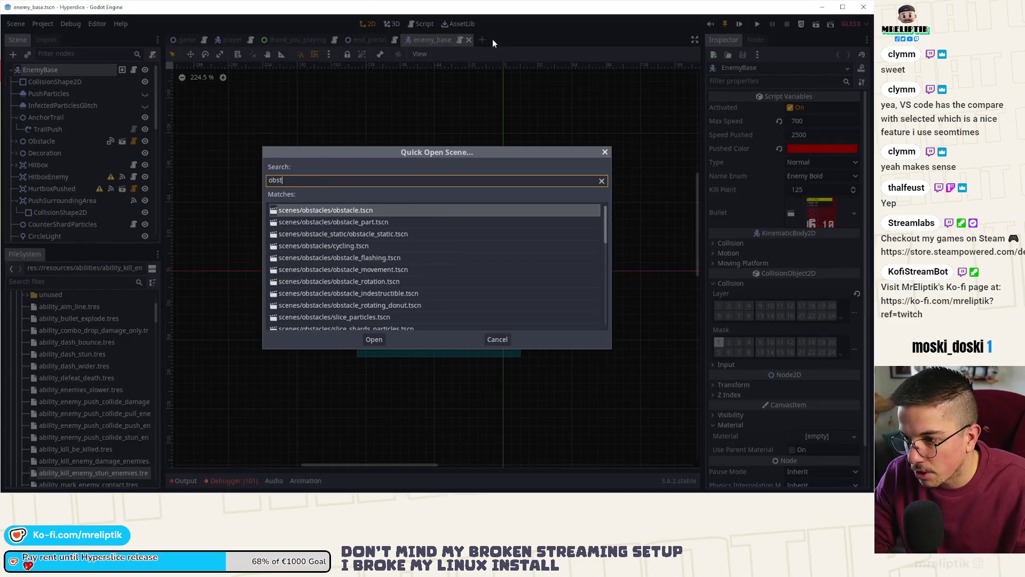
{"action": "key", "text": "Down"}
{"action": "key", "text": "Down"}
{"action": "key", "text": "Return"}
{"action": "scroll", "coordinate": [348, 209], "scroll_direction": "up", "scroll_amount": 2}
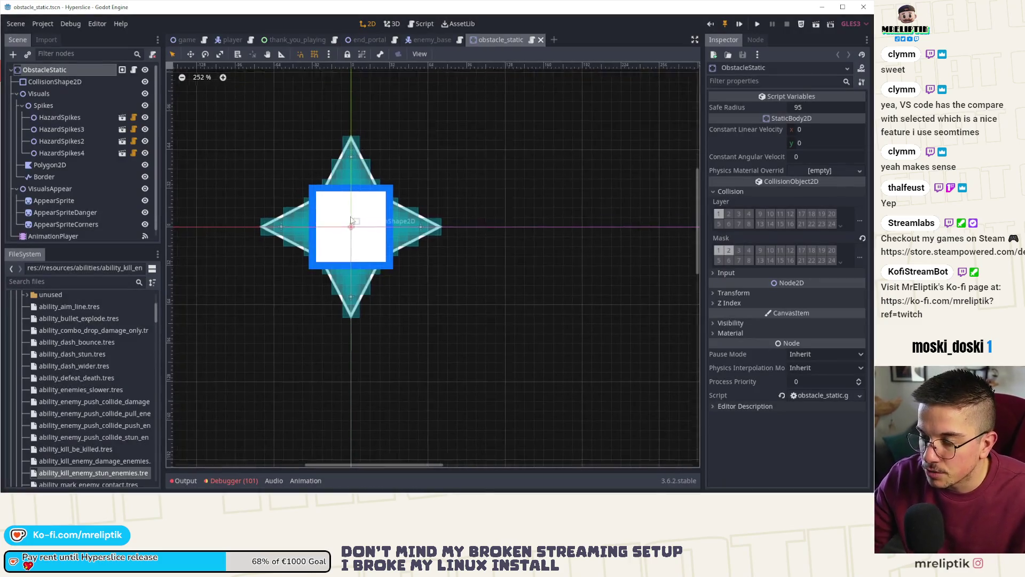
{"action": "scroll", "coordinate": [347, 207], "scroll_direction": "up", "scroll_amount": 1}
- Inspect the Spikes, CollisionShape2D, VisualsAppear and AppearSprite nodes in the Scene tree
{"action": "left_click", "coordinate": [50, 105]}
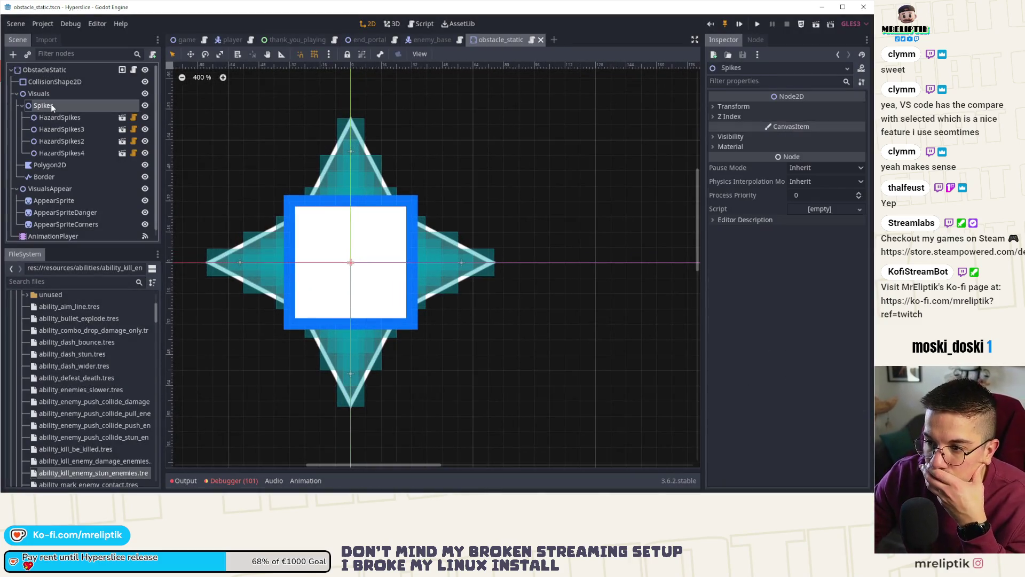
{"action": "left_click", "coordinate": [45, 80]}
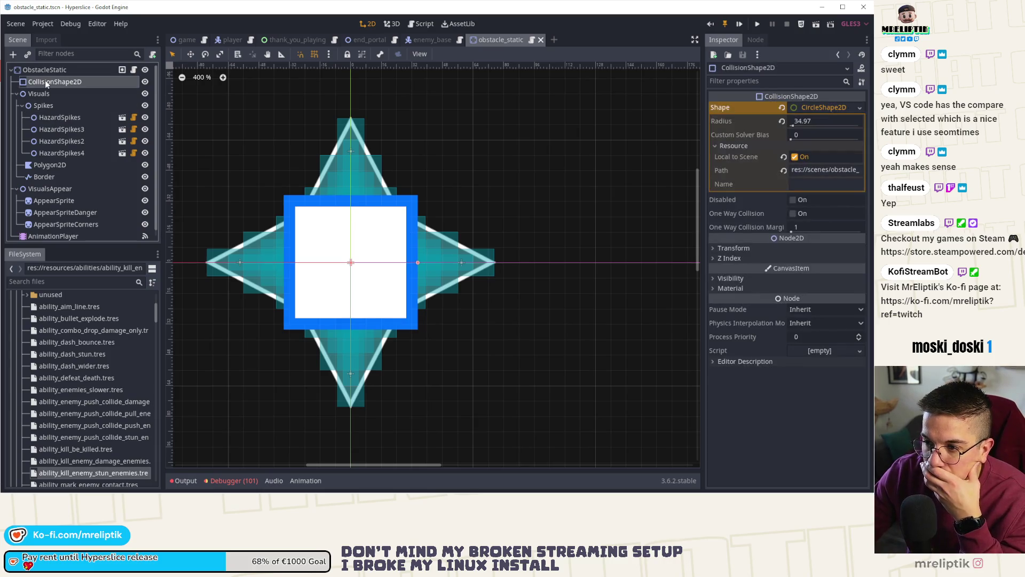
{"action": "left_click", "coordinate": [45, 188]}
{"action": "left_click", "coordinate": [47, 201]}
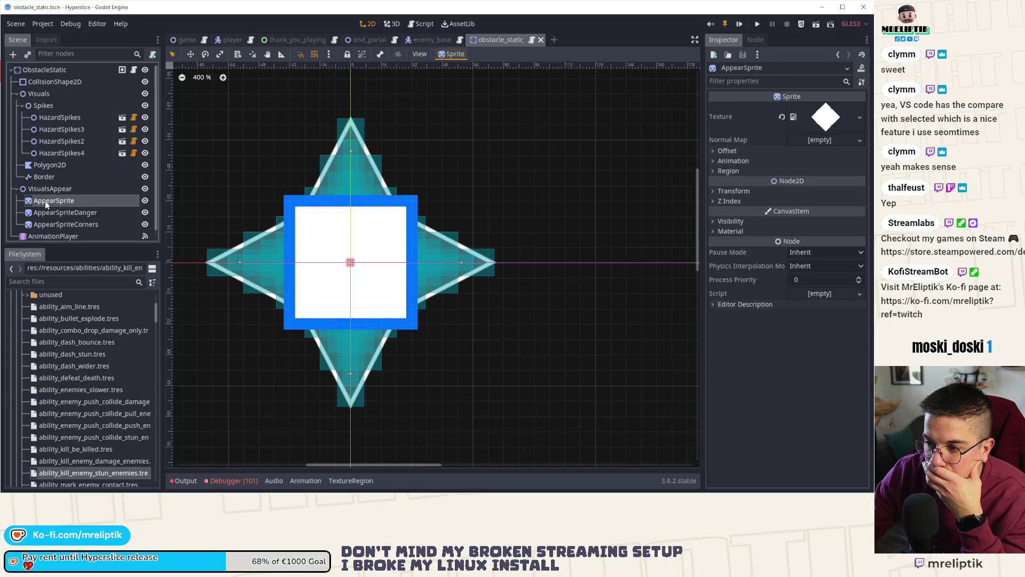
{"action": "left_click", "coordinate": [49, 213]}
{"action": "left_click", "coordinate": [49, 224]}
{"action": "left_click", "coordinate": [50, 188]}
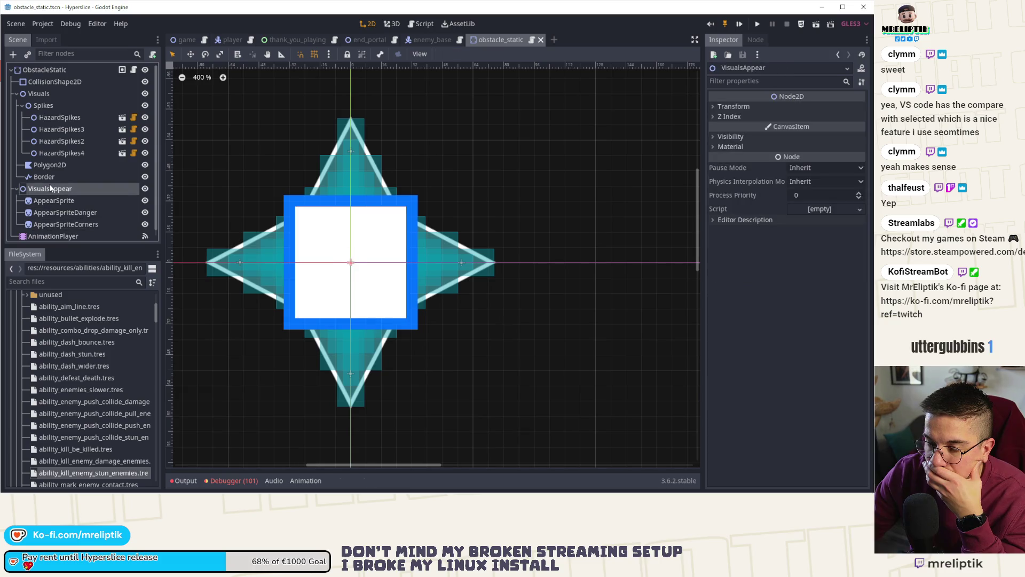
- Check the Spikes node's transform values, then select the Polygon2D square for editing
{"action": "left_click", "coordinate": [39, 93]}
{"action": "left_click", "coordinate": [46, 105]}
{"action": "left_click", "coordinate": [734, 106]}
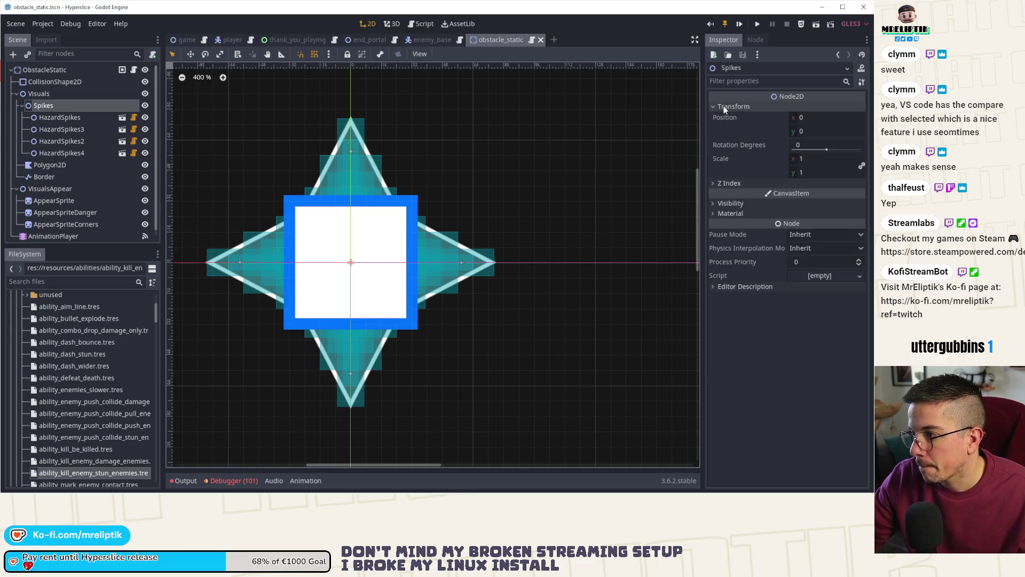
{"action": "scroll", "coordinate": [54, 148], "scroll_direction": "down", "scroll_amount": 1}
{"action": "left_click", "coordinate": [56, 190]}
{"action": "left_click", "coordinate": [49, 158]}
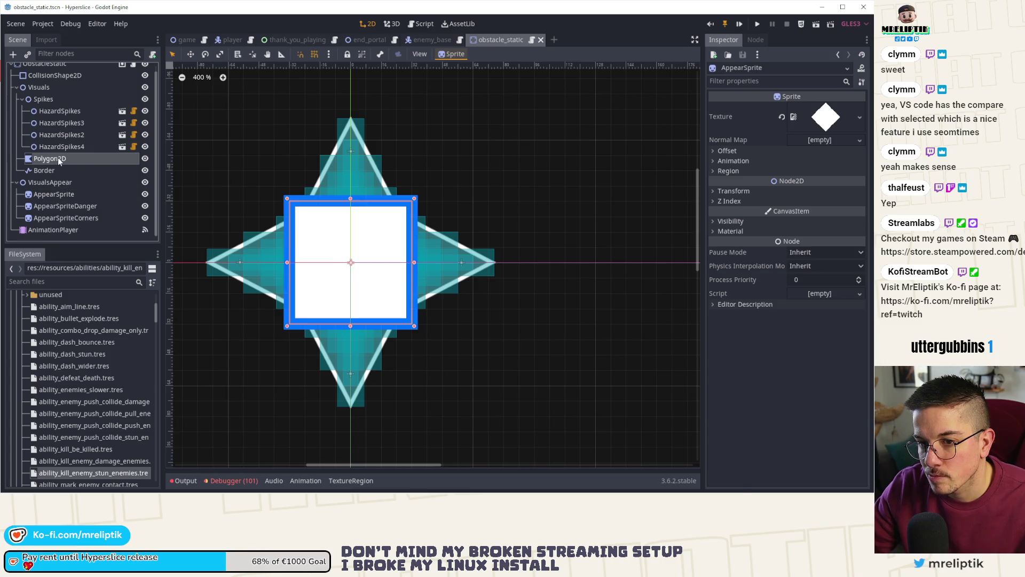
{"action": "scroll", "coordinate": [400, 219], "scroll_direction": "up", "scroll_amount": 1}
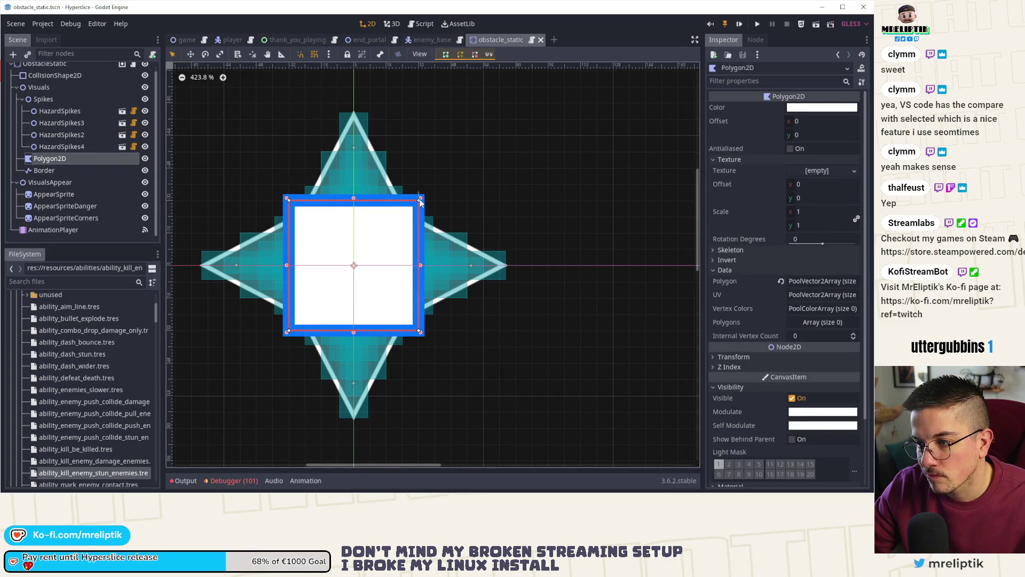
- Drag the Polygon2D square's four corners outward to enlarge the white fill
{"action": "left_click_drag", "start_coordinate": [419, 201], "coordinate": [453, 172]}
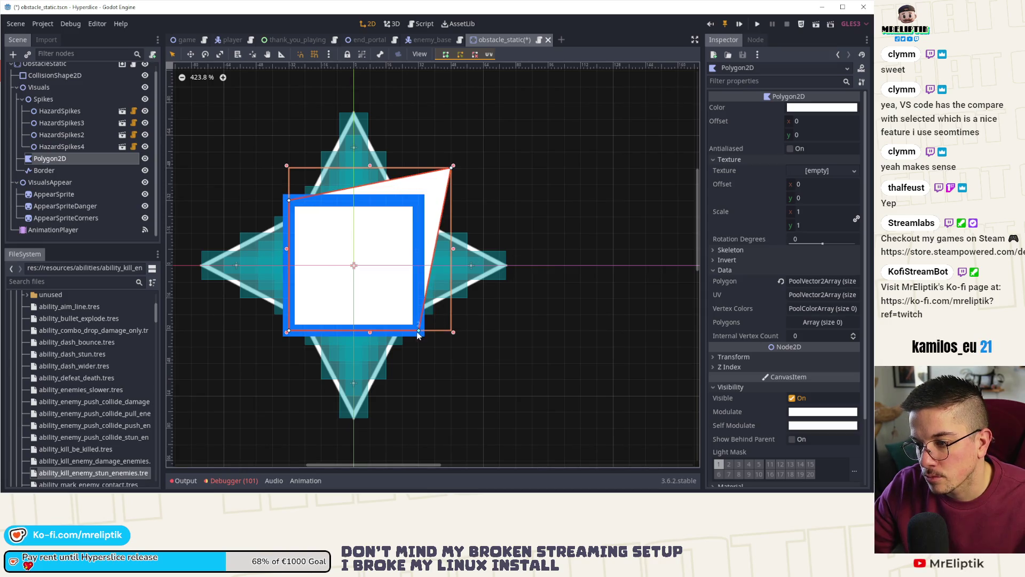
{"action": "left_click_drag", "start_coordinate": [419, 335], "coordinate": [454, 370]}
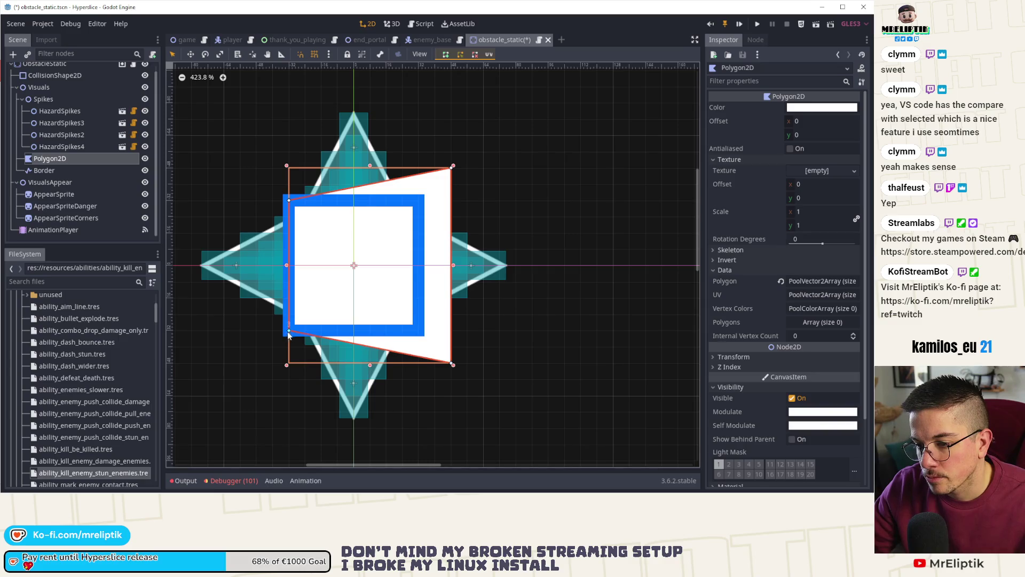
{"action": "left_click_drag", "start_coordinate": [289, 333], "coordinate": [255, 366]}
{"action": "left_click_drag", "start_coordinate": [290, 201], "coordinate": [256, 168]}
- Move the Border line's points onto the enlarged square's corners
{"action": "left_click", "coordinate": [292, 205]}
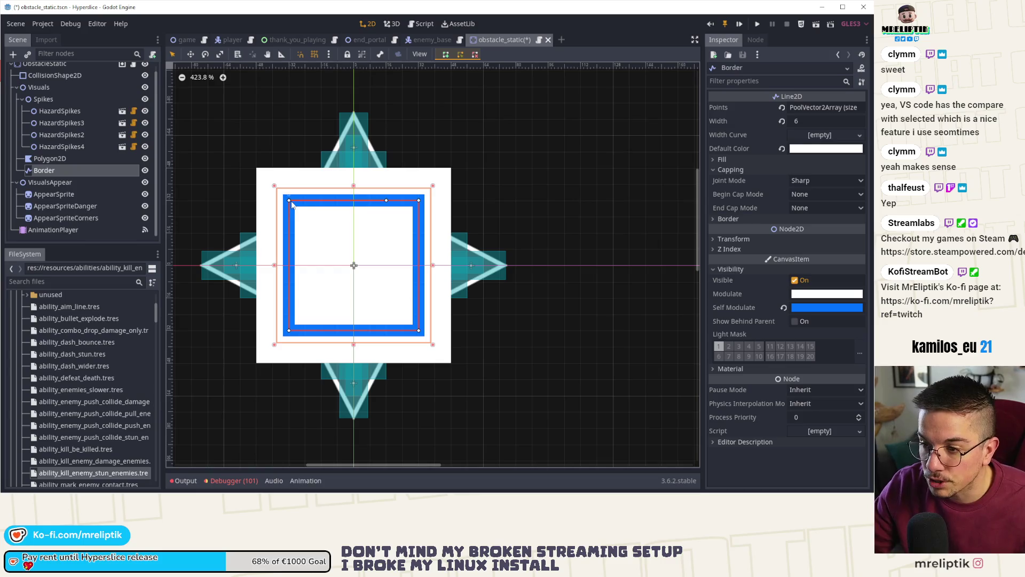
{"action": "mouse_move", "coordinate": [290, 202]}
{"action": "left_mouse_down"}
{"action": "mouse_move", "coordinate": [267, 163]}
{"action": "mouse_move", "coordinate": [257, 168]}
{"action": "left_mouse_up"}
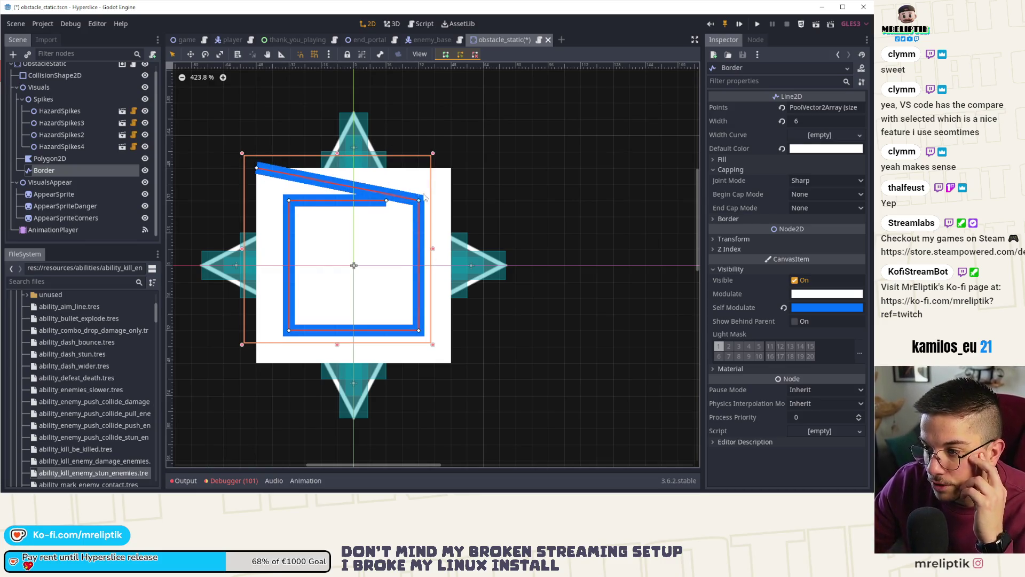
{"action": "left_click_drag", "start_coordinate": [424, 197], "coordinate": [453, 171]}
{"action": "left_click_drag", "start_coordinate": [420, 331], "coordinate": [452, 364]}
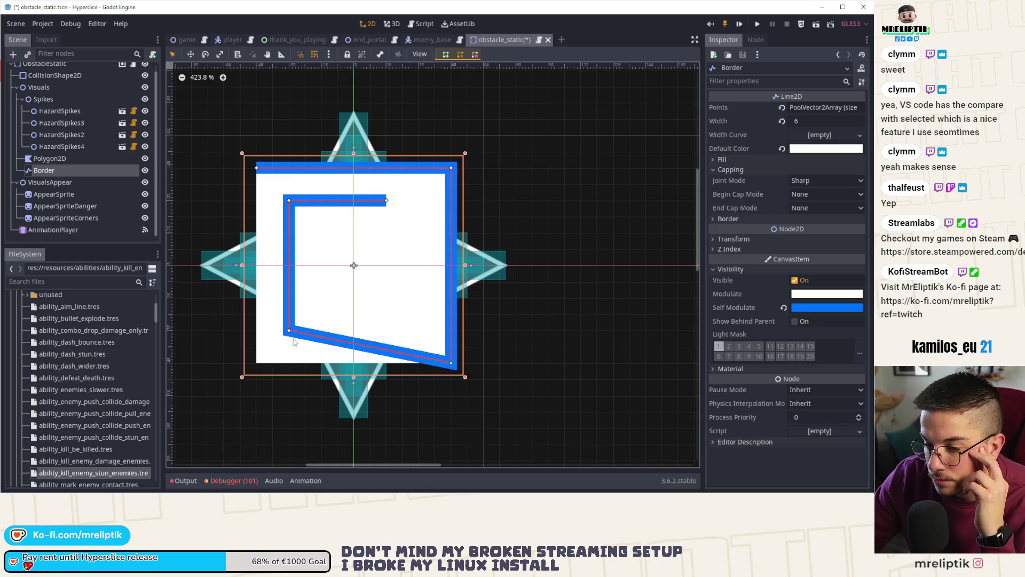
{"action": "mouse_move", "coordinate": [291, 332]}
{"action": "left_mouse_down"}
{"action": "mouse_move", "coordinate": [249, 367]}
{"action": "mouse_move", "coordinate": [257, 363]}
{"action": "left_mouse_up"}
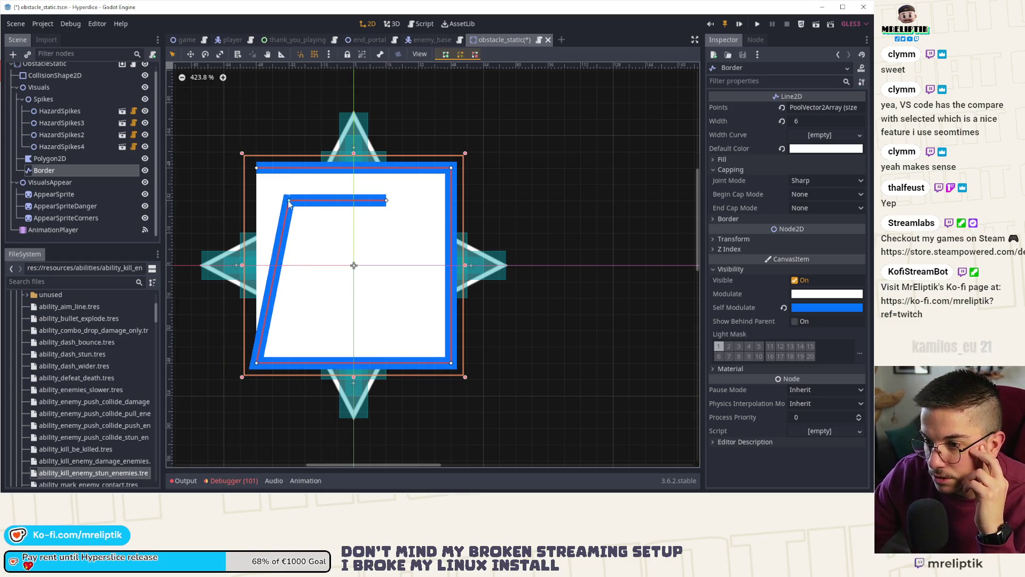
{"action": "left_click_drag", "start_coordinate": [289, 200], "coordinate": [257, 167]}
{"action": "mouse_move", "coordinate": [387, 201]}
{"action": "left_mouse_down"}
{"action": "mouse_move", "coordinate": [382, 171]}
{"action": "mouse_move", "coordinate": [305, 168]}
{"action": "left_mouse_up"}
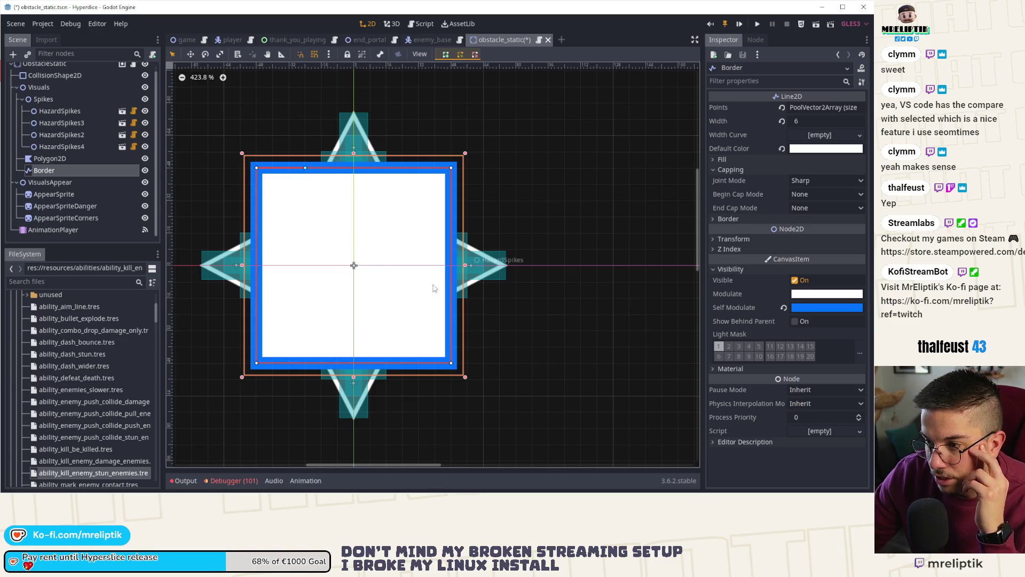
{"action": "left_click", "coordinate": [60, 111]}
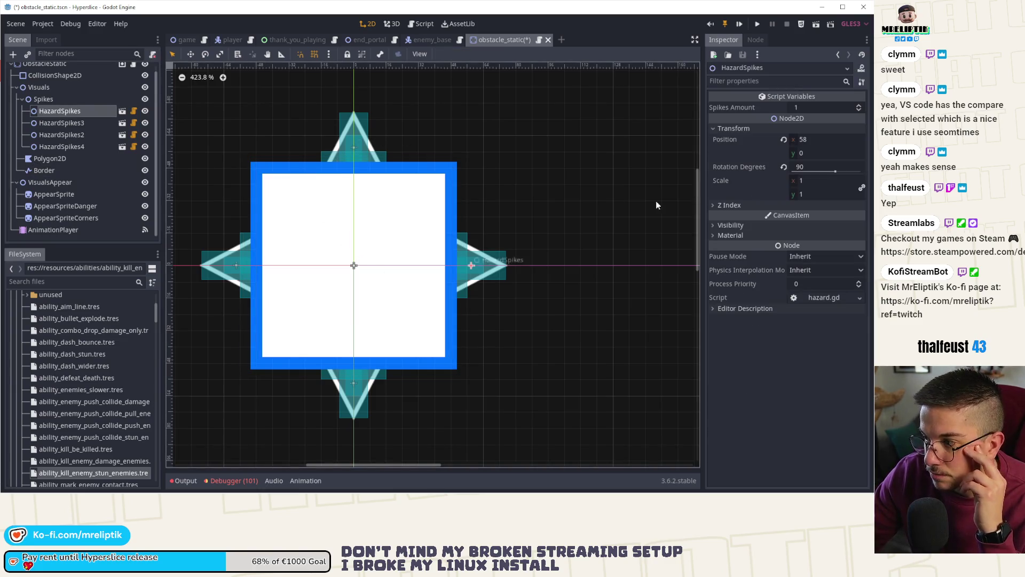
- Set the right spike's Transform Position x to 75, correcting a mistyped 675
{"action": "left_click", "coordinate": [815, 138]}
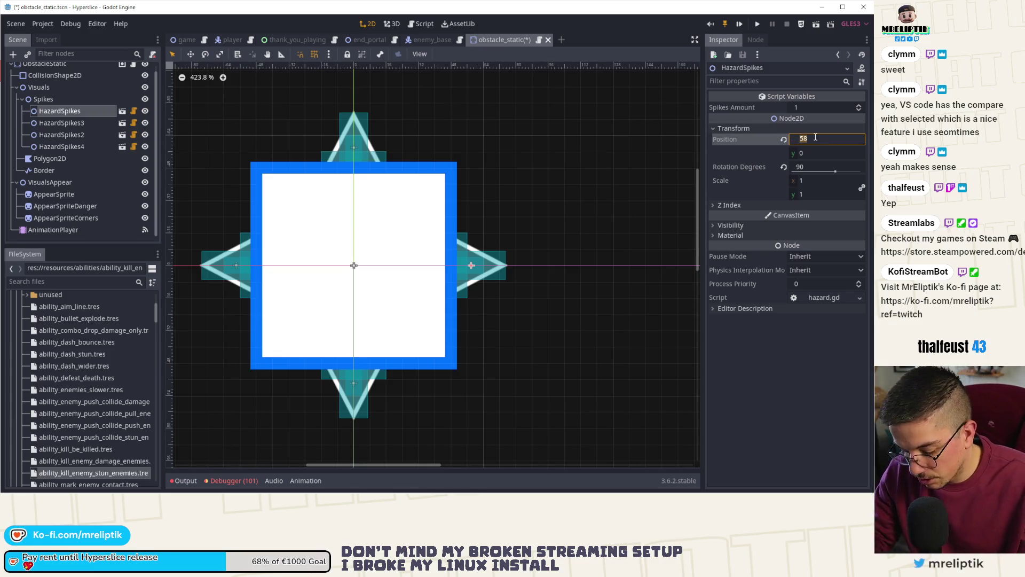
{"action": "type", "text": "75"}
{"action": "key", "text": "Return"}
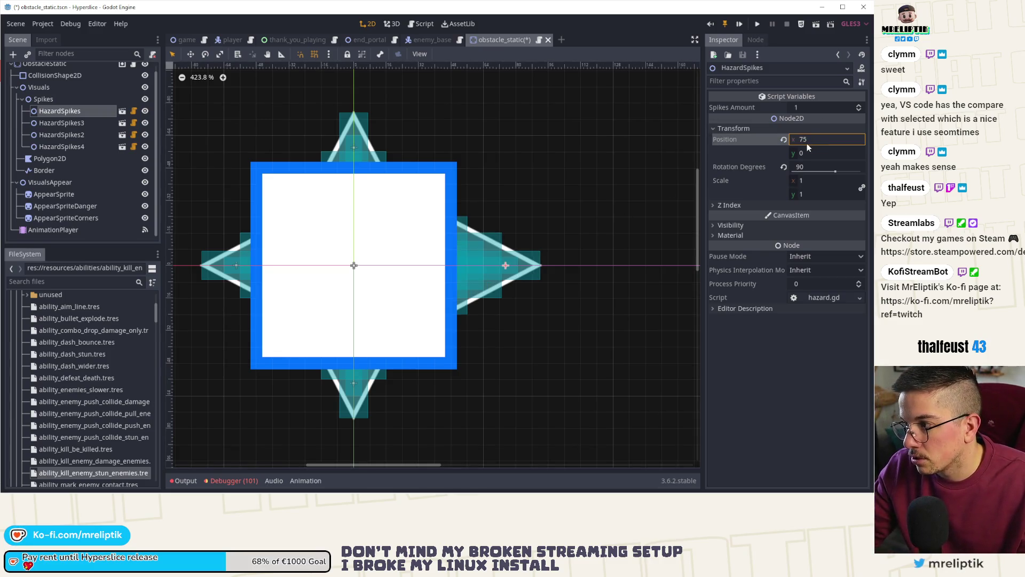
{"action": "left_click_drag", "start_coordinate": [815, 139], "coordinate": [820, 139]}
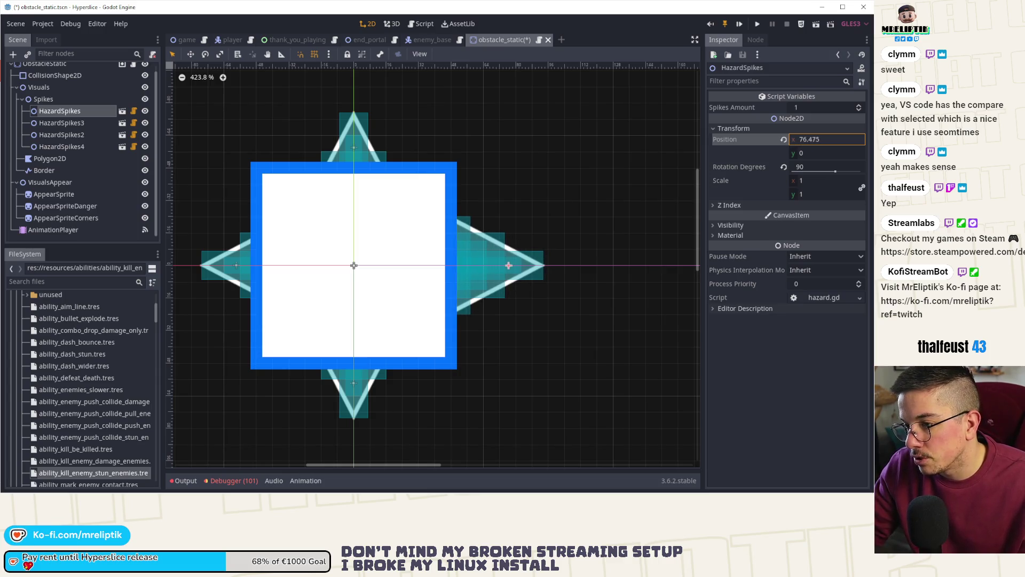
{"action": "left_click", "coordinate": [818, 138]}
{"action": "type", "text": "5"}
{"action": "key", "text": "Return"}
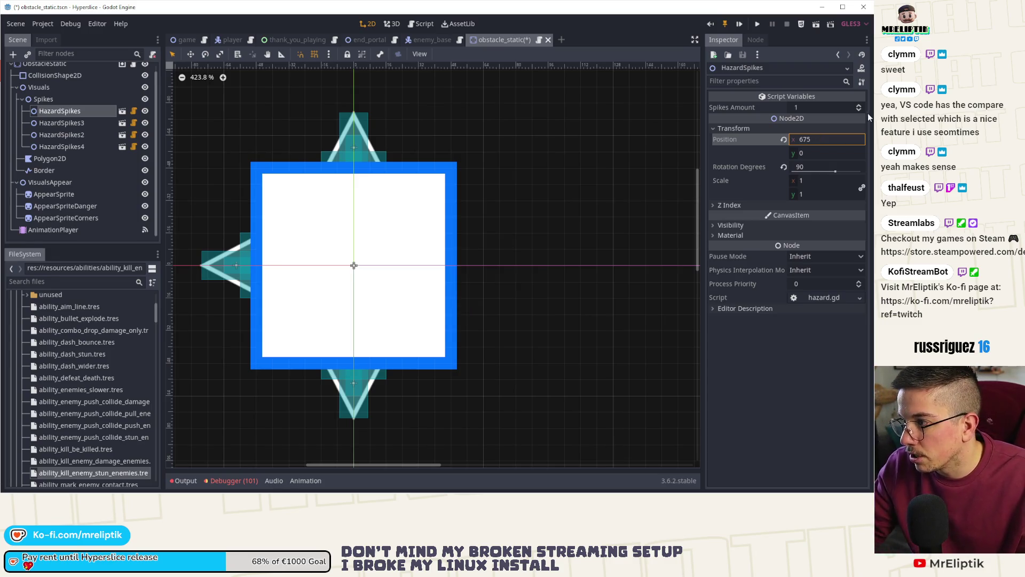
{"action": "left_click_drag", "start_coordinate": [854, 140], "coordinate": [853, 140]}
{"action": "left_click", "coordinate": [837, 140]}
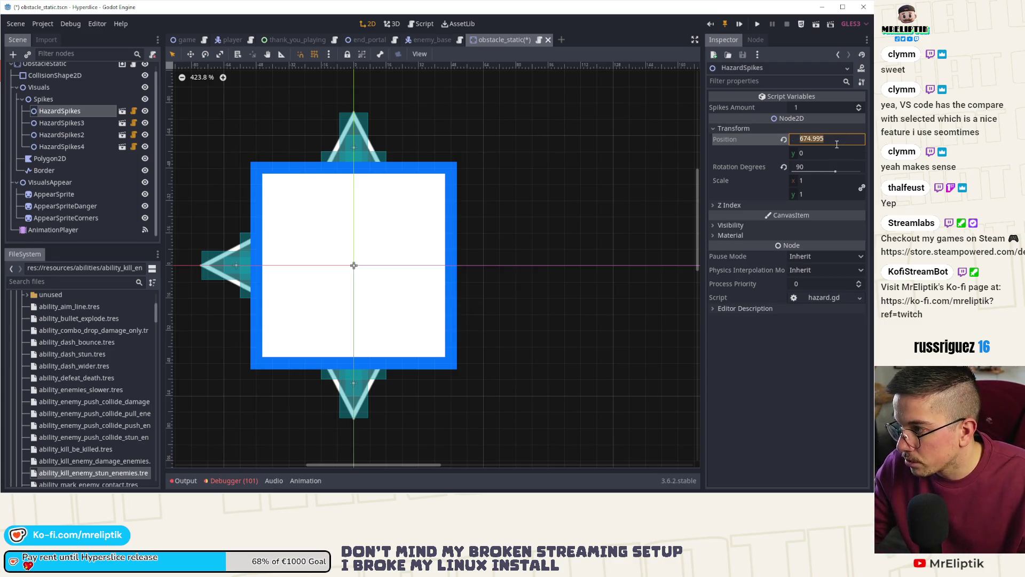
{"action": "type", "text": "75"}
{"action": "key", "text": "Return"}
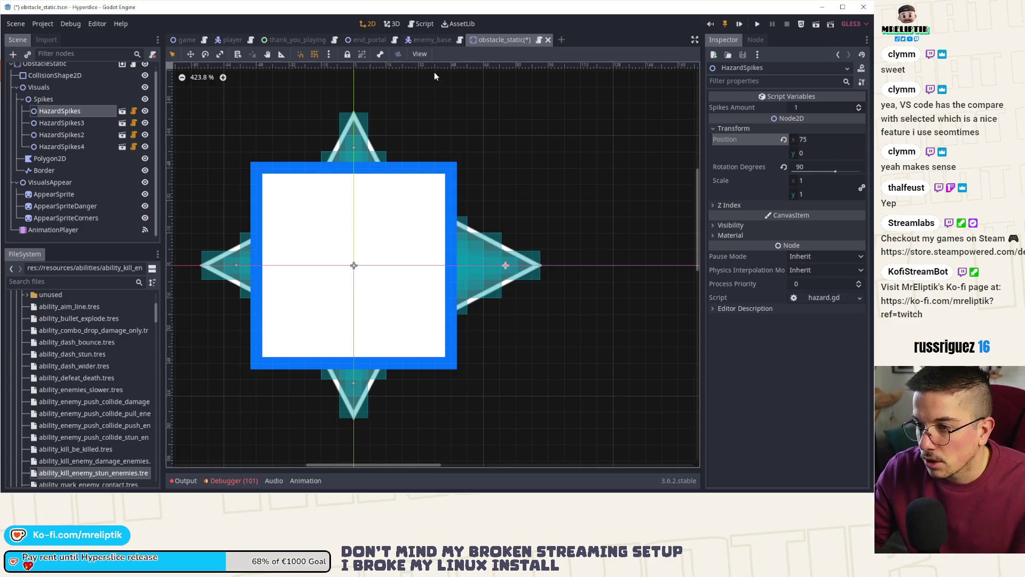
- Set top spike HazardSpikes4 to y -75 and bottom spike HazardSpikes2 to y 75, saving
{"action": "left_click", "coordinate": [58, 124]}
{"action": "left_click", "coordinate": [53, 146], "text": "shift"}
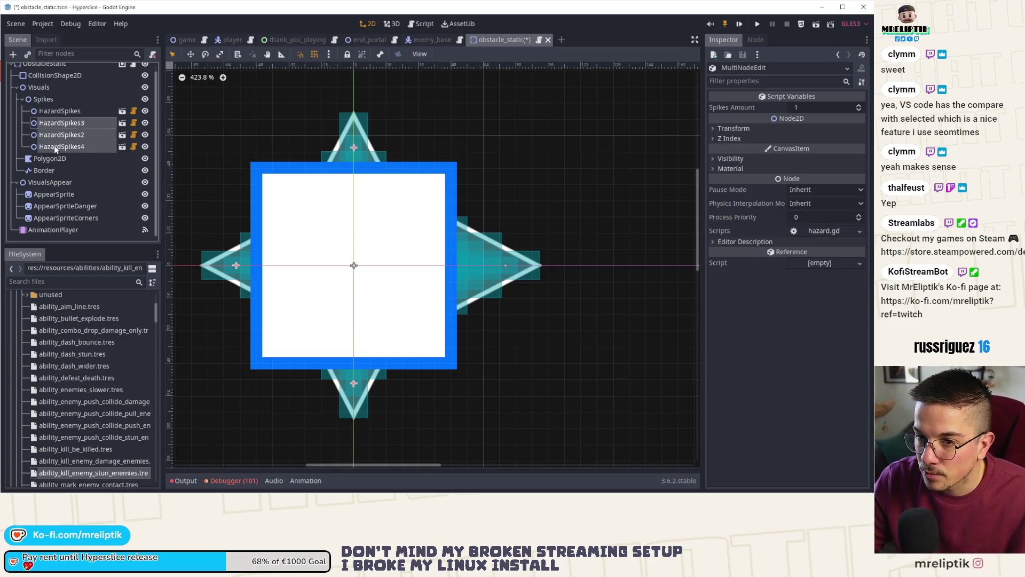
{"action": "left_click", "coordinate": [53, 146]}
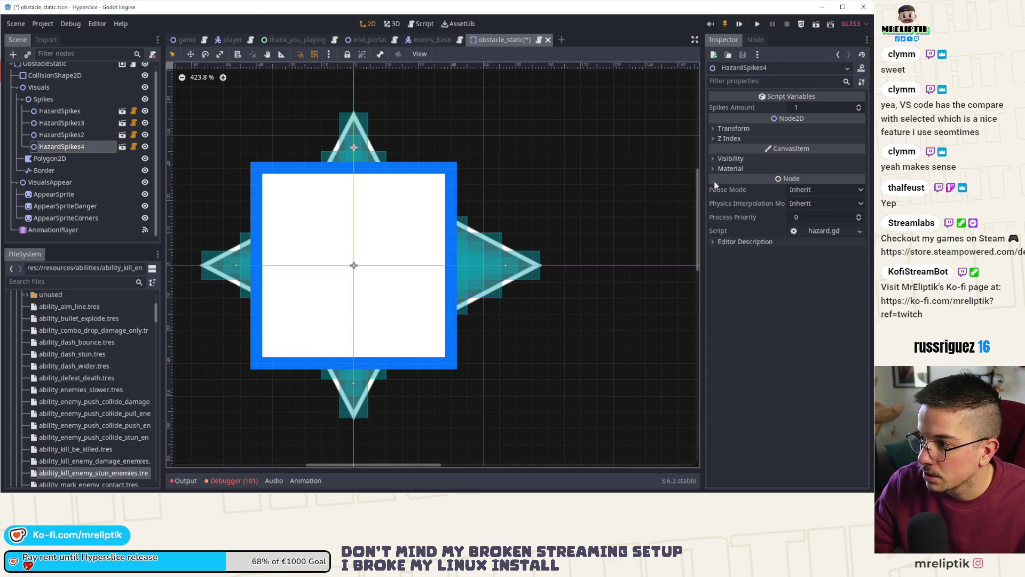
{"action": "left_click", "coordinate": [732, 128]}
{"action": "left_click", "coordinate": [824, 152]}
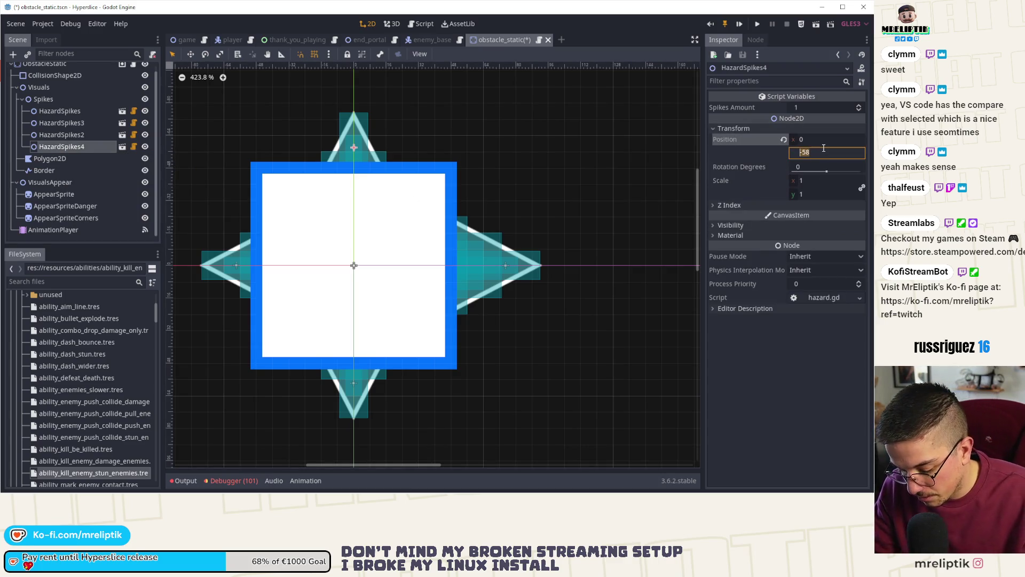
{"action": "type", "text": "-75"}
{"action": "key", "text": "Return"}
{"action": "key", "text": "ctrl+s"}
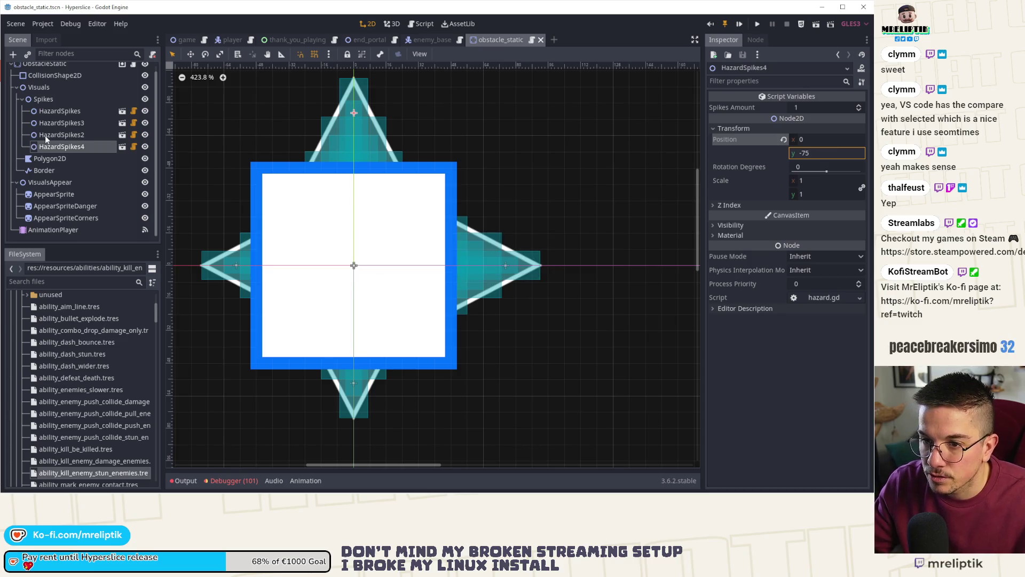
{"action": "left_click", "coordinate": [46, 135]}
{"action": "type", "text": "75"}
{"action": "key", "text": "Return"}
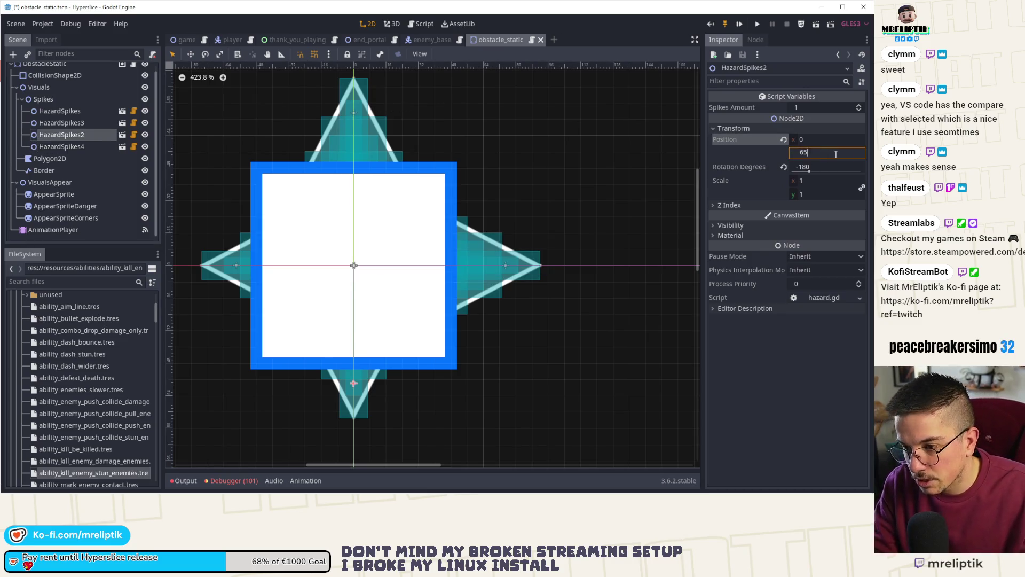
{"action": "key", "text": "ctrl+s"}
- Set the left spike HazardSpikes3's Position x to -75 and check the result
{"action": "left_click", "coordinate": [61, 146]}
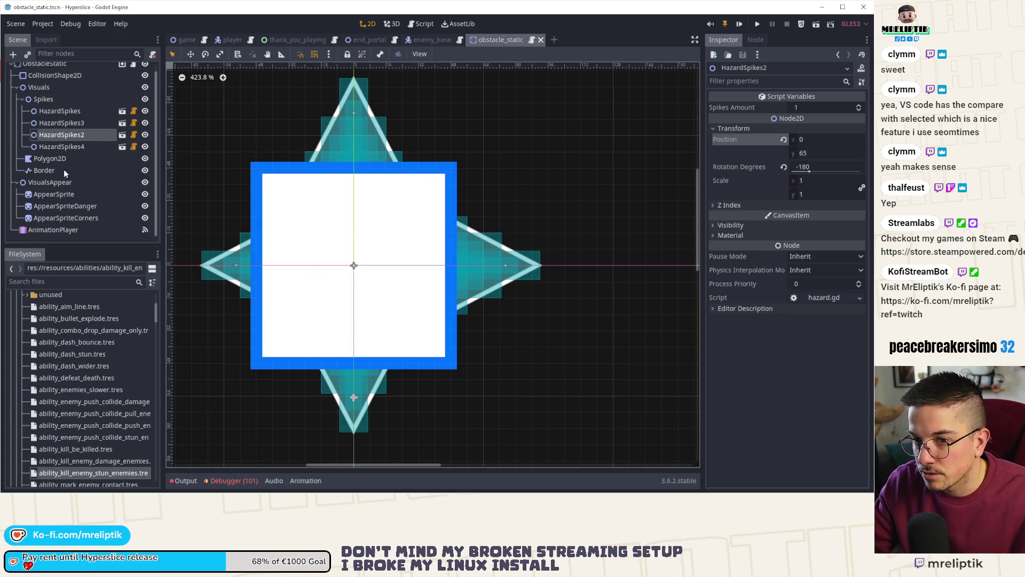
{"action": "left_click", "coordinate": [827, 153]}
{"action": "left_click", "coordinate": [210, 270]}
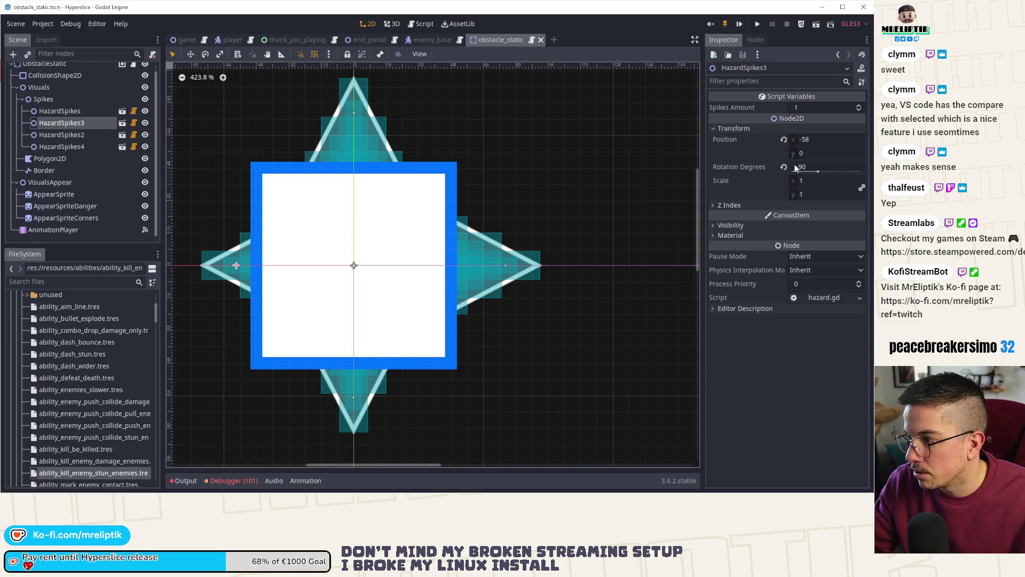
{"action": "left_click", "coordinate": [826, 138]}
{"action": "type", "text": "-75"}
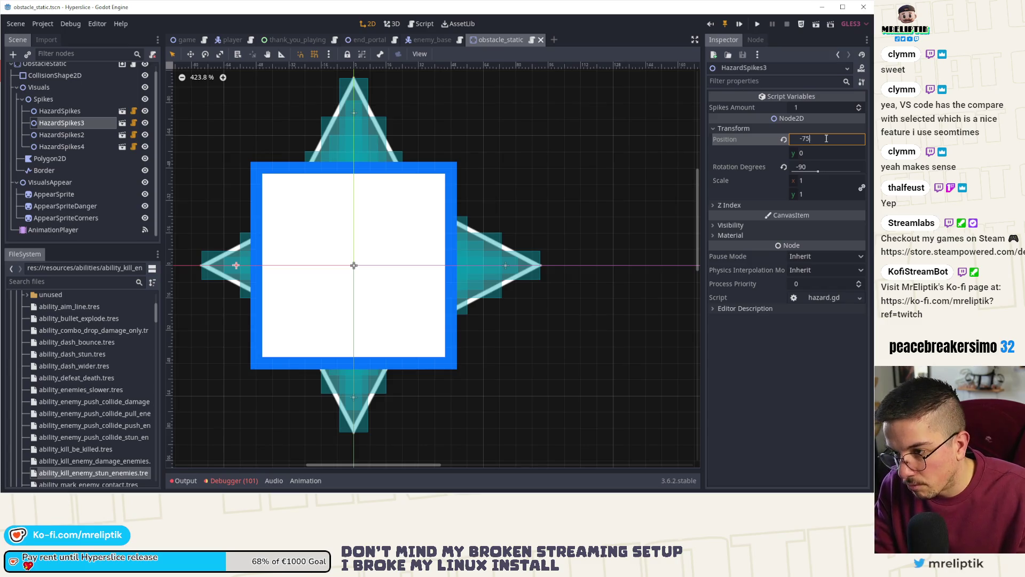
{"action": "key", "text": "Return"}
{"action": "scroll", "coordinate": [536, 144], "scroll_direction": "down", "scroll_amount": 2}
{"action": "left_click", "coordinate": [510, 147]}
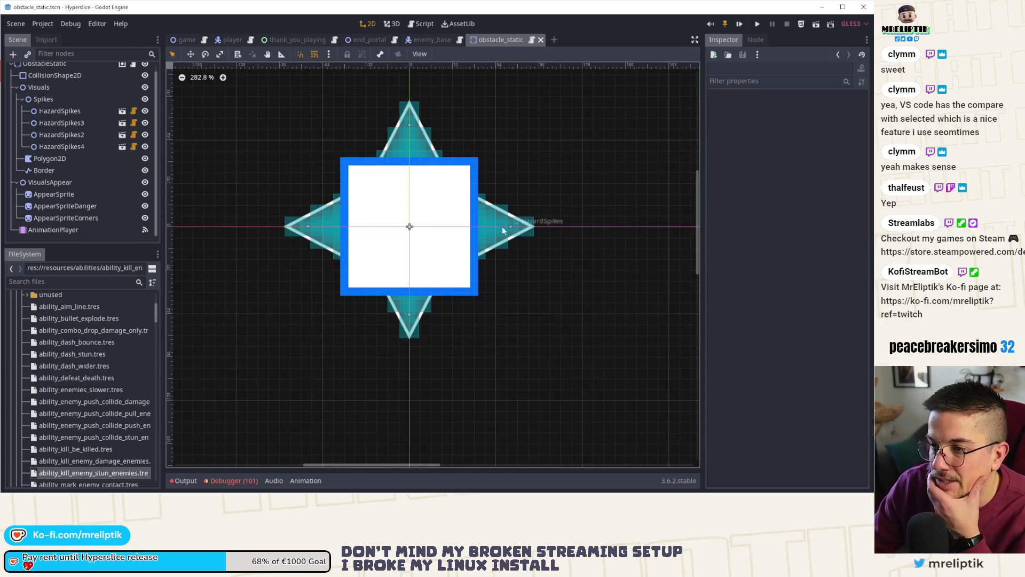
- Zoom the canvas to review the enlarged obstacle, then open the game scene tab
{"action": "scroll", "coordinate": [467, 236], "scroll_direction": "down", "scroll_amount": 1}
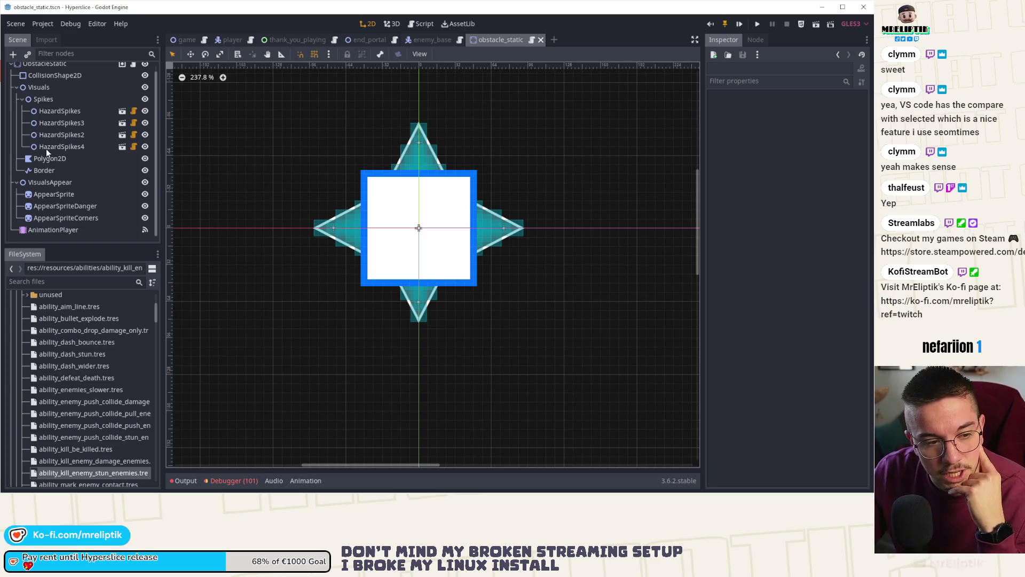
{"action": "scroll", "coordinate": [47, 152], "scroll_direction": "up", "scroll_amount": 1}
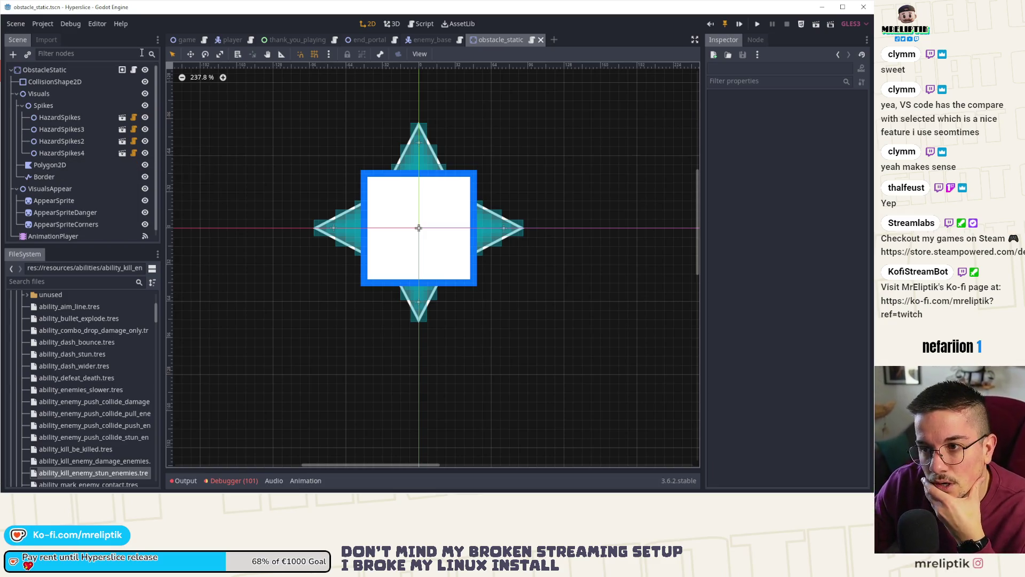
{"action": "left_click", "coordinate": [180, 40]}
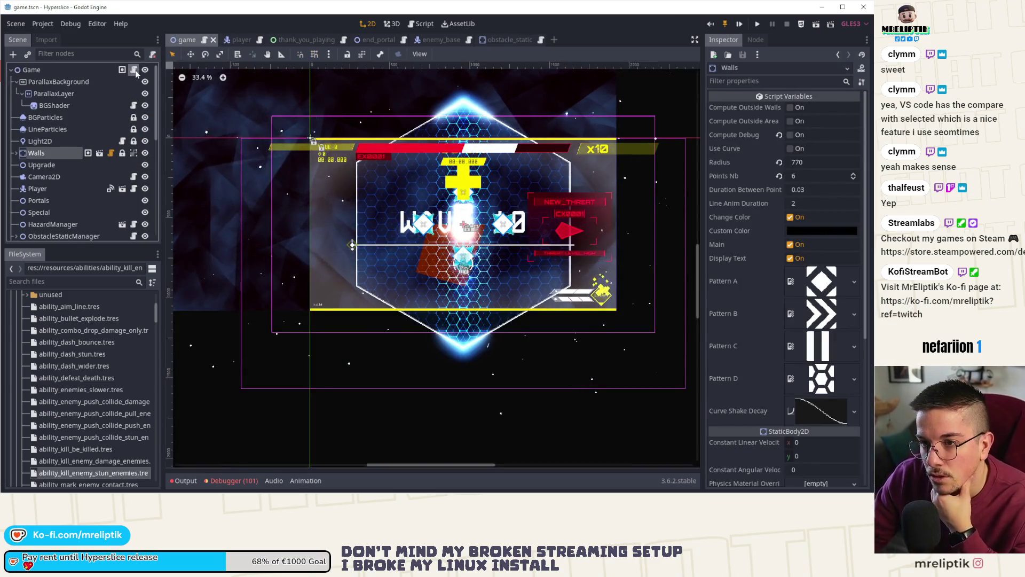
- Open game.gd and search for is_wave_special, jumping to the next match near line 143
{"action": "left_click", "coordinate": [136, 73]}
{"action": "scroll", "coordinate": [448, 247], "scroll_direction": "up", "scroll_amount": 2}
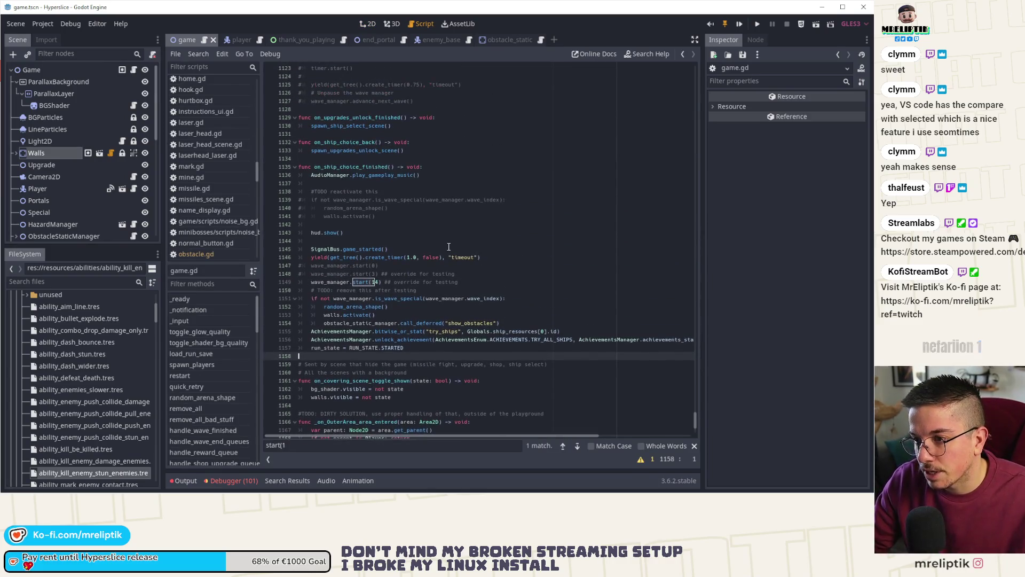
{"action": "left_click", "coordinate": [409, 237]}
{"action": "key", "text": "ctrl+f"}
{"action": "type", "text": "s"}
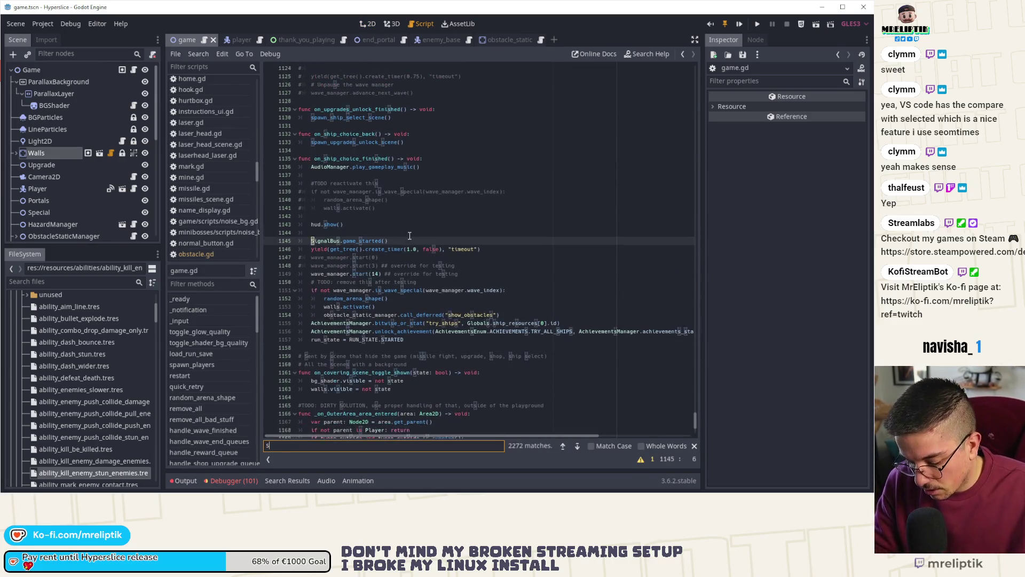
{"action": "type", "text": "pecial"}
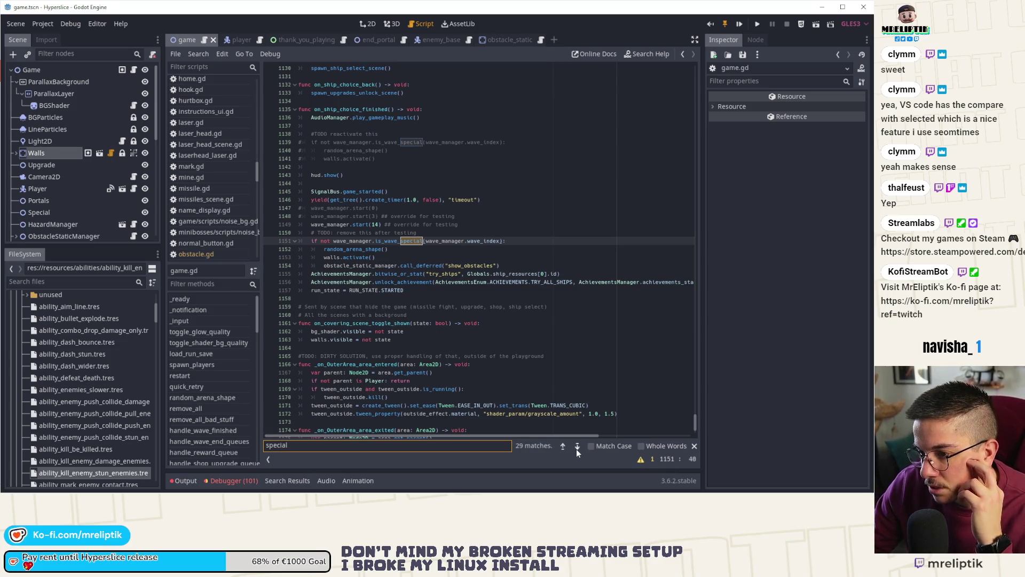
{"action": "key", "text": "ctrl+f"}
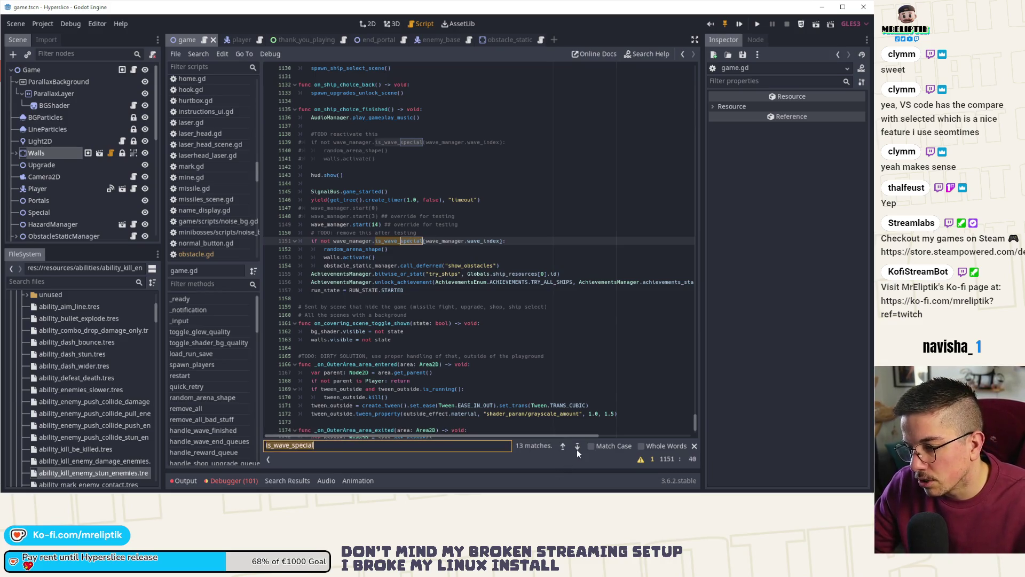
{"action": "left_click", "coordinate": [577, 447]}
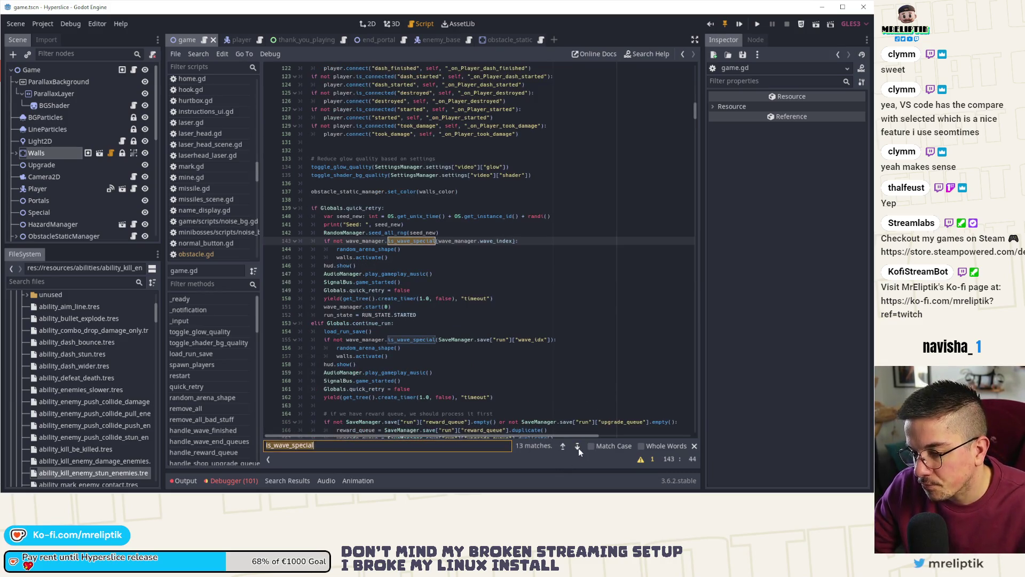
- Jump to random_arena_shape and step back through is_wave_special matches to the game-start one
{"action": "left_click", "coordinate": [369, 248], "text": "ctrl"}
{"action": "scroll", "coordinate": [372, 266], "scroll_direction": "down", "scroll_amount": 2}
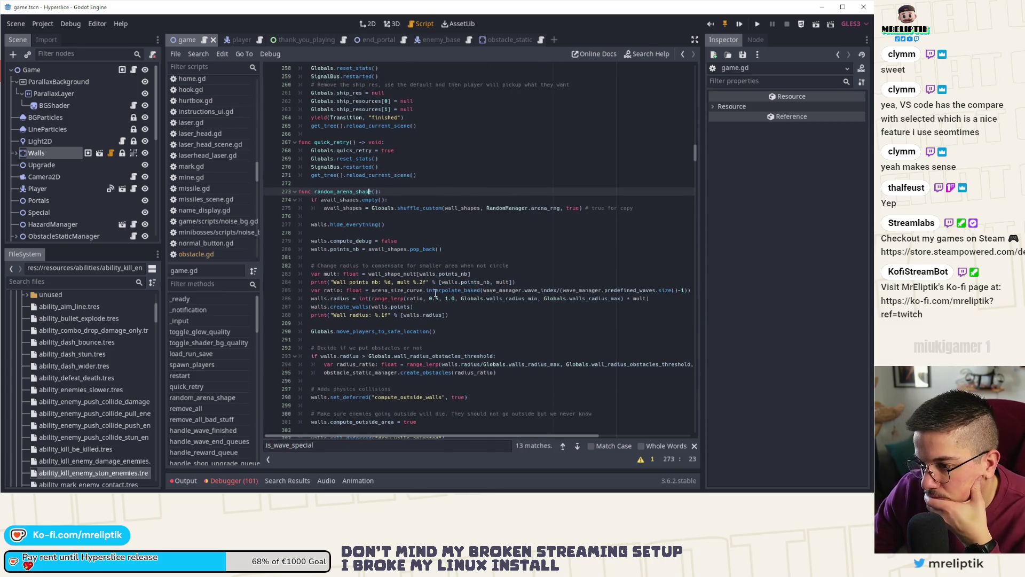
{"action": "scroll", "coordinate": [435, 292], "scroll_direction": "down", "scroll_amount": 4}
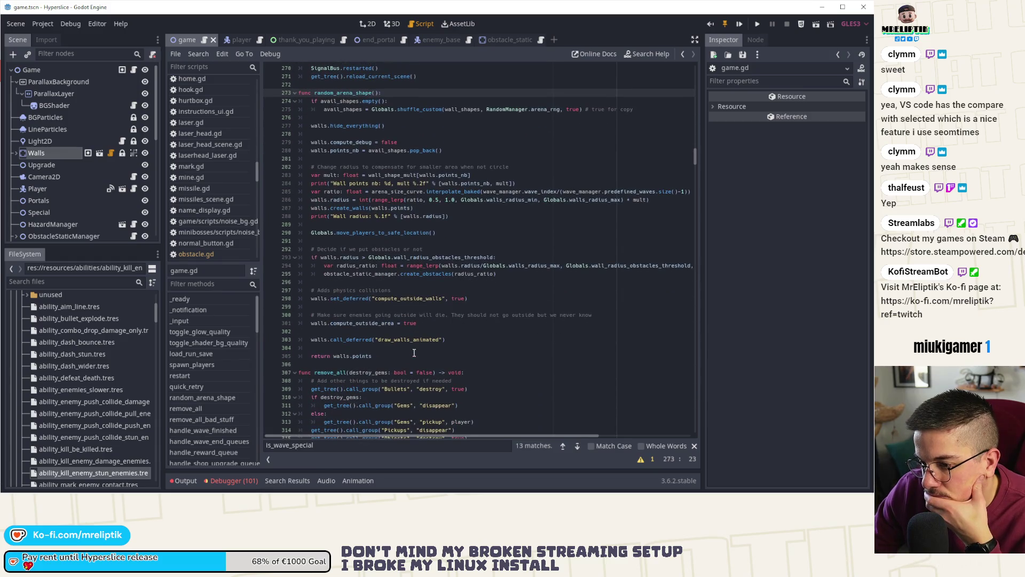
{"action": "scroll", "coordinate": [414, 353], "scroll_direction": "up", "scroll_amount": 2}
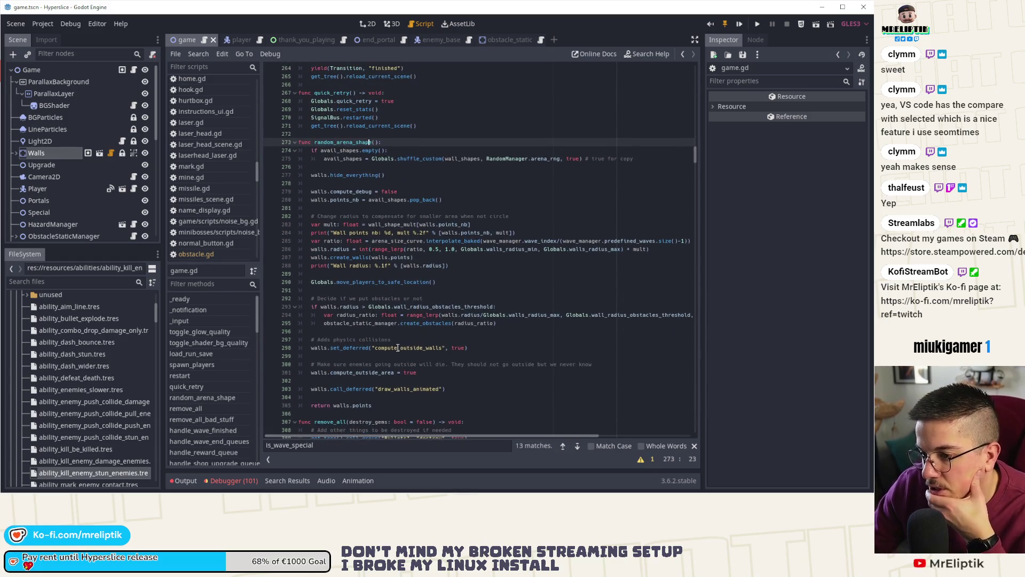
{"action": "left_click", "coordinate": [564, 447]}
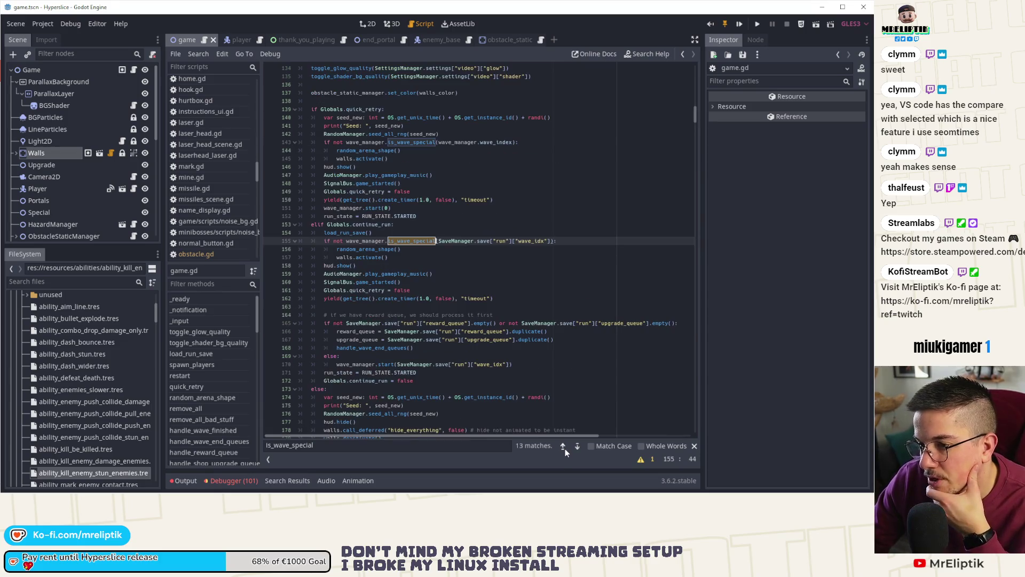
{"action": "left_click", "coordinate": [563, 447]}
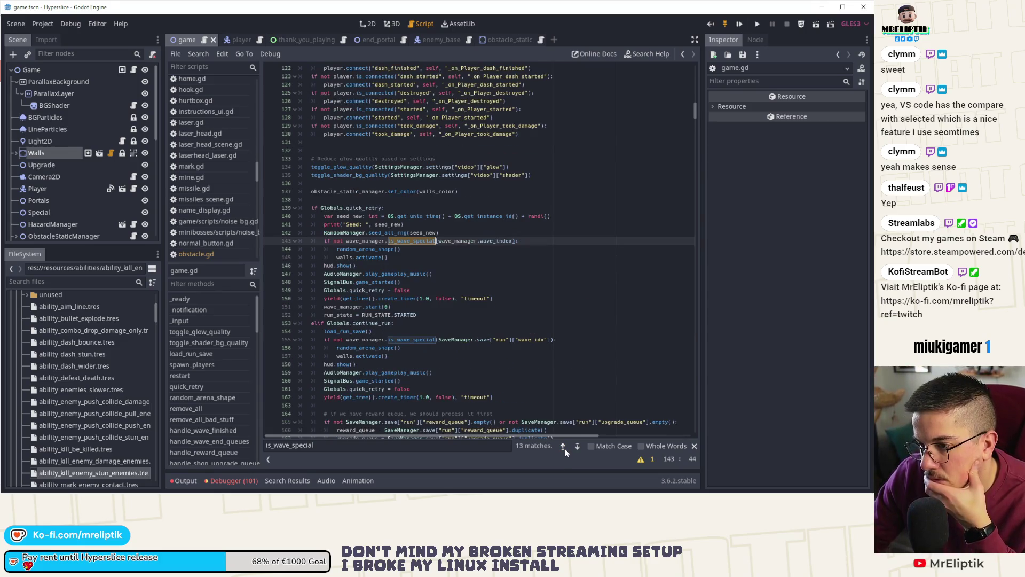
{"action": "left_click", "coordinate": [565, 449]}
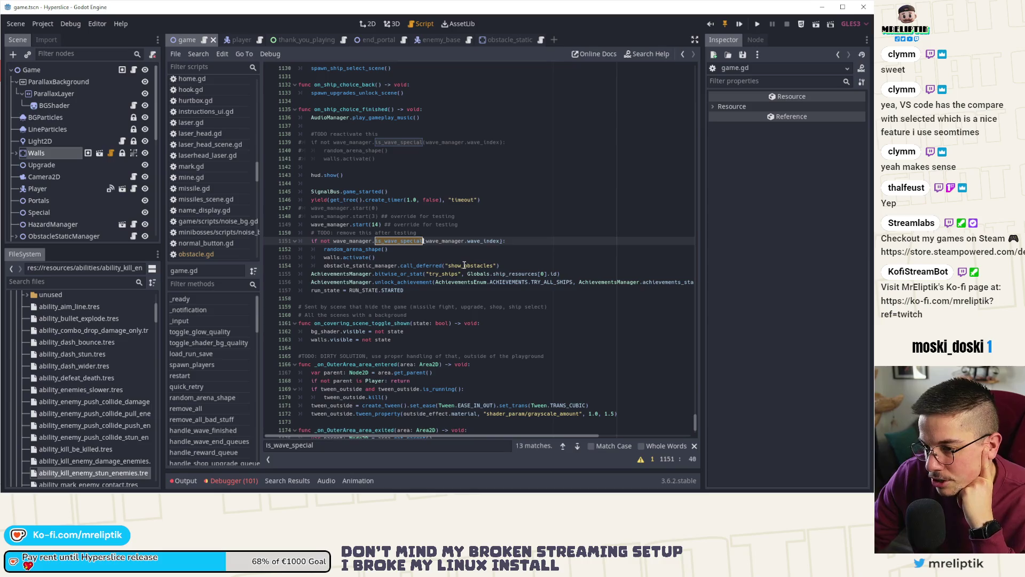
- Select random_arena_shape on line 1152, then jump to the onready wave_manager declaration
{"action": "double_click", "coordinate": [362, 250]}
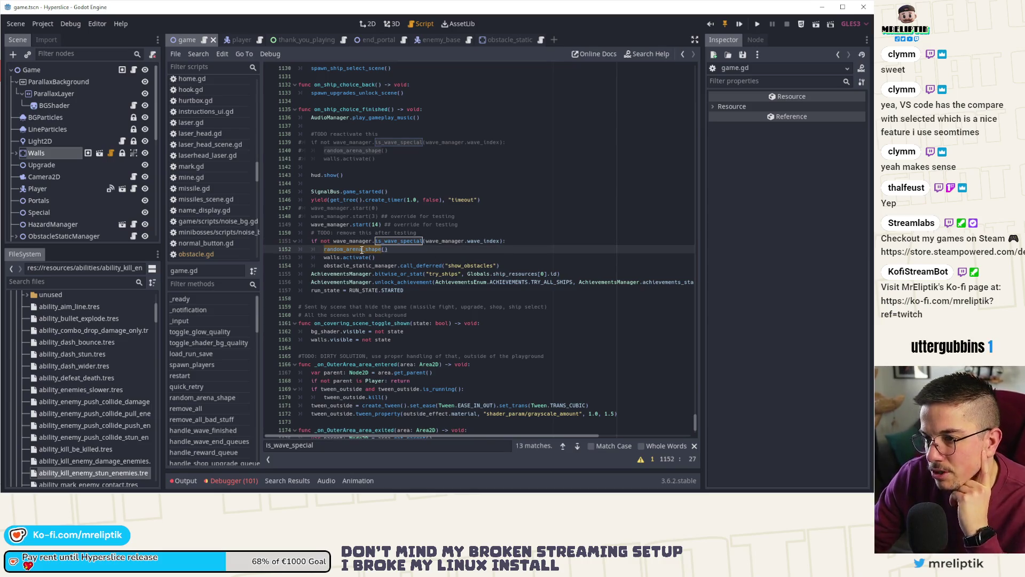
{"action": "left_click", "coordinate": [347, 242], "text": "ctrl"}
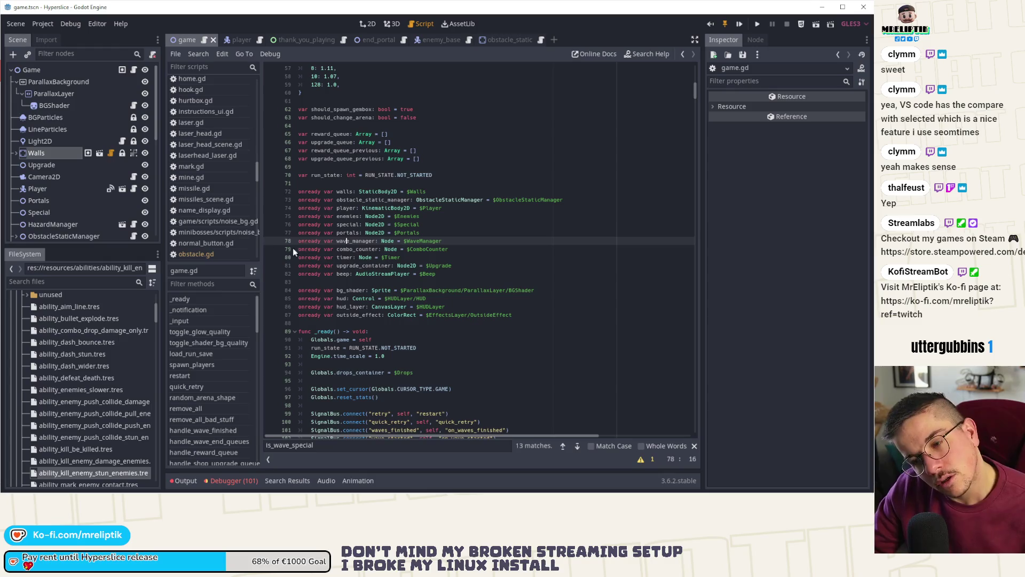
{"action": "left_click", "coordinate": [360, 273]}
{"action": "key", "text": "ctrl+f"}
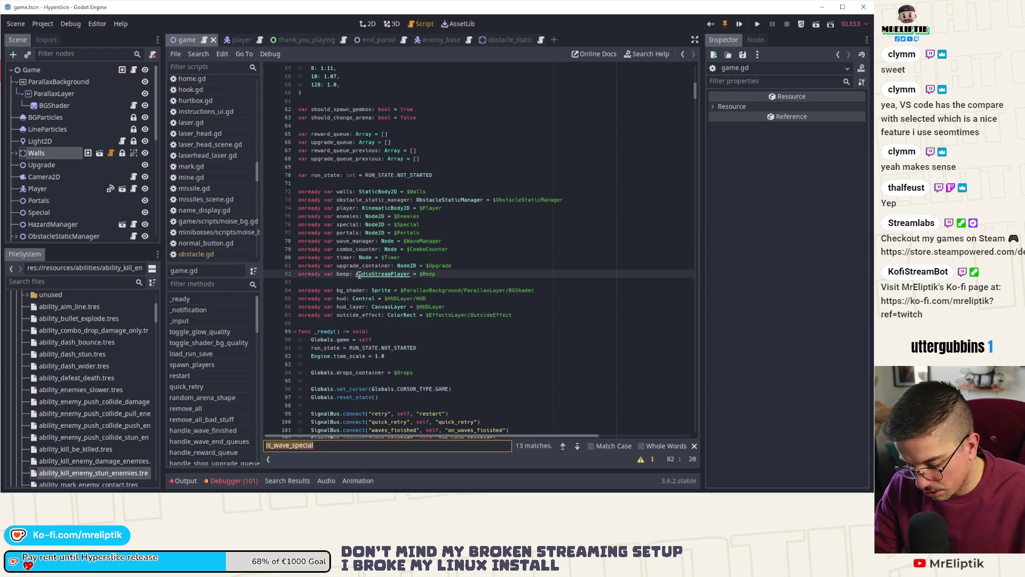
- Search 'create_obs' to inspect the create_obstacles call on line 295, then open obstacle_static.gd
{"action": "type", "text": "create"}
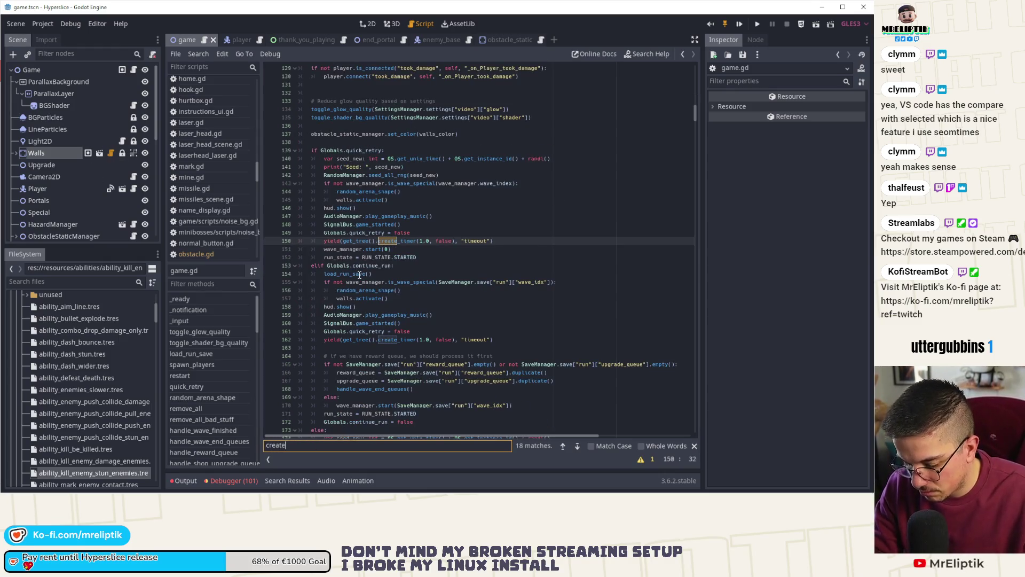
{"action": "type", "text": "_obsdt"}
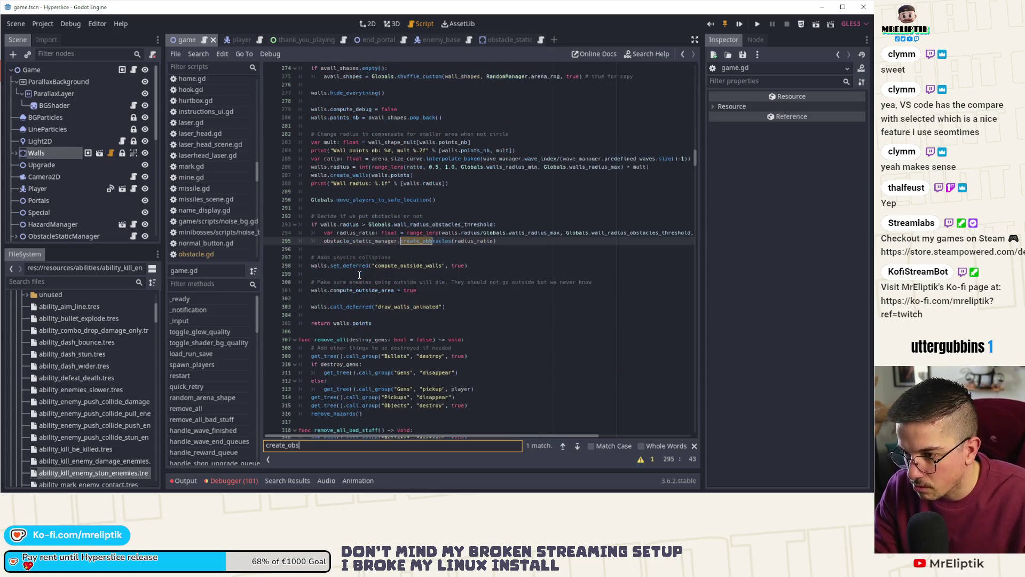
{"action": "double_click", "coordinate": [430, 241]}
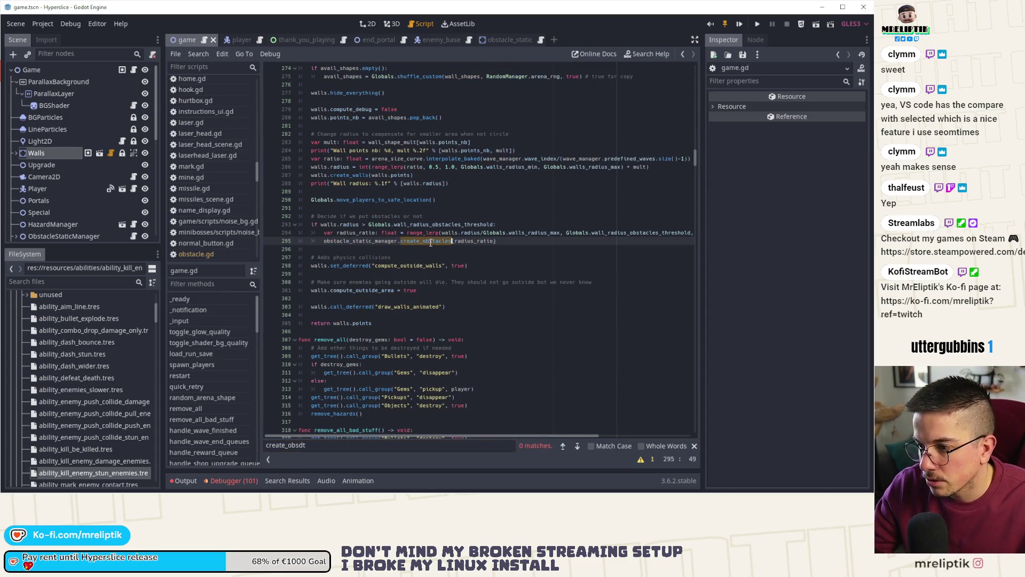
{"action": "scroll", "coordinate": [409, 263], "scroll_direction": "up", "scroll_amount": 3}
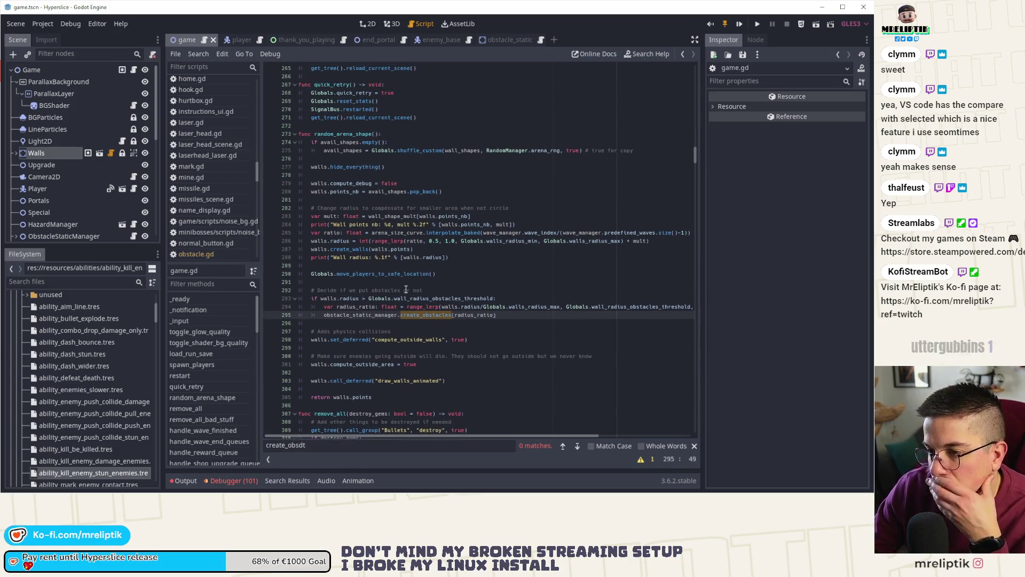
{"action": "scroll", "coordinate": [439, 324], "scroll_direction": "down", "scroll_amount": 2}
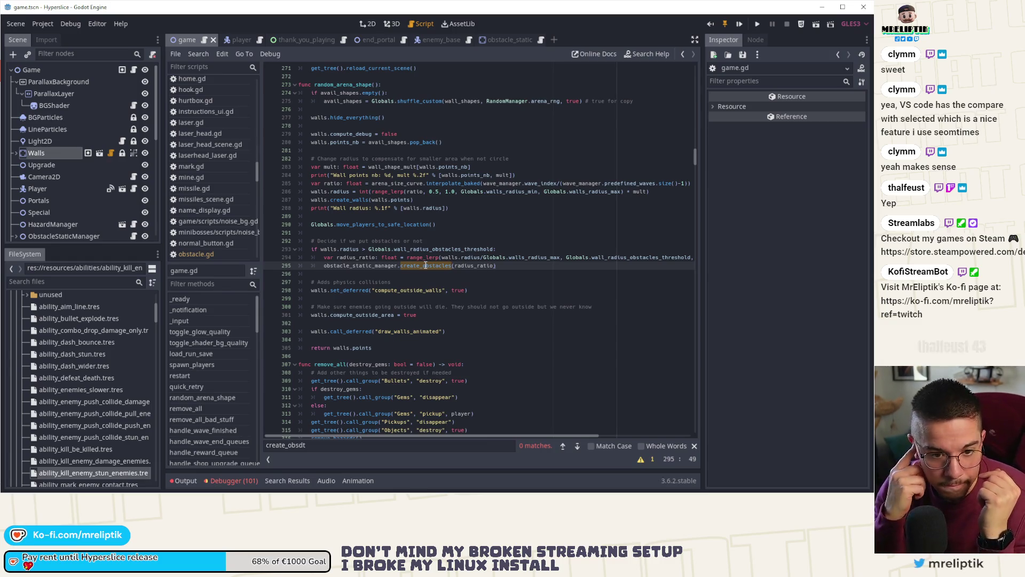
{"action": "left_click", "coordinate": [412, 267]}
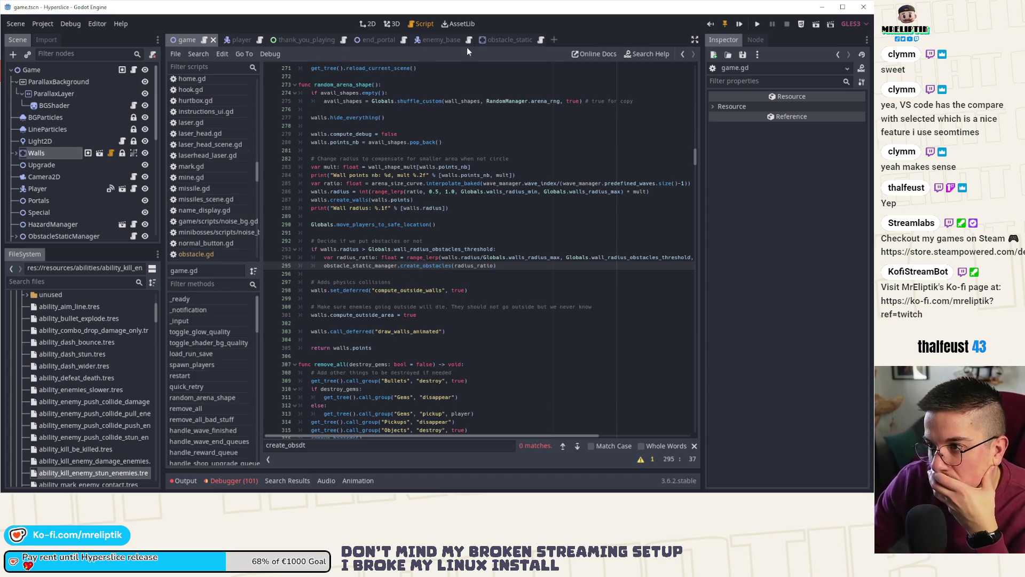
{"action": "left_click", "coordinate": [499, 40]}
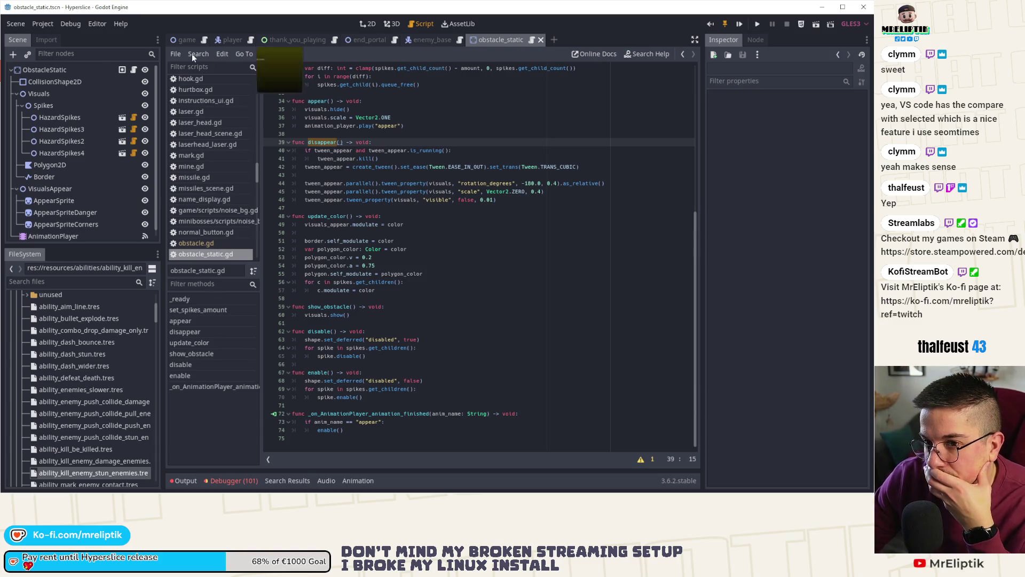
{"action": "scroll", "coordinate": [273, 150], "scroll_direction": "up", "scroll_amount": 9}
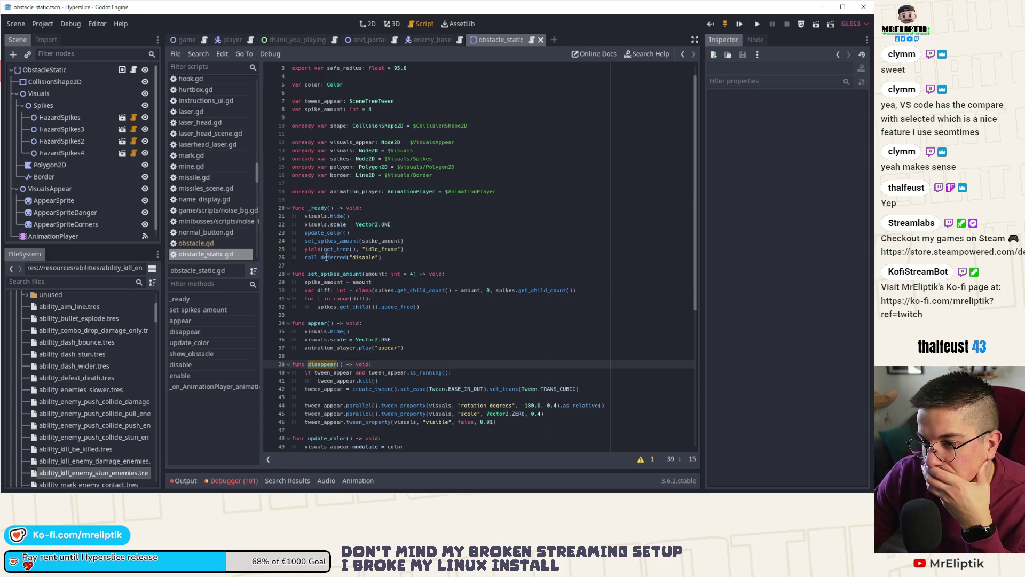
{"action": "double_click", "coordinate": [330, 258]}
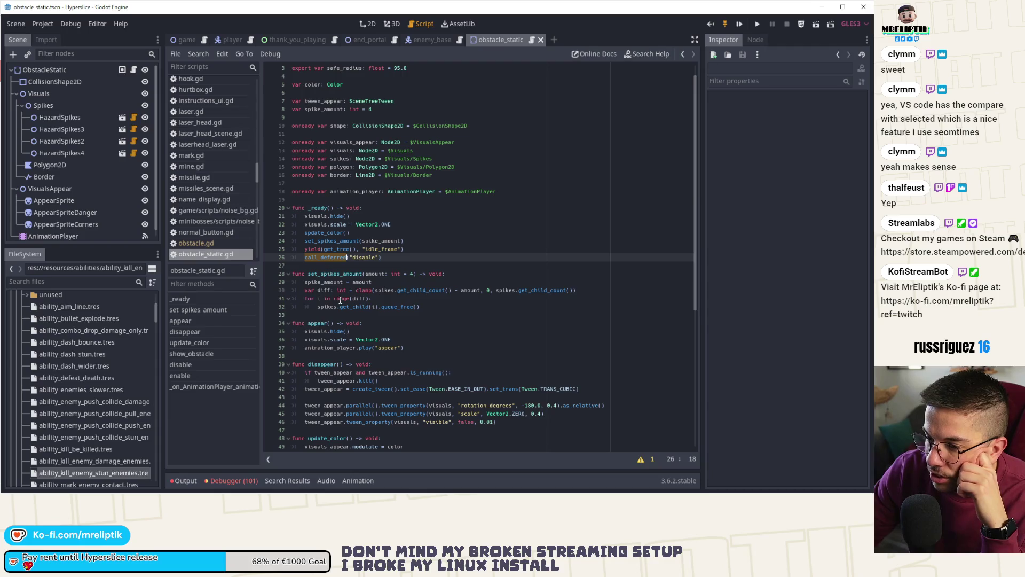
{"action": "scroll", "coordinate": [340, 300], "scroll_direction": "down", "scroll_amount": 3}
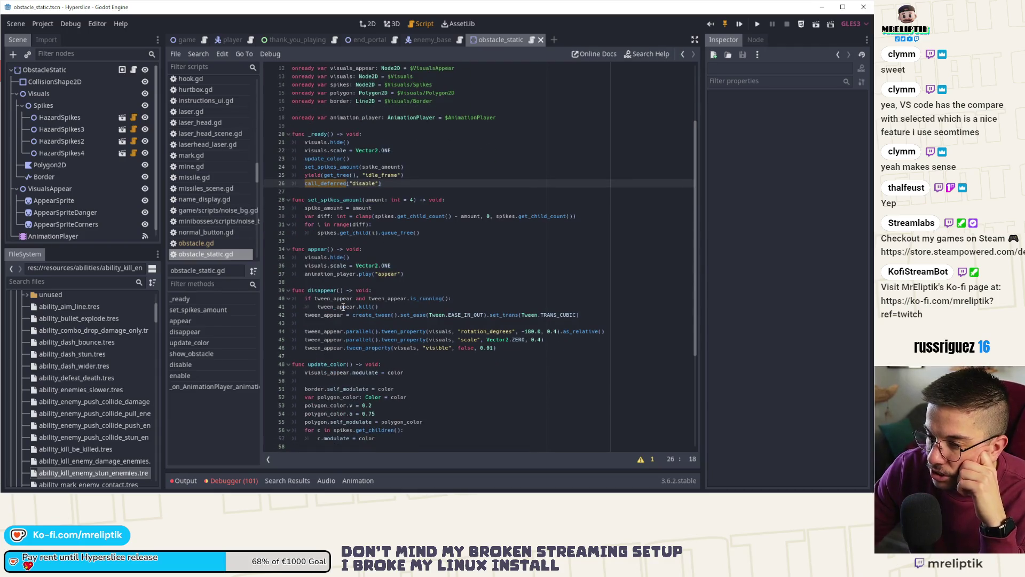
{"action": "scroll", "coordinate": [343, 306], "scroll_direction": "down", "scroll_amount": 6}
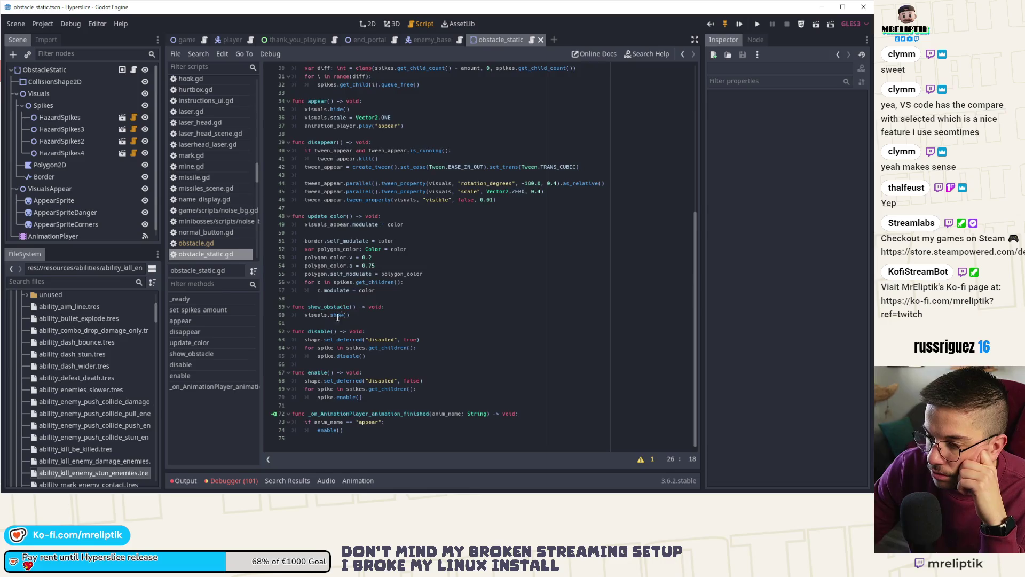
{"action": "double_click", "coordinate": [321, 331]}
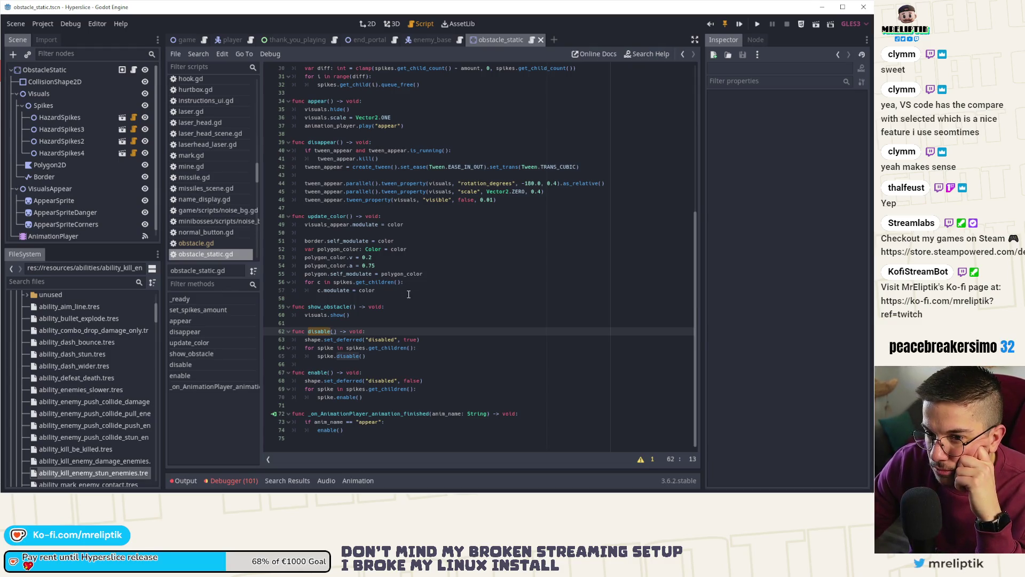
{"action": "scroll", "coordinate": [109, 168], "scroll_direction": "down", "scroll_amount": 1}
{"action": "scroll", "coordinate": [108, 184], "scroll_direction": "up", "scroll_amount": 1}
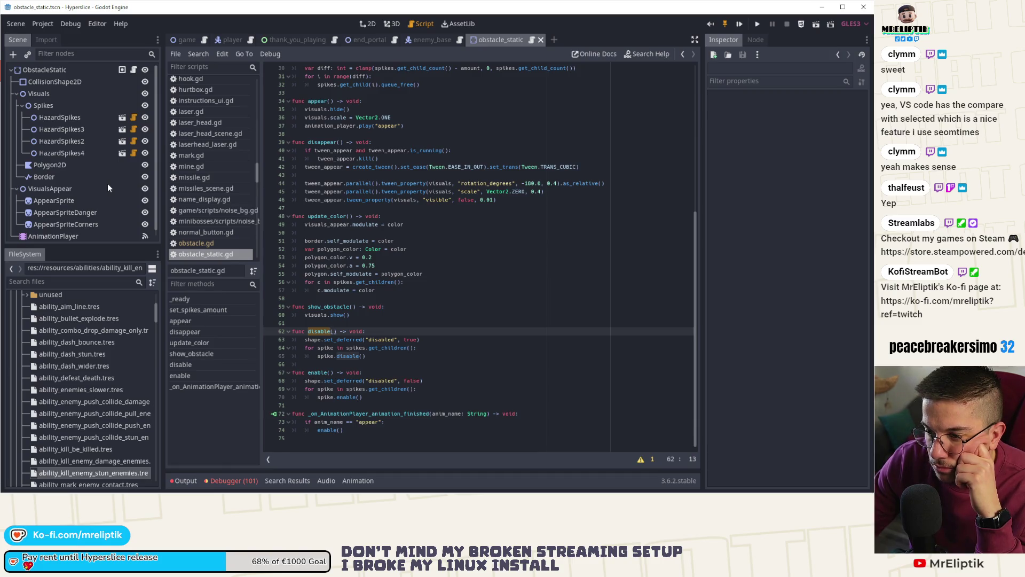
{"action": "scroll", "coordinate": [327, 190], "scroll_direction": "up", "scroll_amount": 4}
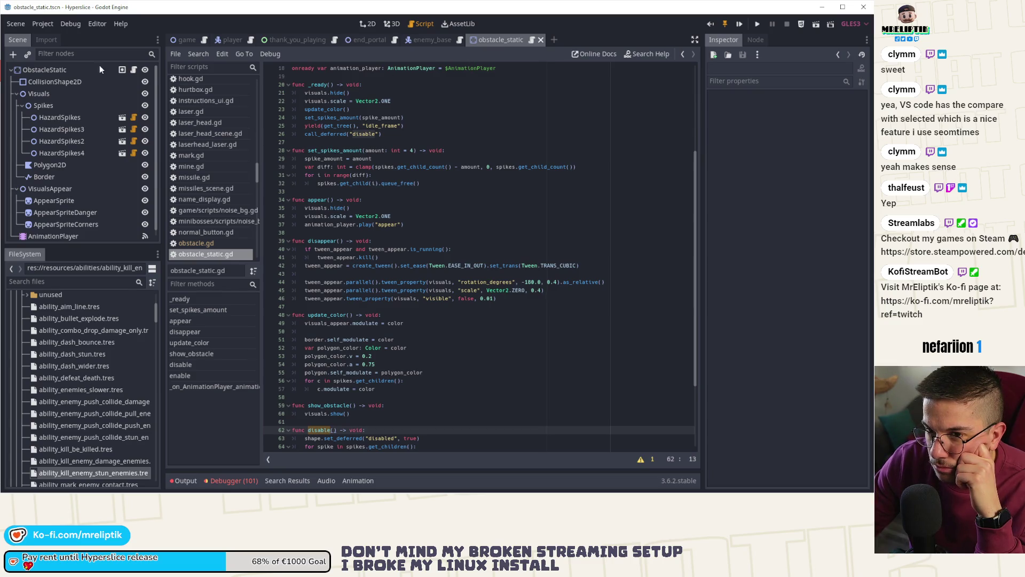
{"action": "left_click", "coordinate": [51, 71]}
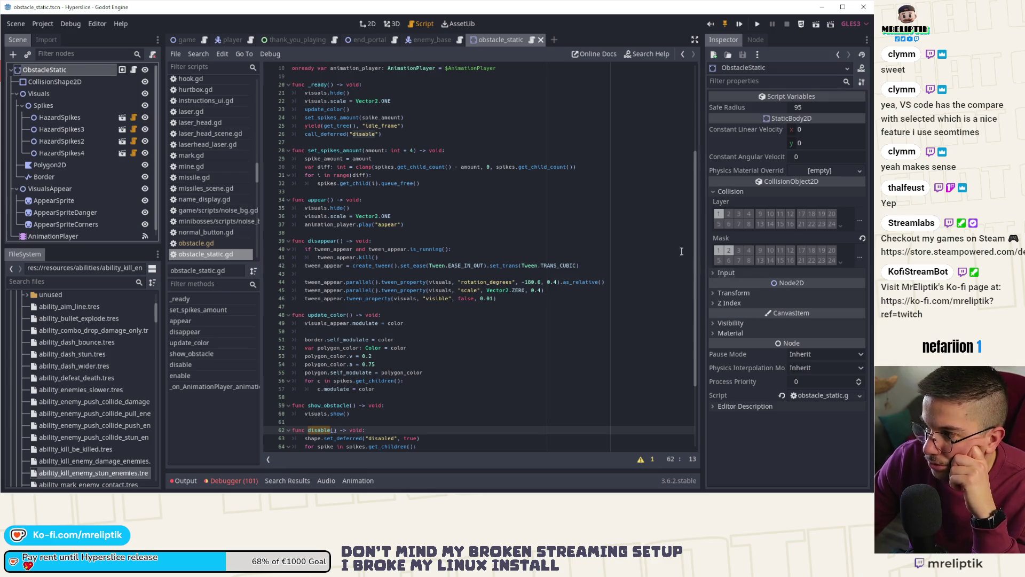
- Set the obstacle's collision circle radius to 50 and save obstacle_static
{"action": "left_click", "coordinate": [40, 78]}
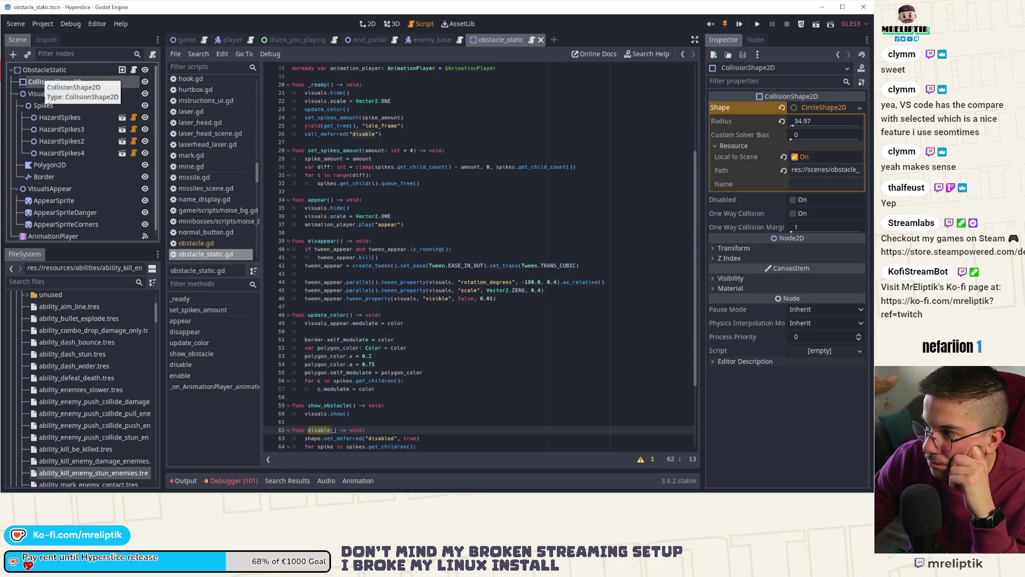
{"action": "left_click", "coordinate": [368, 24]}
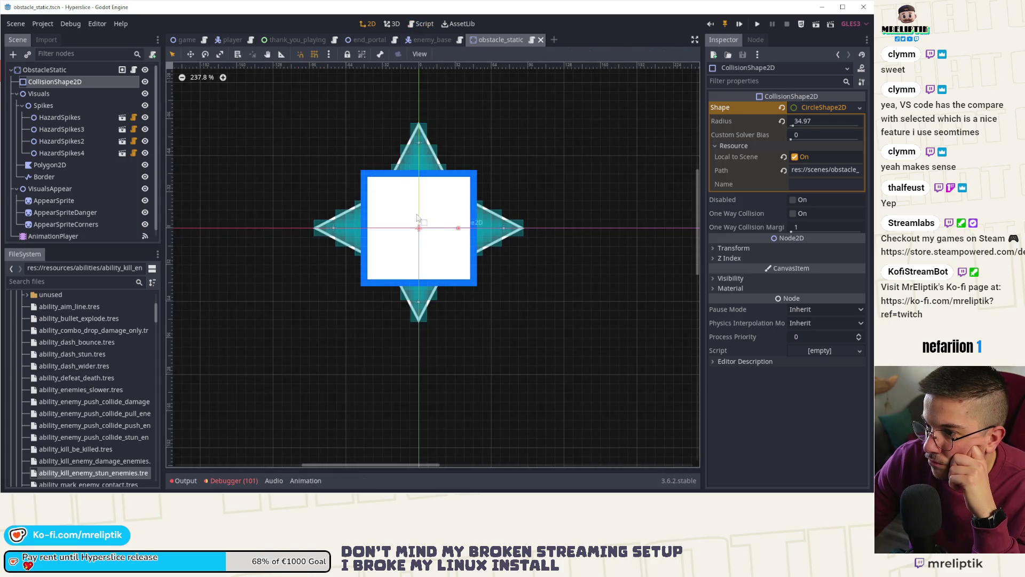
{"action": "left_click_drag", "start_coordinate": [470, 228], "coordinate": [473, 229]}
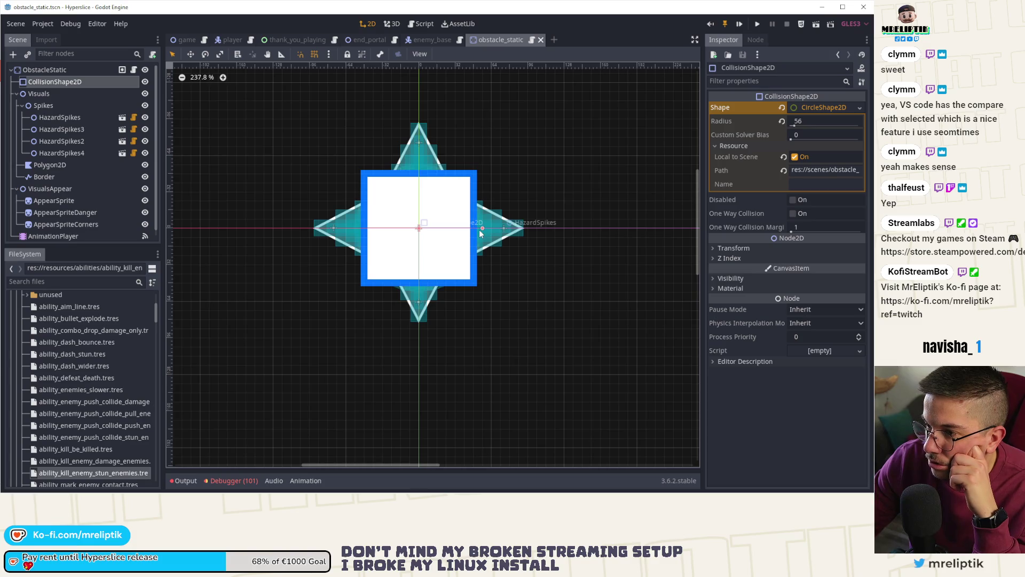
{"action": "left_click", "coordinate": [812, 122]}
{"action": "type", "text": "50"}
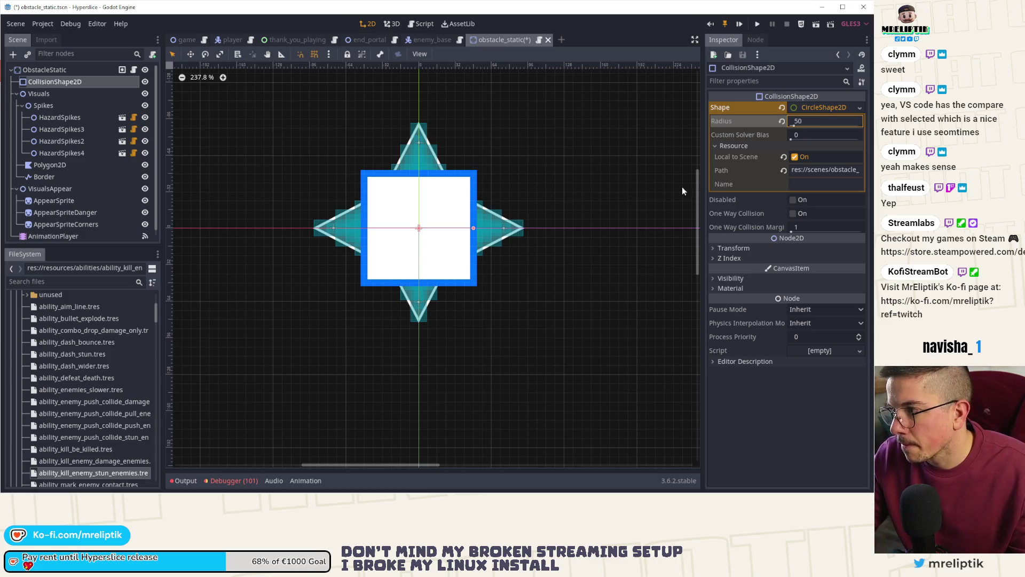
{"action": "left_click", "coordinate": [618, 202]}
{"action": "key", "text": "ctrl+s"}
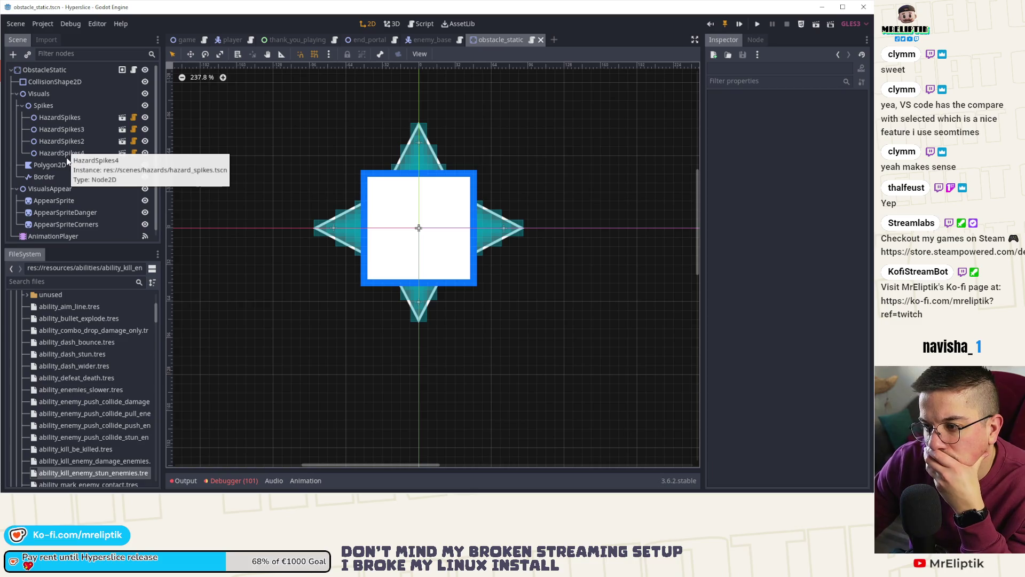
- Move the bottom spike HazardSpikes2 to y 75 and save the scene
{"action": "left_click", "coordinate": [431, 303]}
{"action": "left_click", "coordinate": [827, 153]}
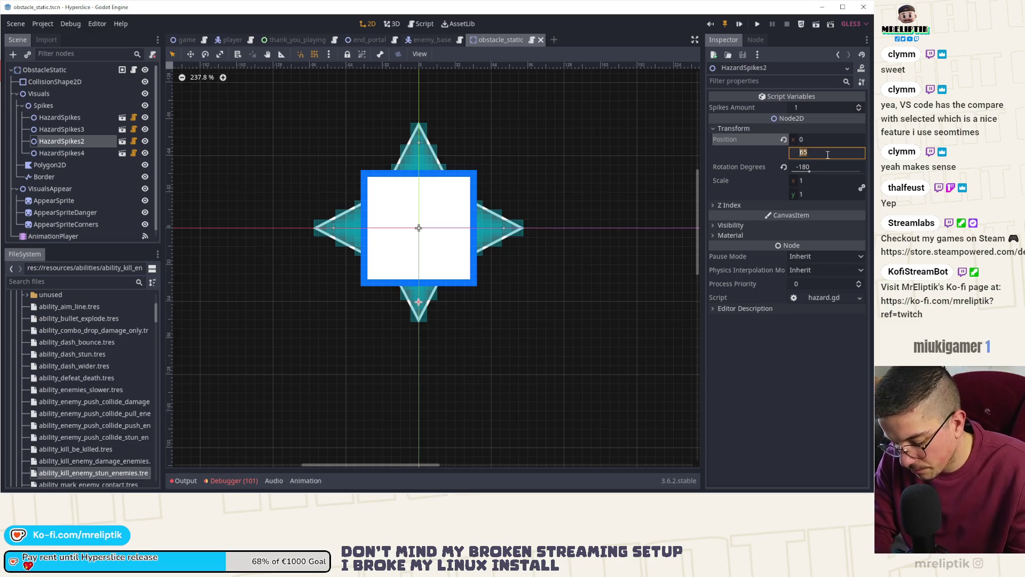
{"action": "type", "text": "75"}
{"action": "key", "text": "Return"}
{"action": "left_click", "coordinate": [612, 296]}
{"action": "key", "text": "ctrl+s"}
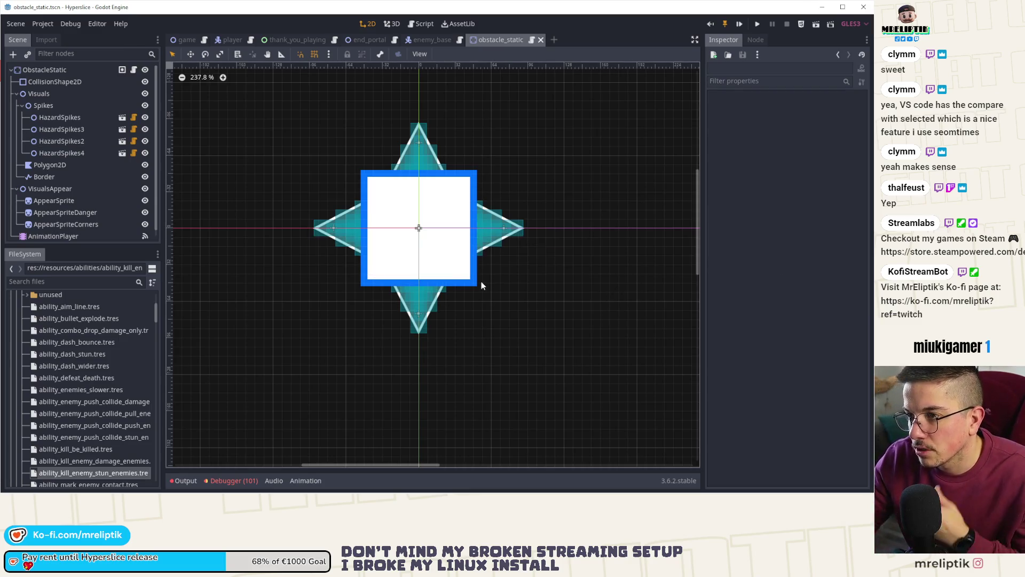
- Switch through the enemy_base and obstacle_static tabs back to the game scene
{"action": "left_click", "coordinate": [431, 41]}
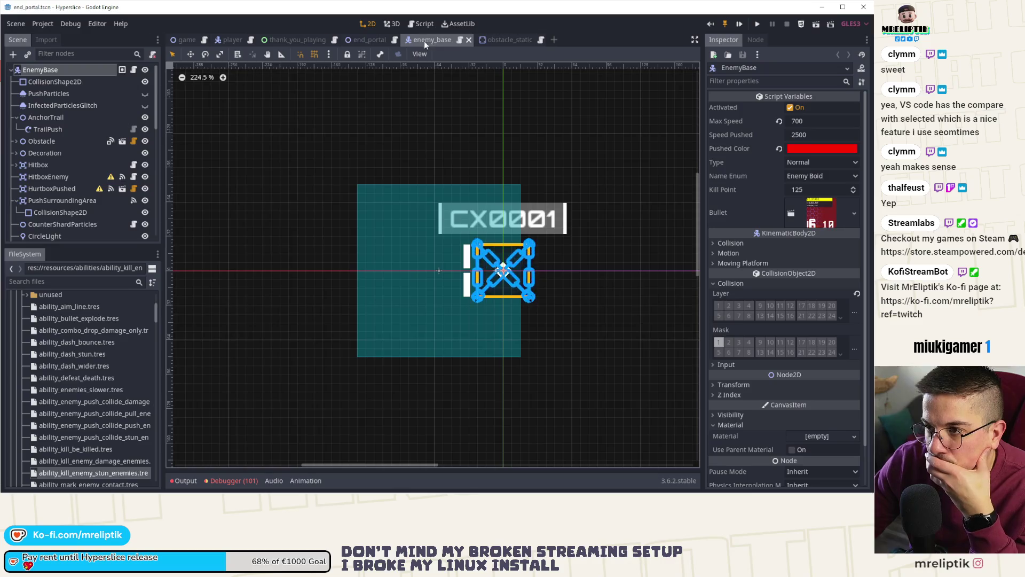
{"action": "left_click", "coordinate": [373, 39]}
{"action": "left_click", "coordinate": [423, 41]}
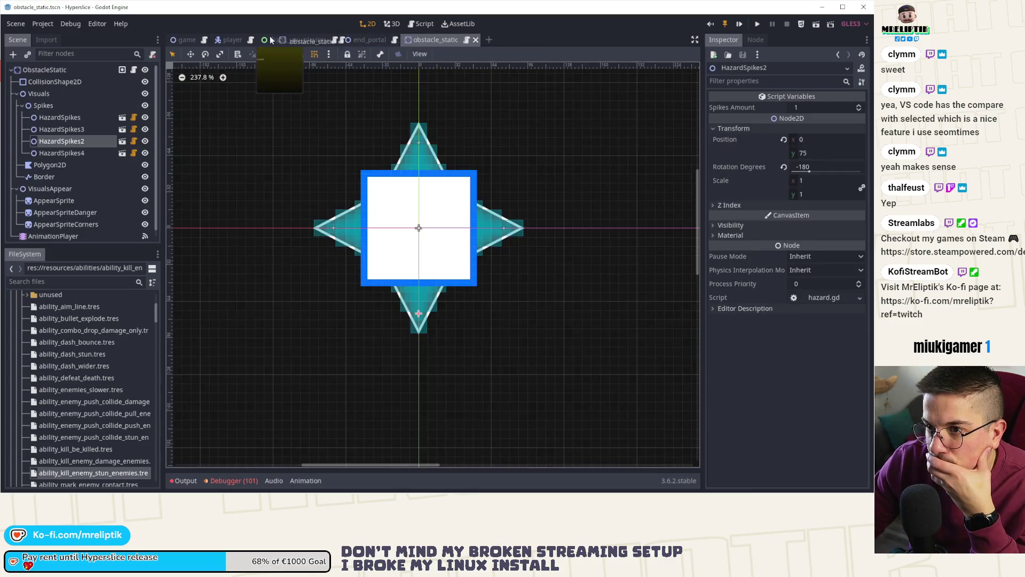
{"action": "left_click", "coordinate": [184, 40]}
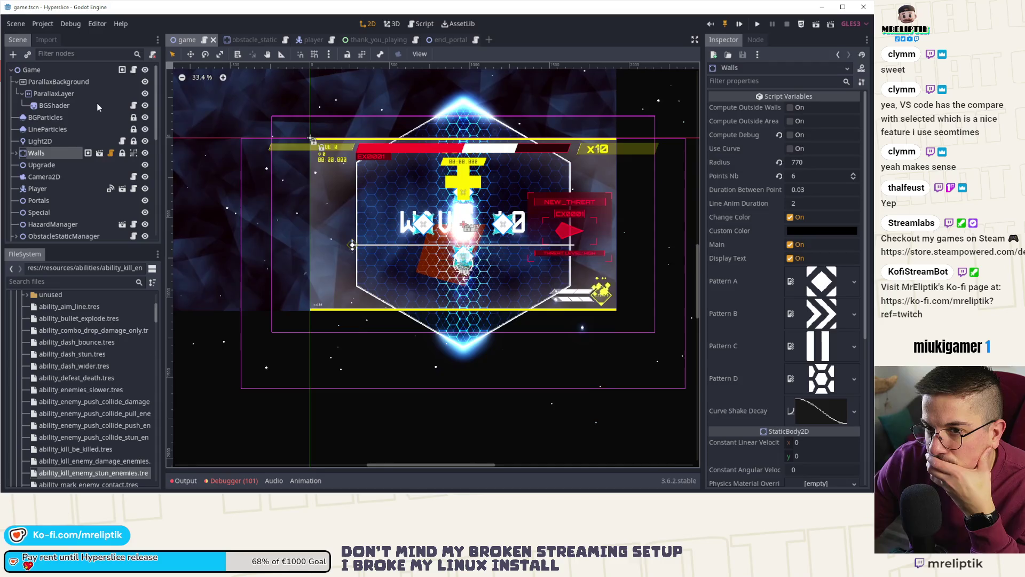
- In game.gd, autocomplete line 295's call to create_obstacles(radius_ratio)
{"action": "key", "text": "ctrl+F3"}
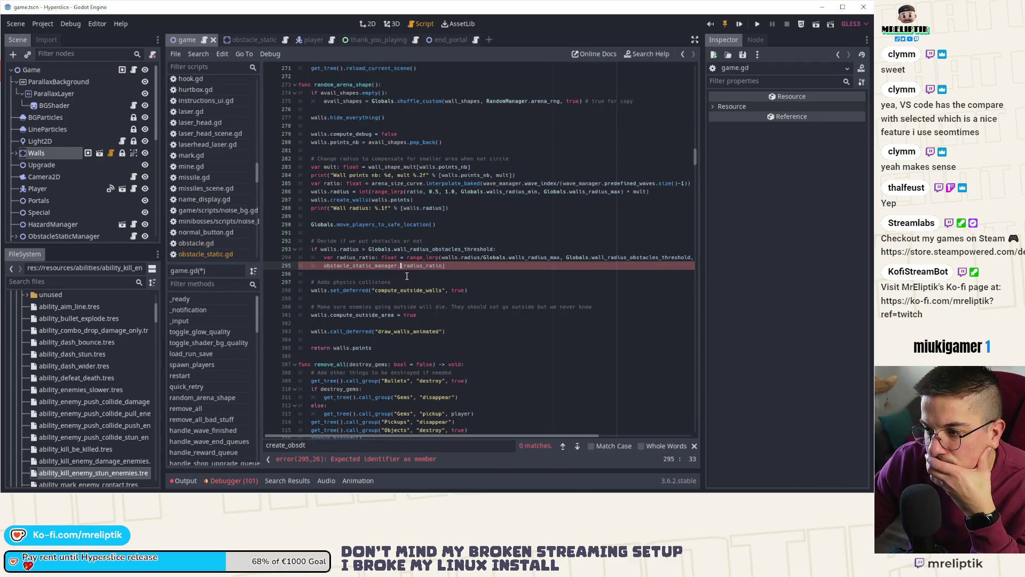
{"action": "left_click", "coordinate": [400, 265]}
{"action": "type", "text": "cre"}
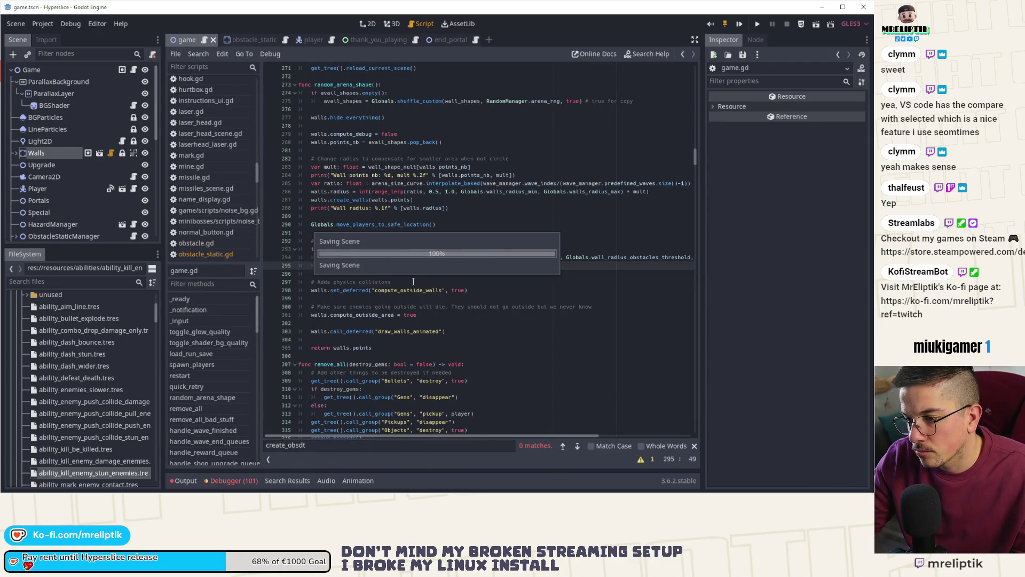
{"action": "key", "text": "Return"}
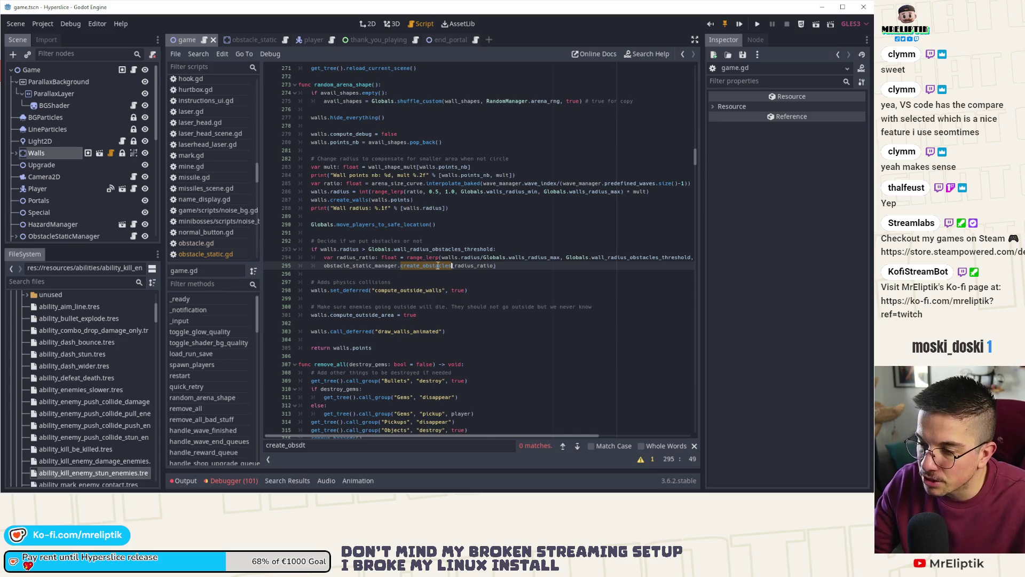
- Search for create_obstacles and jump to wall_radius_obstacles_threshold's definition in globals.gd
{"action": "key", "text": "ctrl+f"}
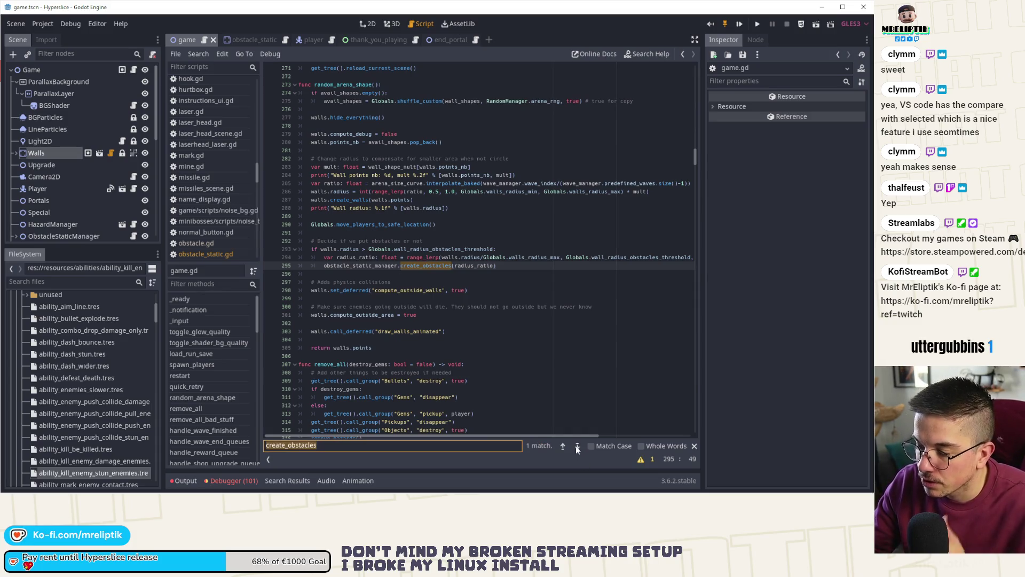
{"action": "left_click", "coordinate": [439, 257]}
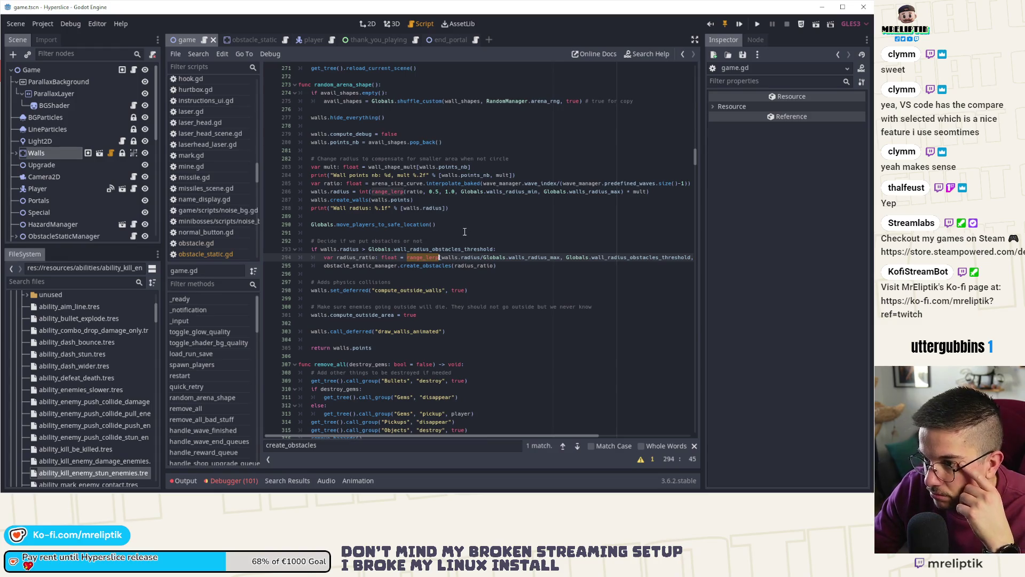
{"action": "left_click", "coordinate": [437, 248], "text": "ctrl"}
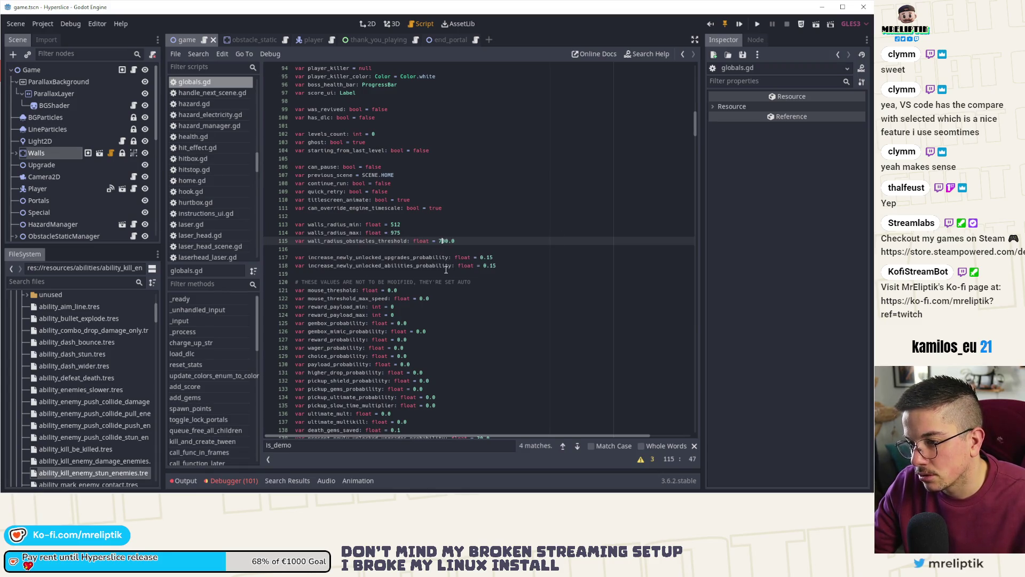
- Change wall_radius_obstacles_threshold from 700 to 800.0 in globals.gd
{"action": "key", "text": "BackSpace"}
{"action": "type", "text": "8"}
{"action": "key", "text": "Print"}
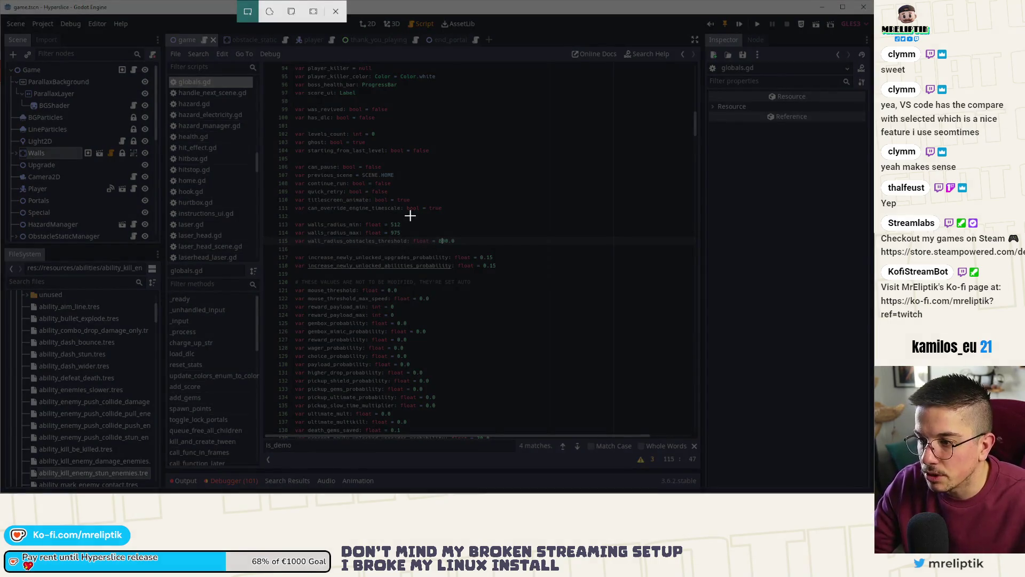
{"action": "key", "text": "Escape"}
- Back in game.gd, select the create_obstacles call and open ObstacleStaticManager's script
{"action": "left_click", "coordinate": [133, 70]}
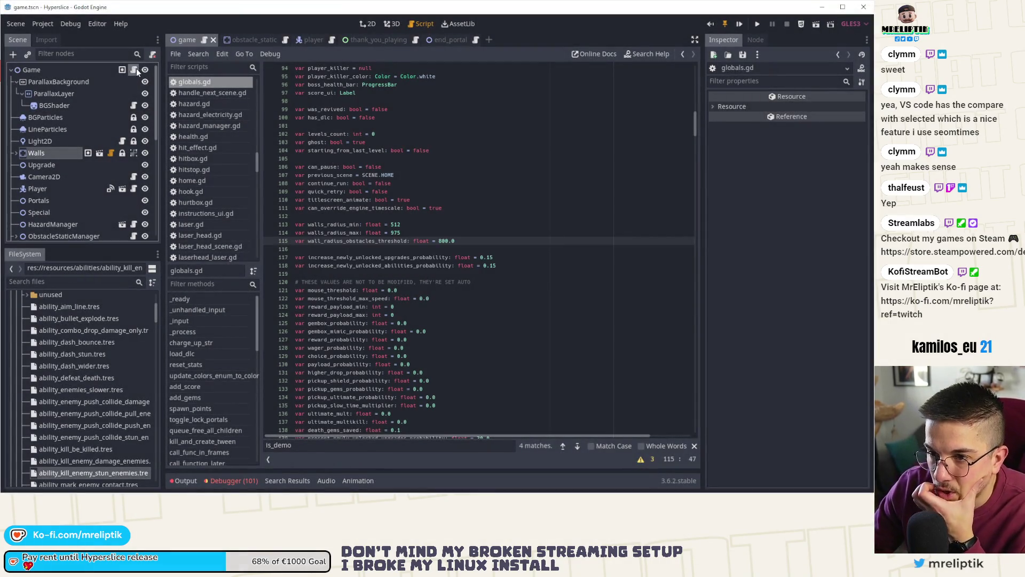
{"action": "double_click", "coordinate": [426, 266]}
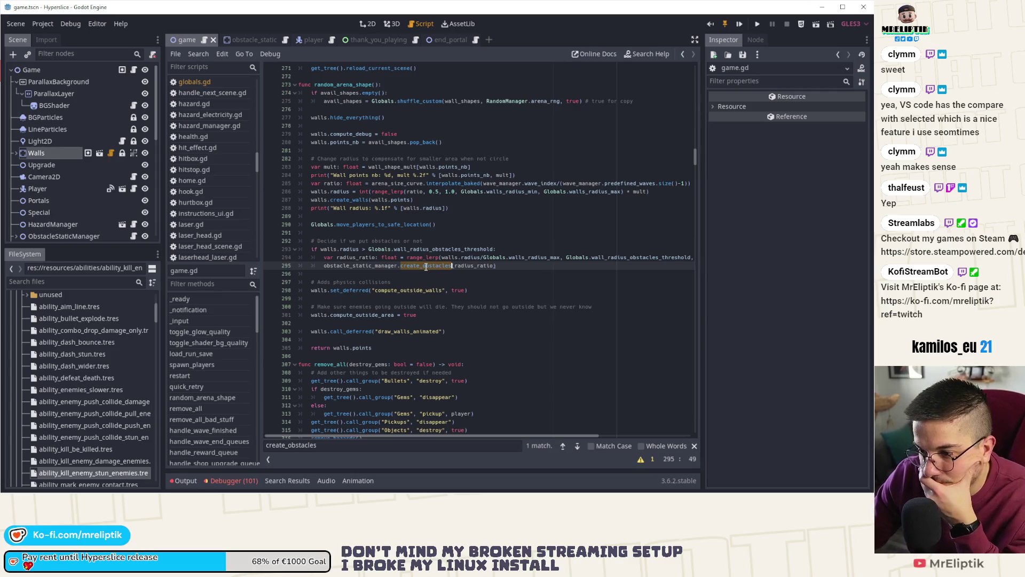
{"action": "left_click", "coordinate": [430, 267]}
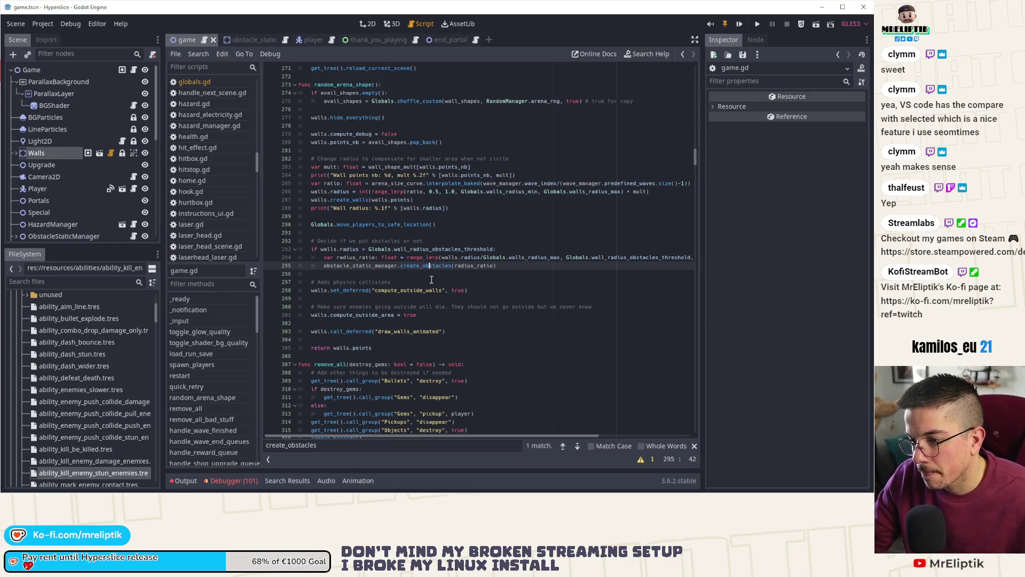
{"action": "scroll", "coordinate": [120, 209], "scroll_direction": "down", "scroll_amount": 3}
{"action": "left_click", "coordinate": [131, 183]}
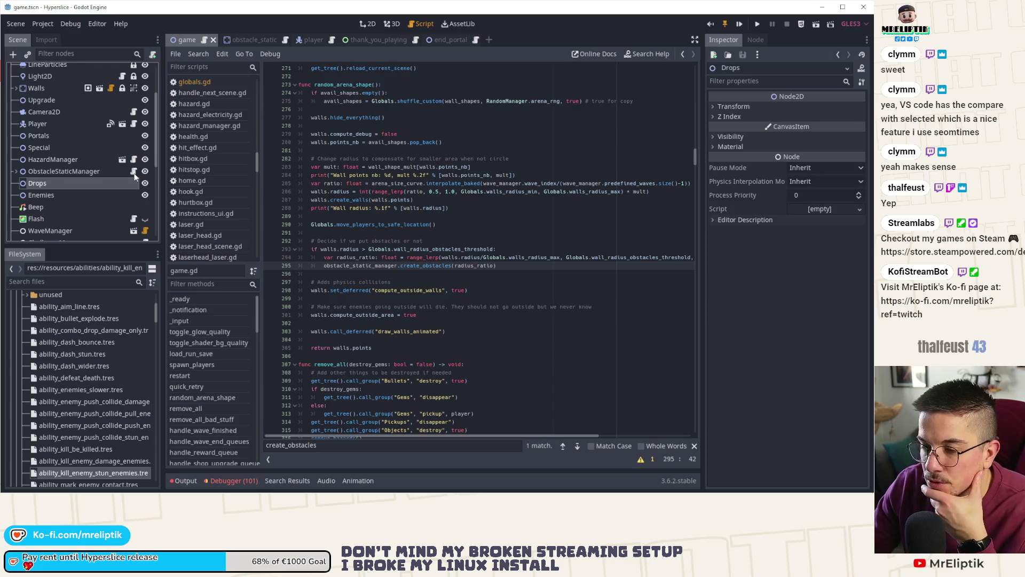
- Review create_obstacles and show_obstacles in obstacle_static_manager.gd, then open the obstacle_static scene
{"action": "left_click", "coordinate": [133, 171]}
{"action": "scroll", "coordinate": [407, 250], "scroll_direction": "up", "scroll_amount": 2}
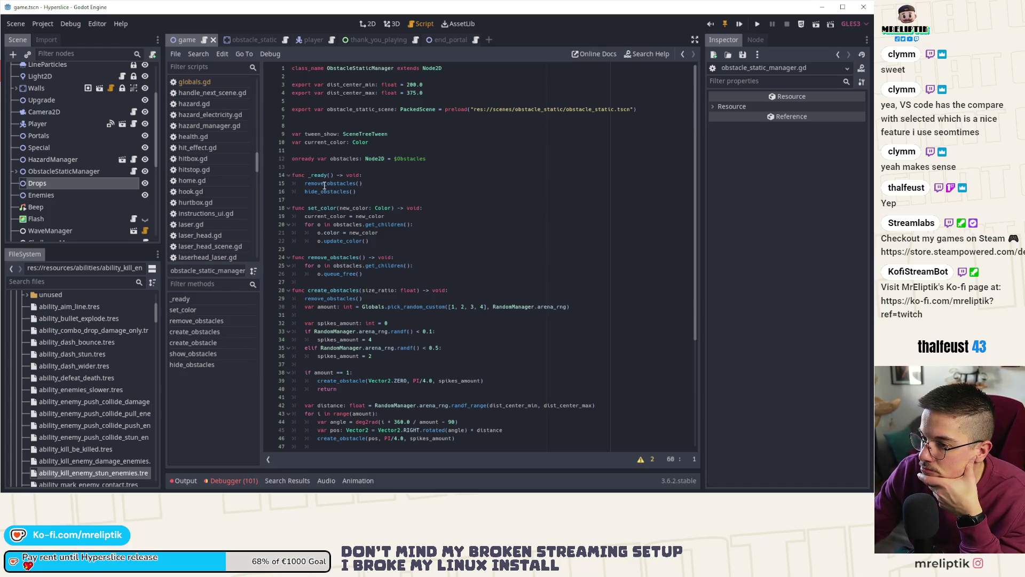
{"action": "scroll", "coordinate": [324, 228], "scroll_direction": "down", "scroll_amount": 2}
{"action": "double_click", "coordinate": [333, 241]}
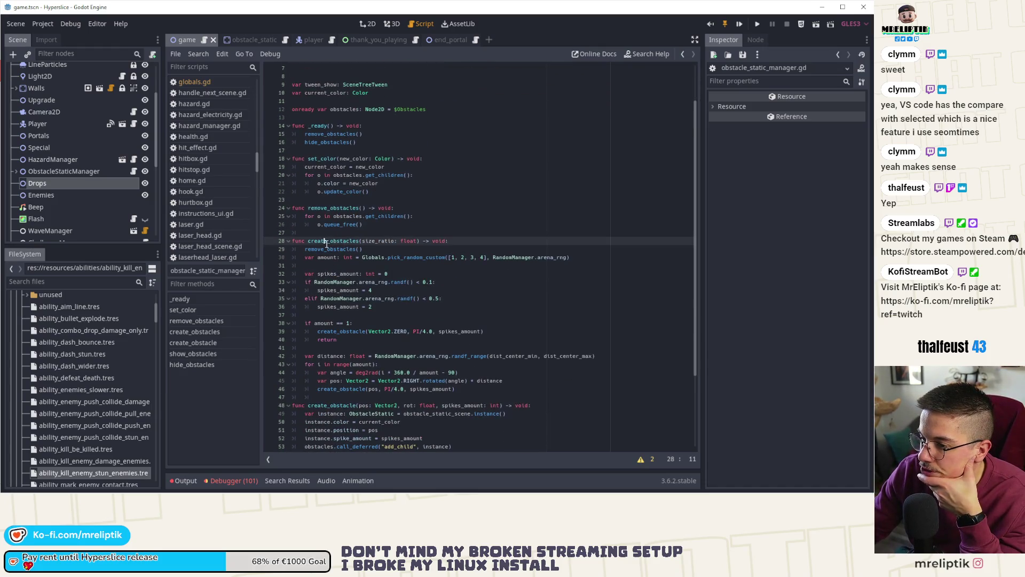
{"action": "scroll", "coordinate": [338, 264], "scroll_direction": "down", "scroll_amount": 2}
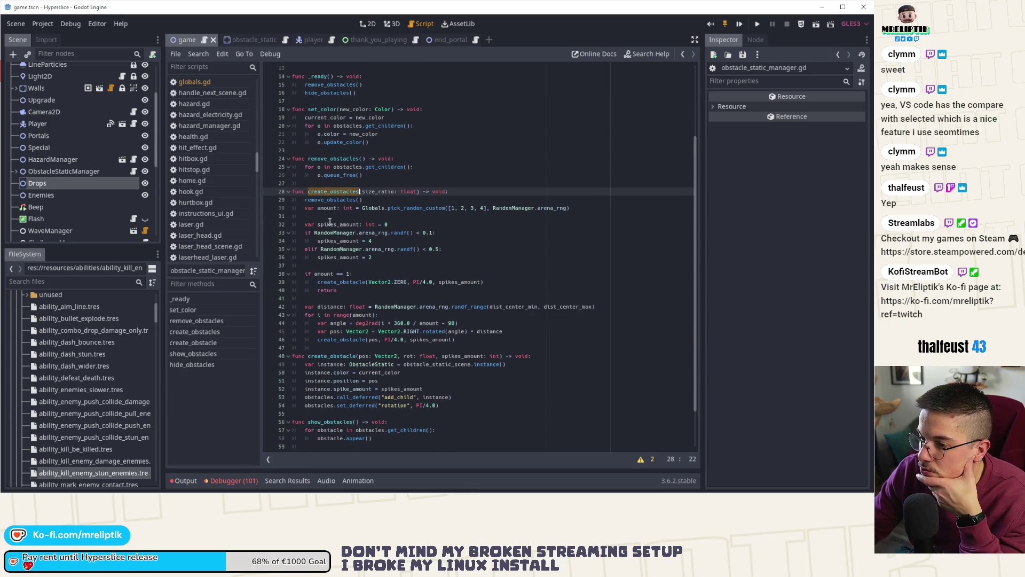
{"action": "double_click", "coordinate": [337, 282]}
{"action": "scroll", "coordinate": [369, 305], "scroll_direction": "down", "scroll_amount": 2}
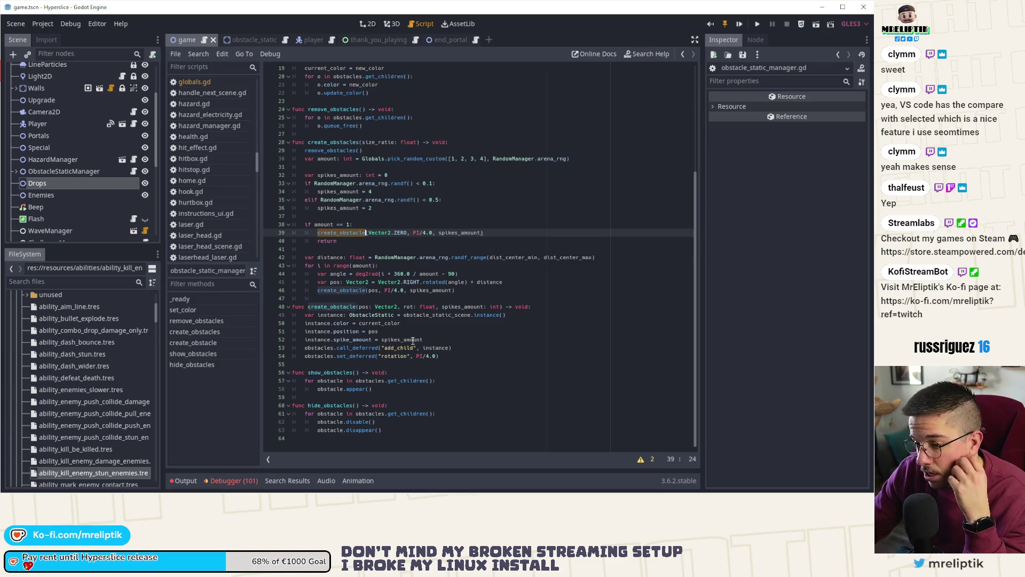
{"action": "double_click", "coordinate": [333, 372]}
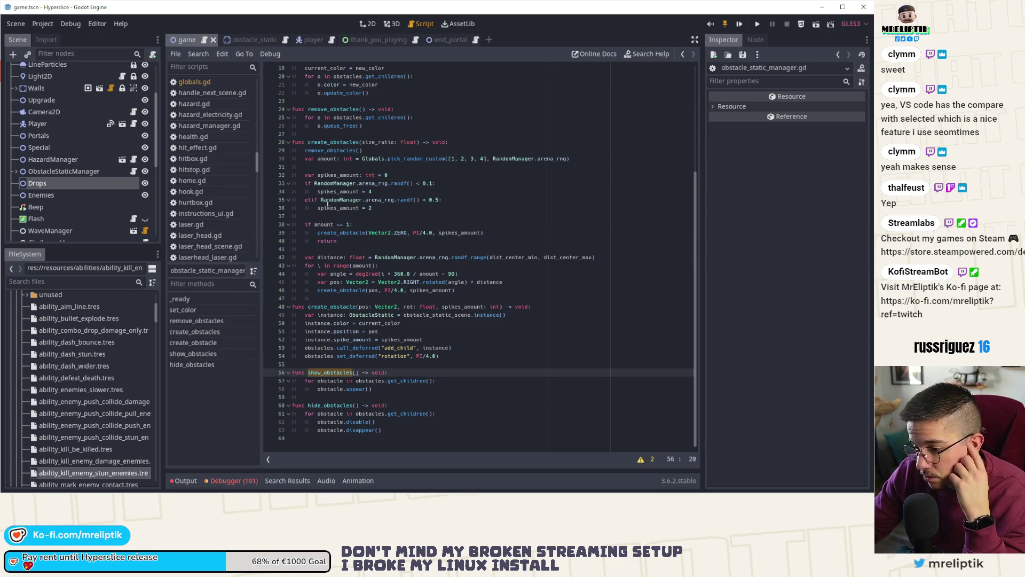
{"action": "left_click", "coordinate": [245, 41]}
{"action": "scroll", "coordinate": [355, 240], "scroll_direction": "up", "scroll_amount": 3}
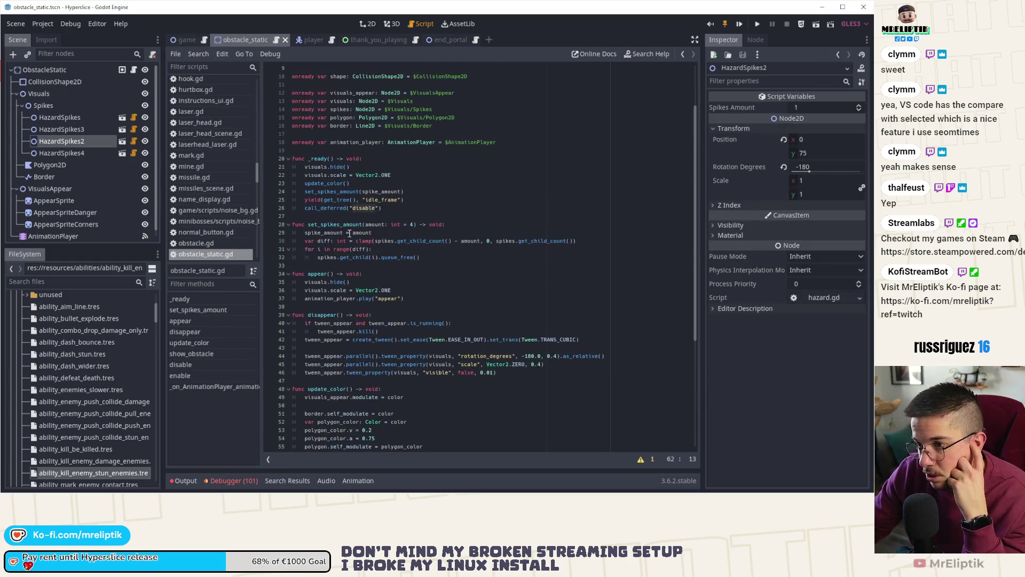
- Review obstacle_static.gd's _ready and disappear code and check the debugger errors and output log
{"action": "double_click", "coordinate": [328, 208]}
{"action": "scroll", "coordinate": [459, 253], "scroll_direction": "down", "scroll_amount": 3}
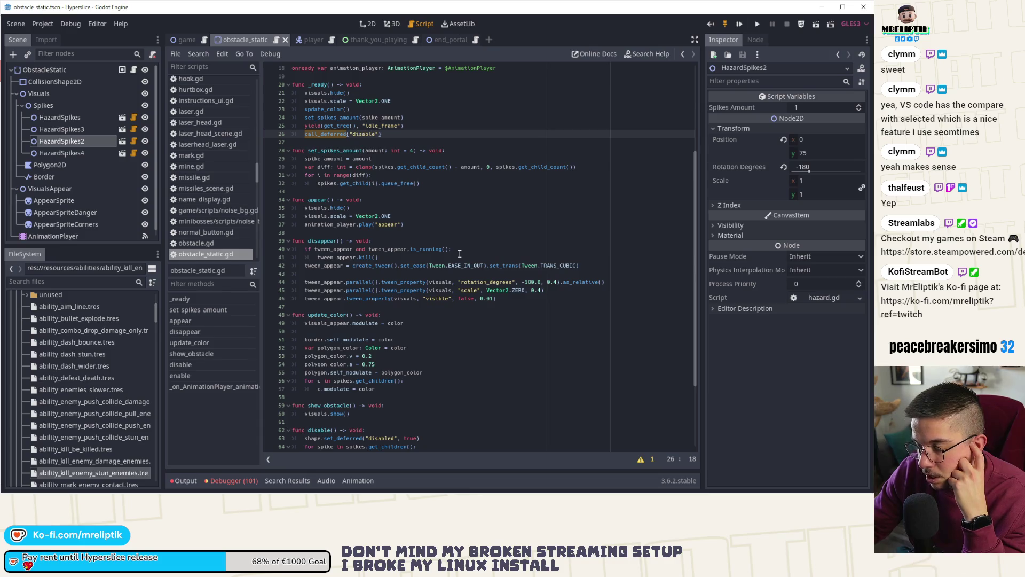
{"action": "scroll", "coordinate": [459, 254], "scroll_direction": "down", "scroll_amount": 4}
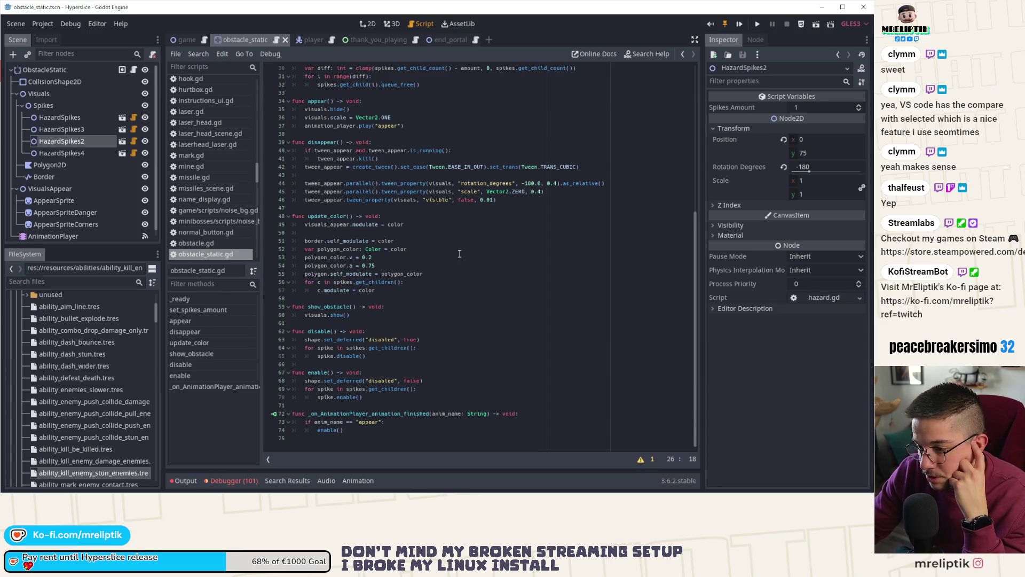
{"action": "left_click", "coordinate": [55, 84]}
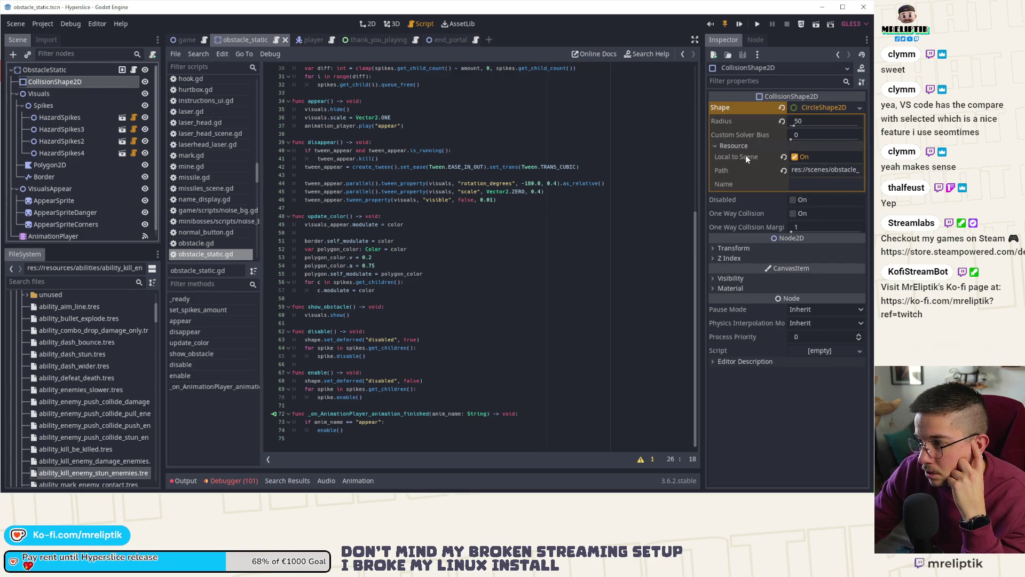
{"action": "left_click", "coordinate": [422, 147]}
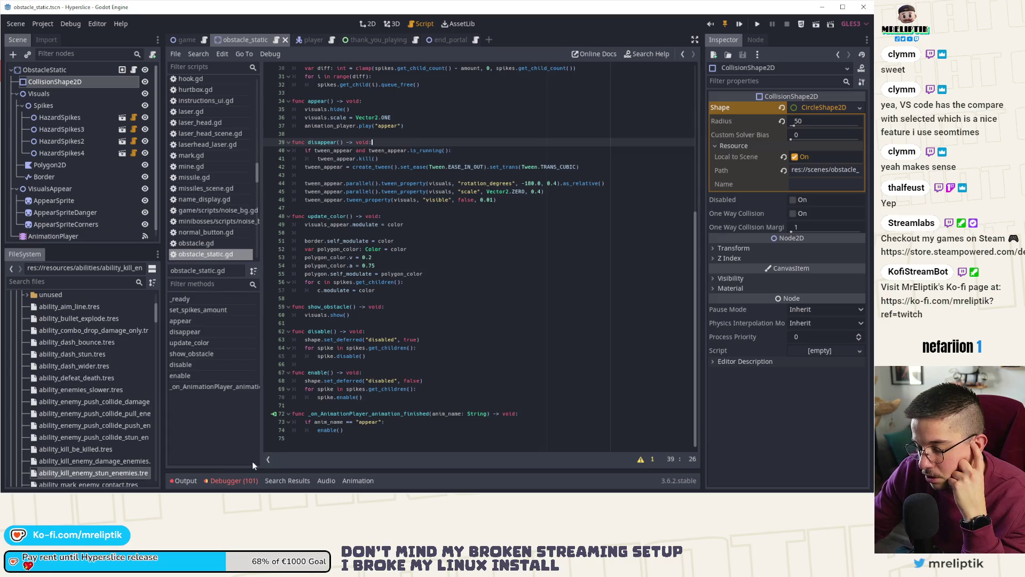
{"action": "left_click", "coordinate": [224, 482]}
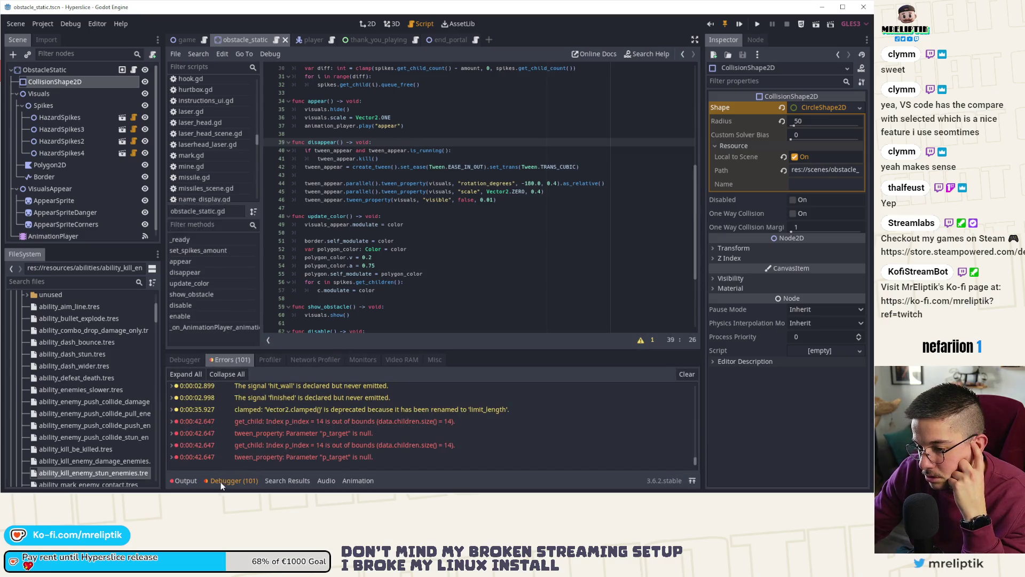
{"action": "left_click", "coordinate": [180, 482]}
{"action": "left_click", "coordinate": [184, 482]}
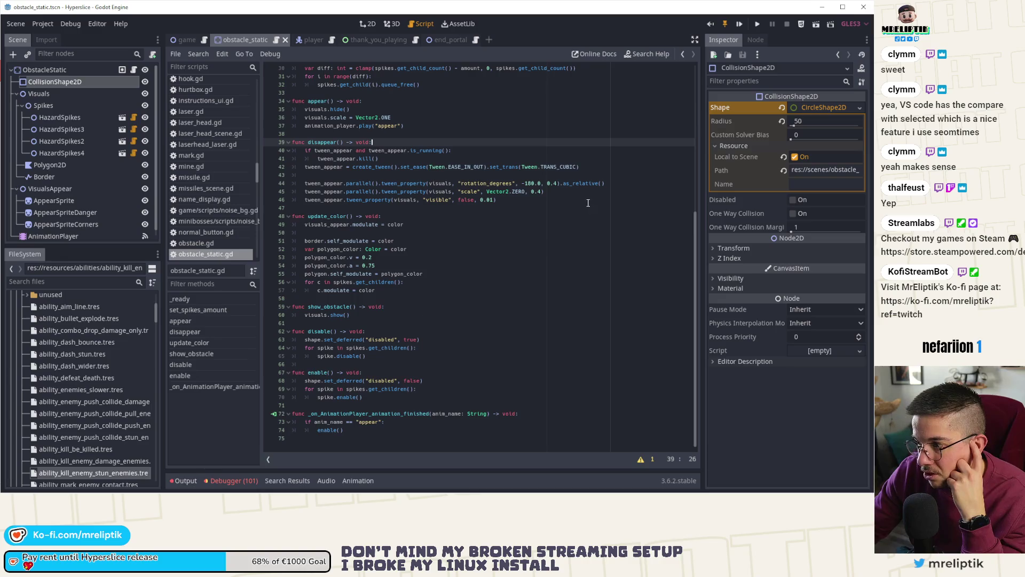
{"action": "scroll", "coordinate": [466, 245], "scroll_direction": "up", "scroll_amount": 10}
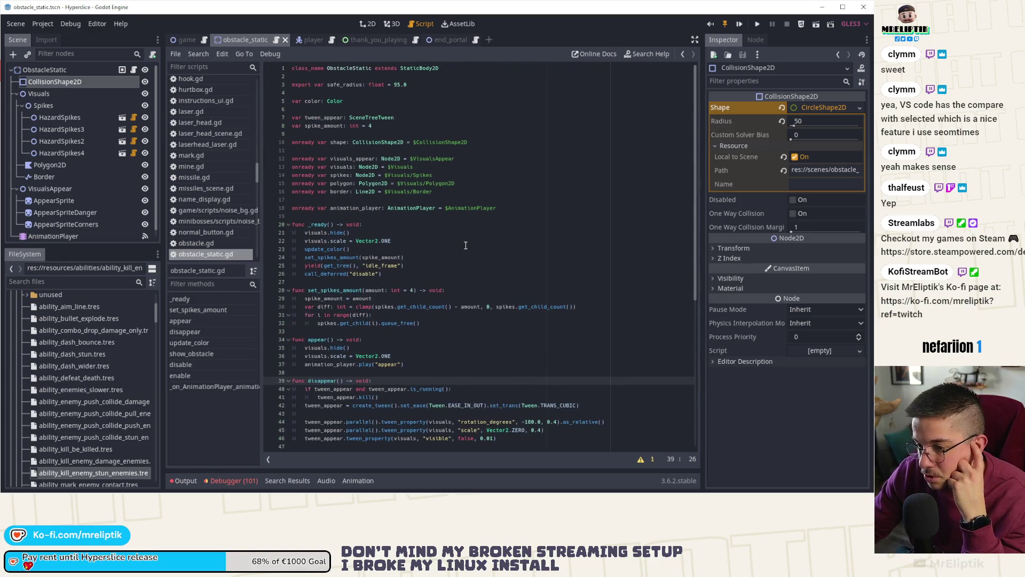
{"action": "scroll", "coordinate": [466, 246], "scroll_direction": "down", "scroll_amount": 2}
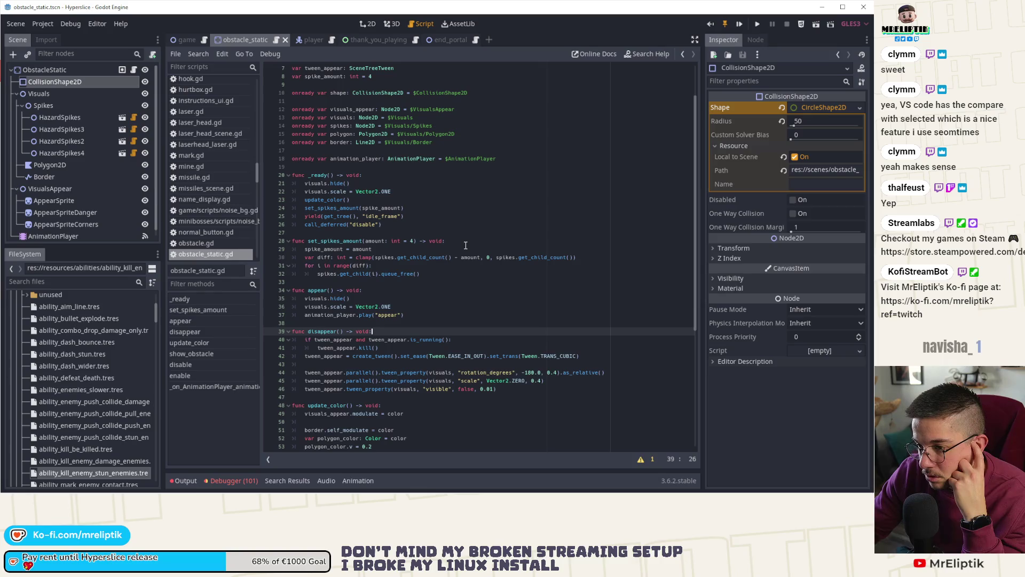
- Tick Disabled on the obstacle's CollisionShape2D, save, and open the hazard_spikes scene
{"action": "left_click", "coordinate": [794, 200]}
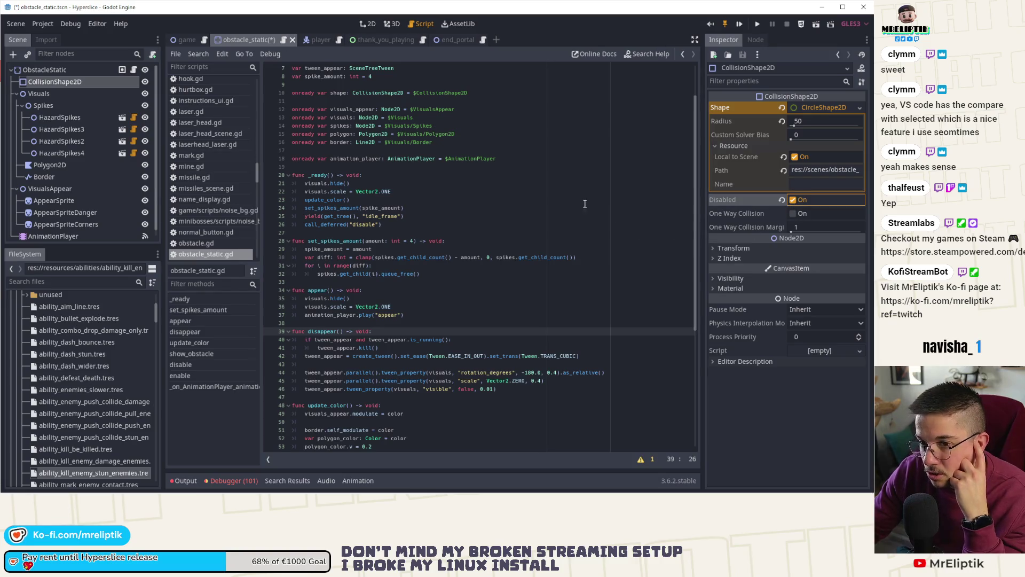
{"action": "left_click", "coordinate": [443, 188]}
{"action": "key", "text": "ctrl+s"}
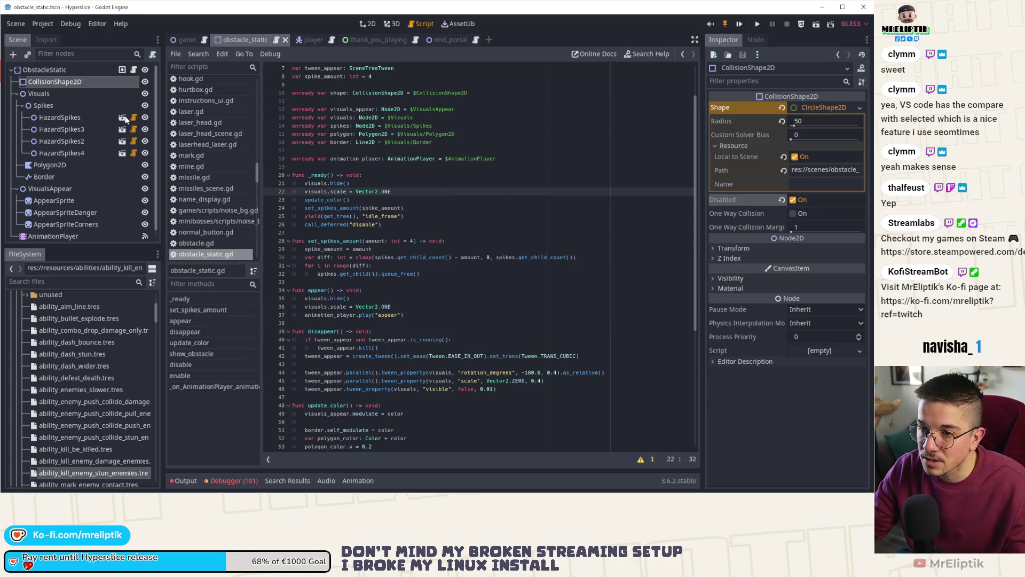
{"action": "left_click", "coordinate": [122, 117]}
{"action": "left_click", "coordinate": [69, 95]}
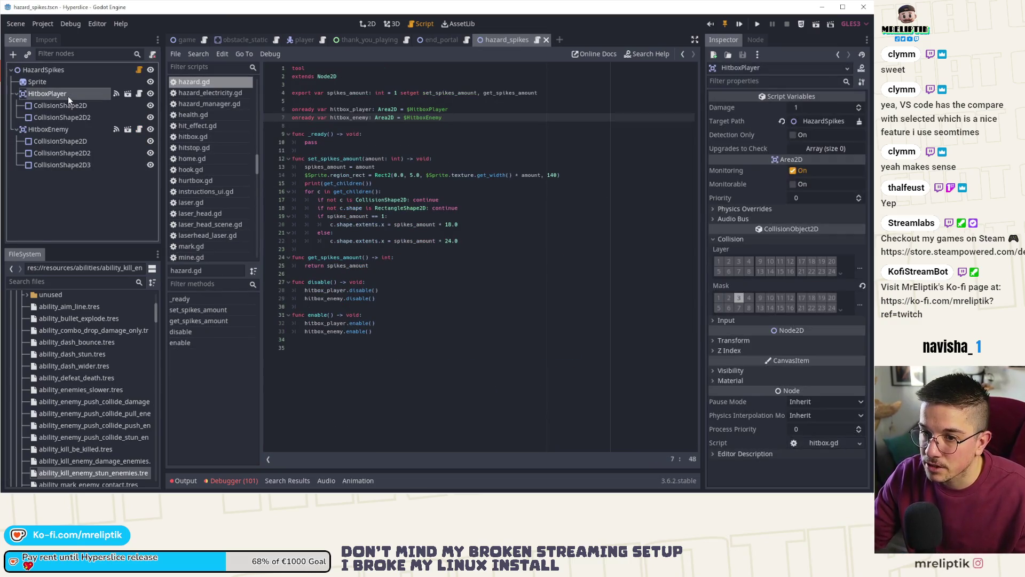
- Select all five CollisionShape2D nodes under HitboxPlayer and HitboxEnemy and tick Disabled
{"action": "left_click", "coordinate": [72, 115]}
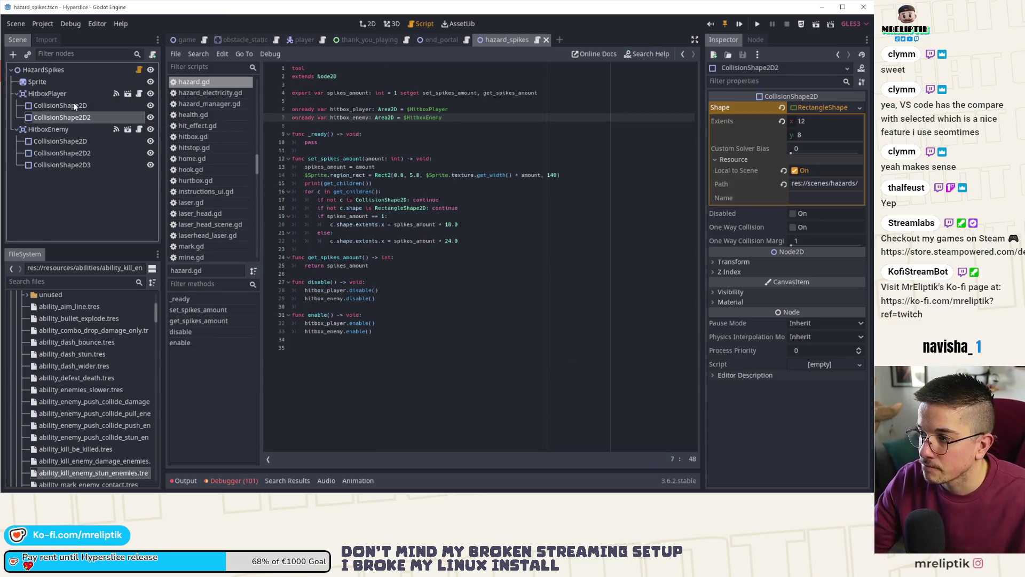
{"action": "left_click", "coordinate": [73, 104]}
{"action": "left_click", "coordinate": [72, 117], "text": "ctrl"}
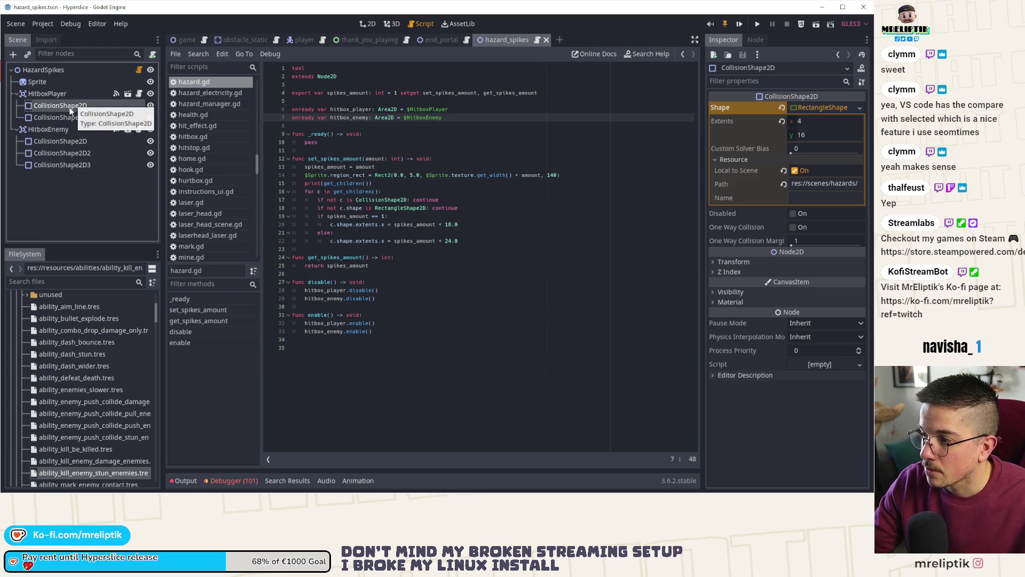
{"action": "left_click", "coordinate": [74, 140], "text": "ctrl"}
{"action": "left_click", "coordinate": [70, 152], "text": "ctrl"}
{"action": "left_click", "coordinate": [62, 165], "text": "ctrl"}
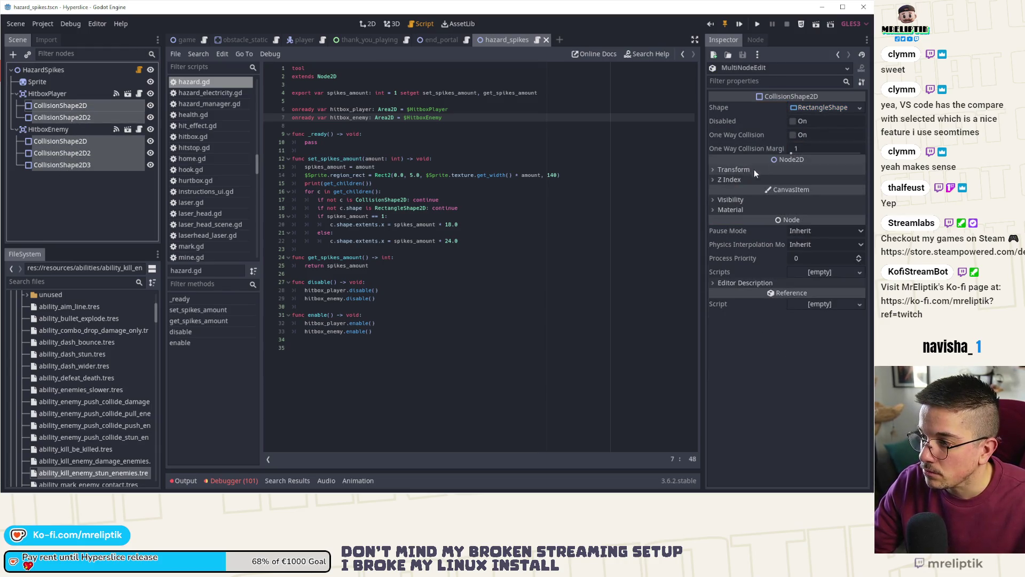
{"action": "left_click", "coordinate": [726, 200]}
{"action": "left_click", "coordinate": [726, 201]}
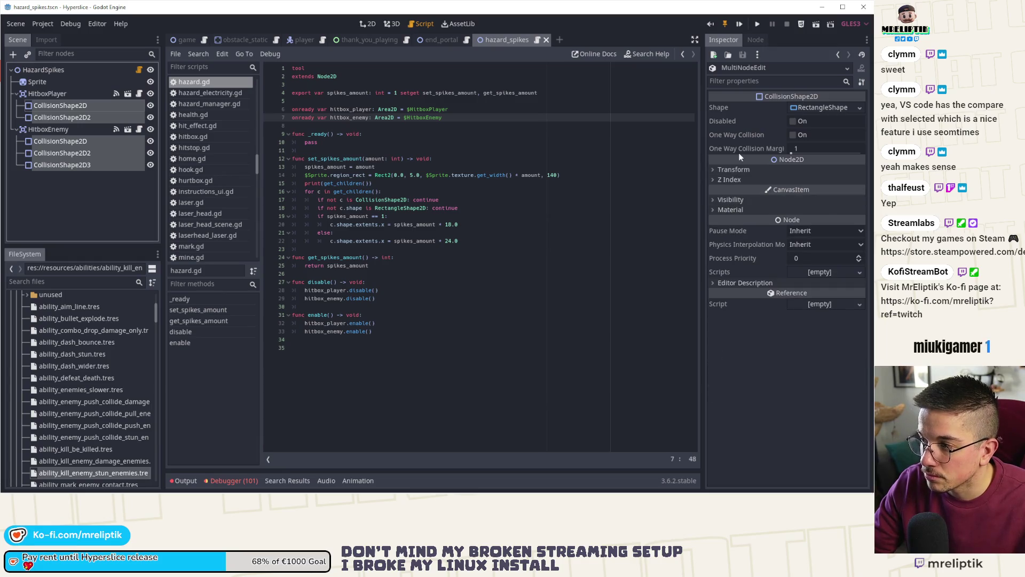
{"action": "left_click", "coordinate": [806, 106]}
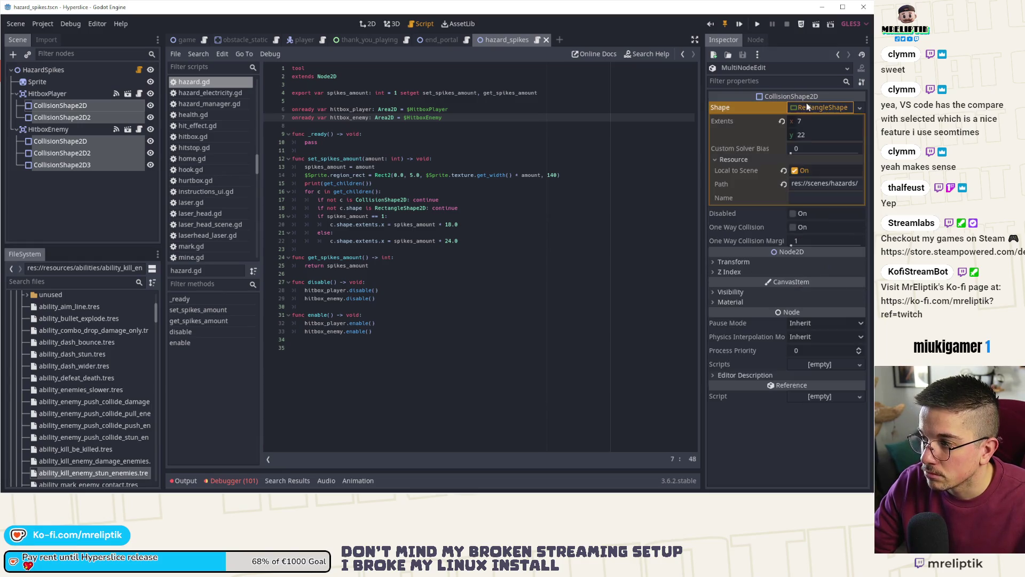
{"action": "left_click", "coordinate": [794, 171]}
{"action": "left_click", "coordinate": [793, 213]}
- Check each hitbox collision shape individually, then clear the selection
{"action": "left_click", "coordinate": [470, 208]}
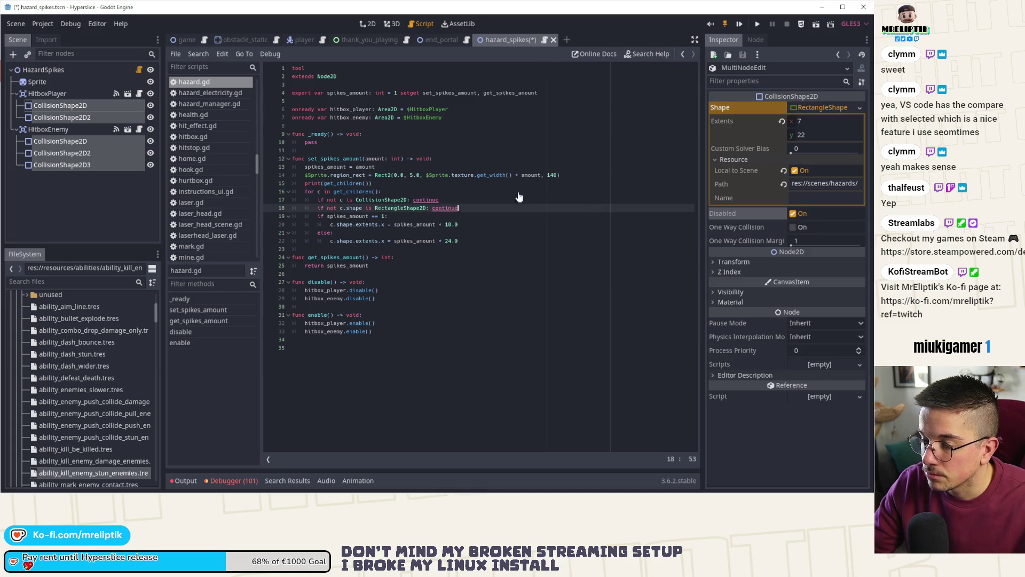
{"action": "left_click", "coordinate": [99, 106]}
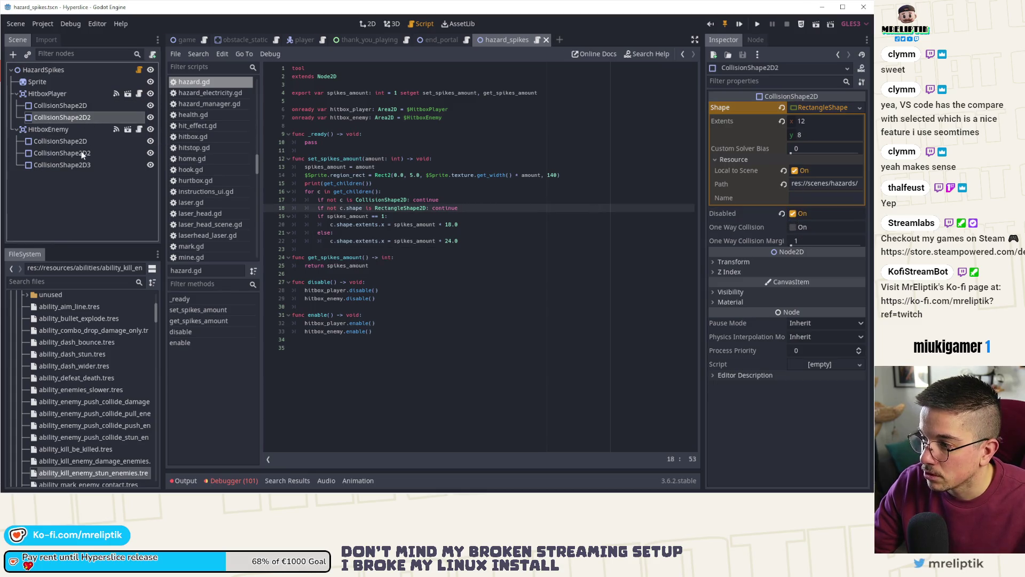
{"action": "left_click", "coordinate": [66, 157]}
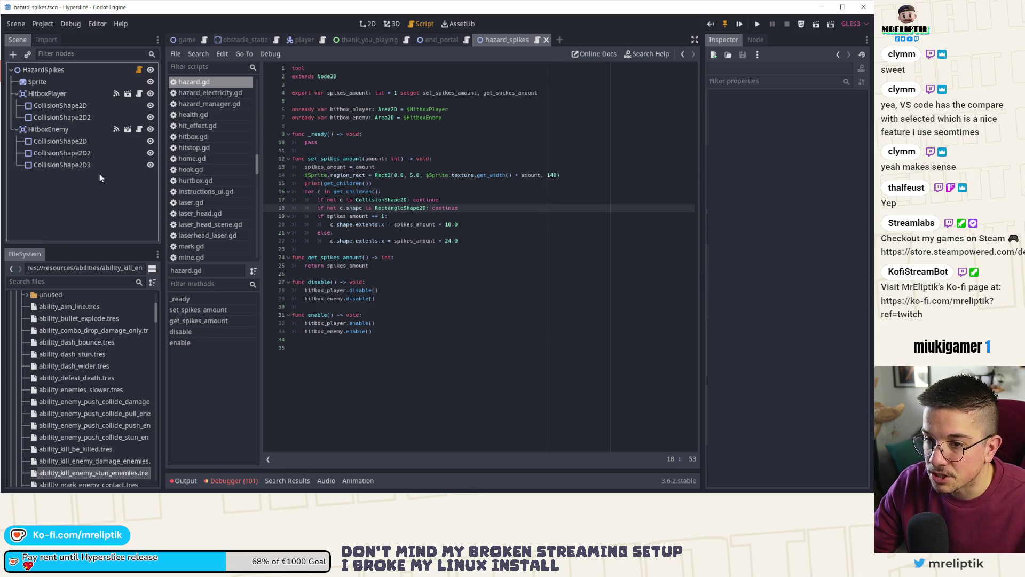
{"action": "left_click", "coordinate": [100, 165]}
{"action": "left_click", "coordinate": [461, 193]}
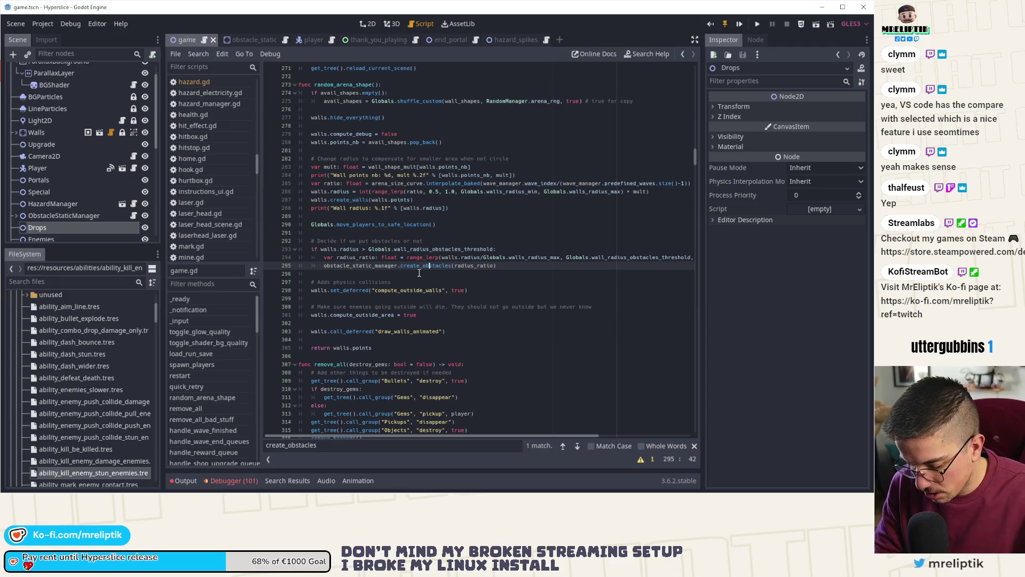
- Search game.gd for 'show_obsta' and go to the show_obstacles call on line 436
{"action": "key", "text": "ctrl+f"}
{"action": "type", "text": "show_obsta"}
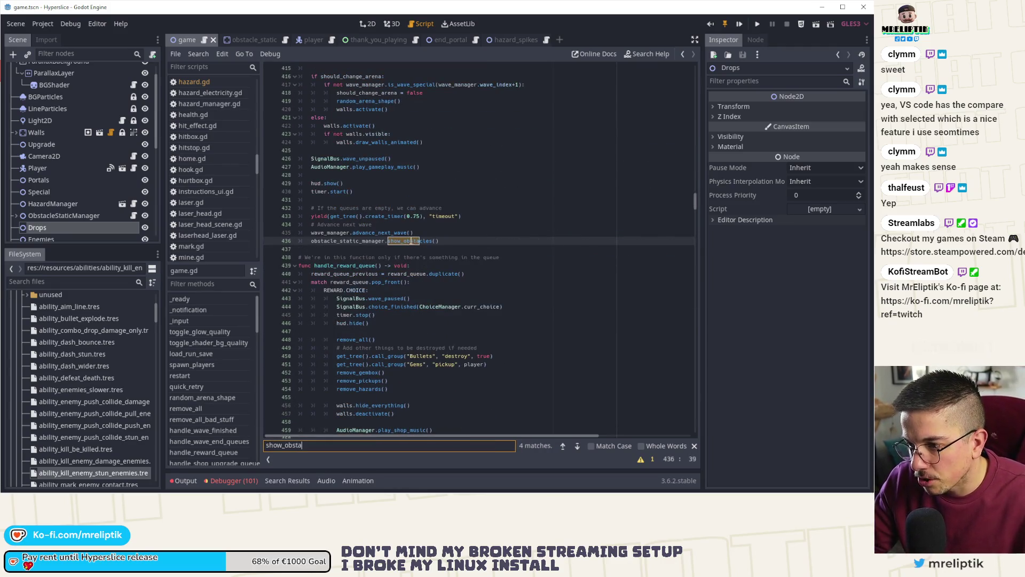
{"action": "left_click", "coordinate": [432, 241]}
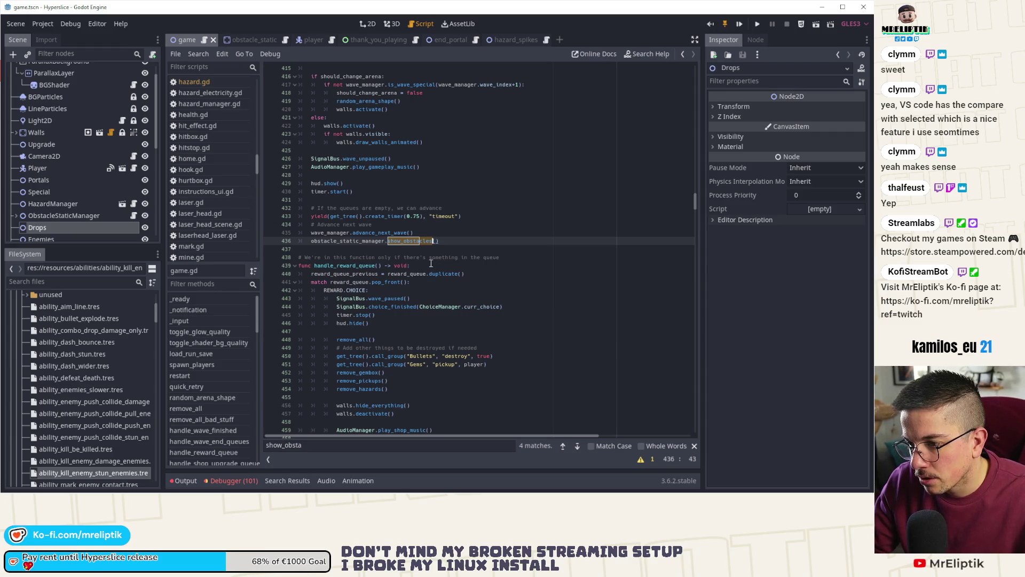
{"action": "scroll", "coordinate": [431, 263], "scroll_direction": "up", "scroll_amount": 7}
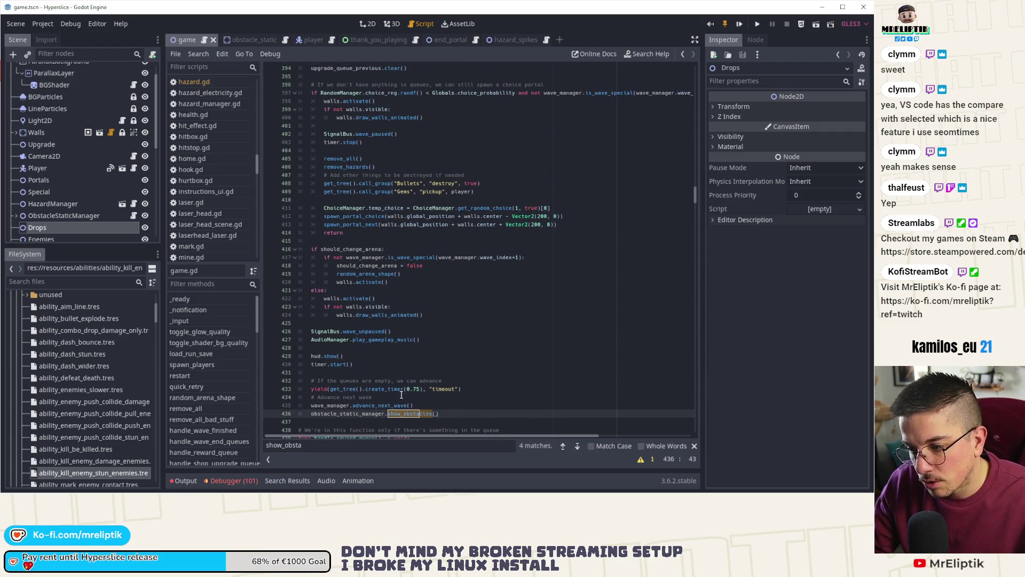
{"action": "scroll", "coordinate": [400, 395], "scroll_direction": "down", "scroll_amount": 2}
{"action": "left_click", "coordinate": [401, 372]}
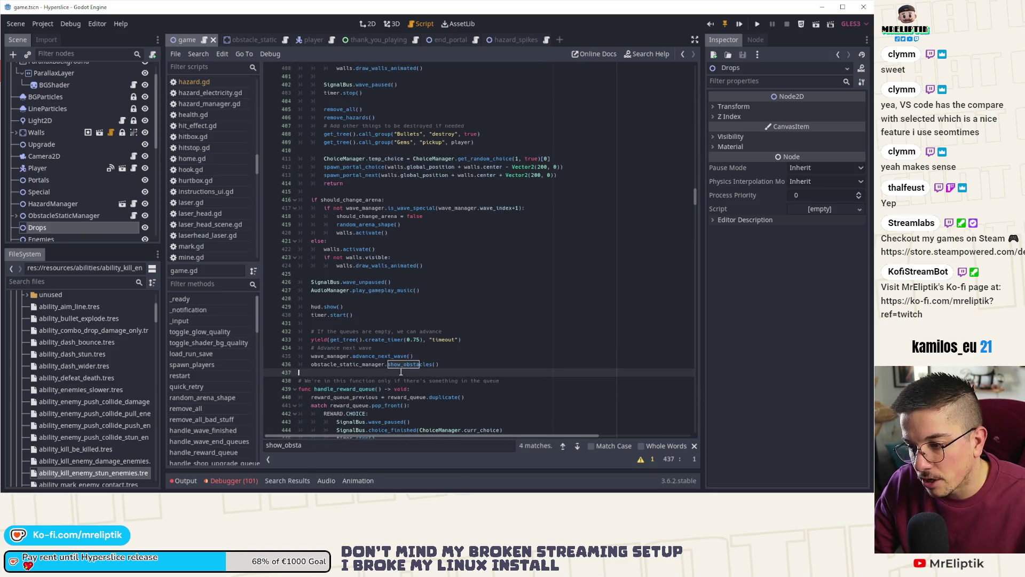
{"action": "left_click", "coordinate": [432, 364]}
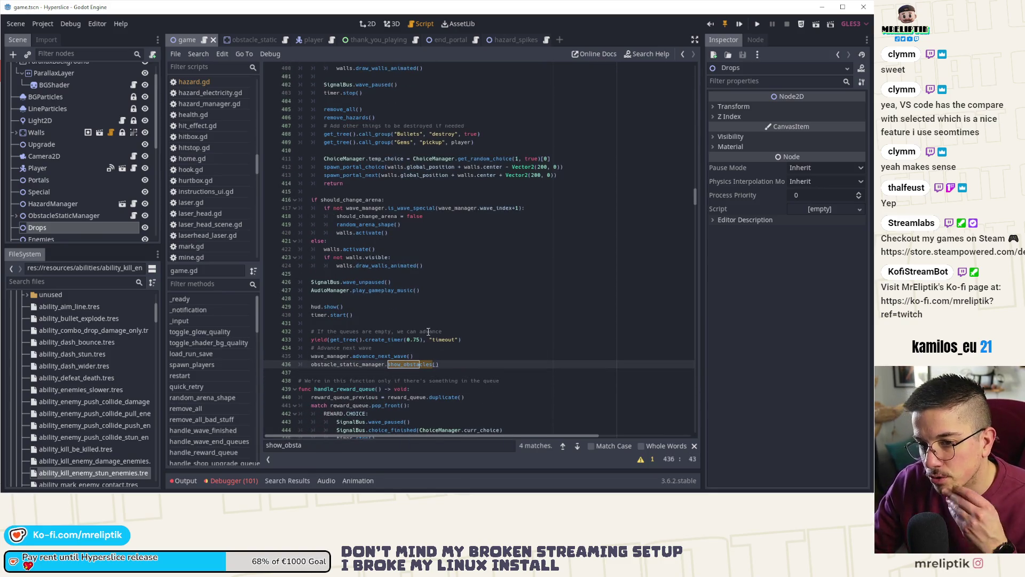
- Expand ObstacleStaticManager in the Scene tree to reveal its ObstacleStatic children
{"action": "scroll", "coordinate": [95, 203], "scroll_direction": "down", "scroll_amount": 2}
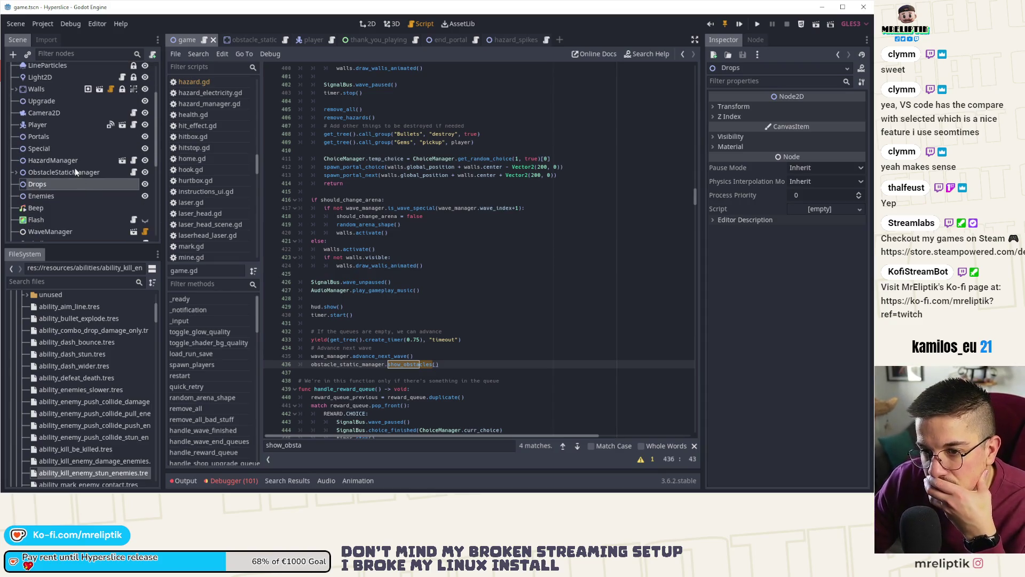
{"action": "left_click", "coordinate": [15, 172]}
{"action": "left_click", "coordinate": [48, 172]}
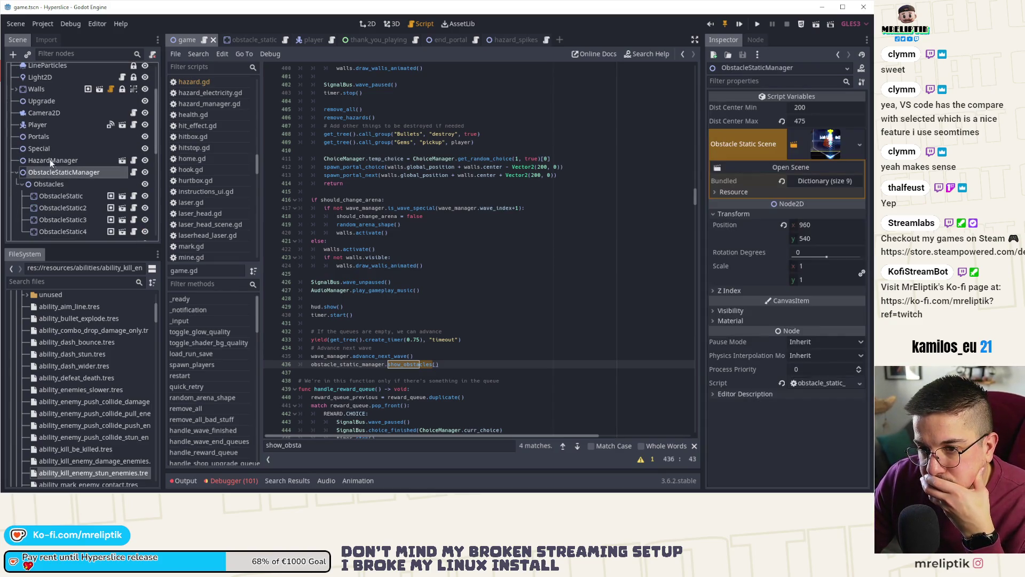
{"action": "right_click", "coordinate": [49, 153]}
{"action": "left_click", "coordinate": [94, 172]}
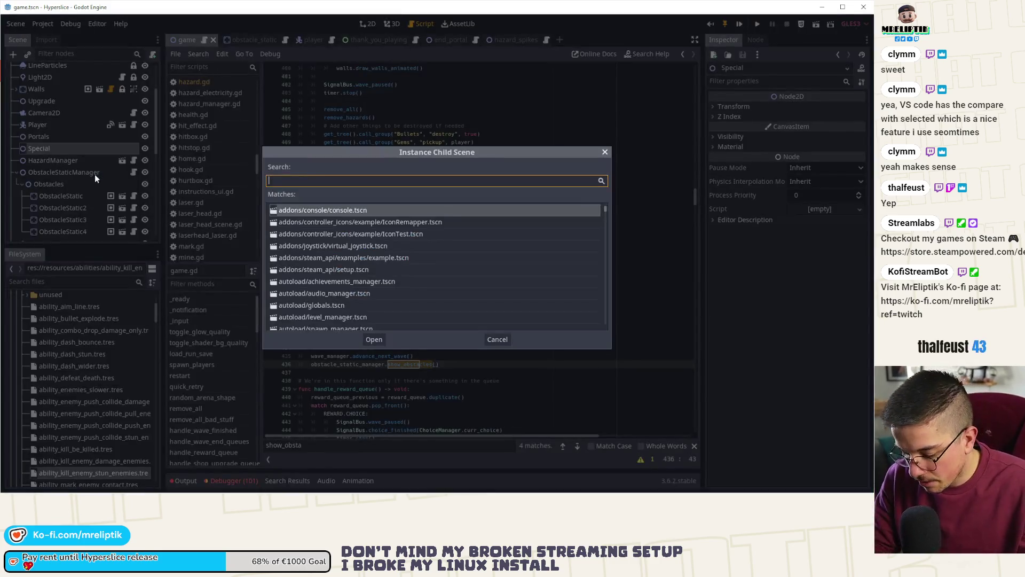
{"action": "type", "text": "missil"}
{"action": "key", "text": "Down"}
{"action": "key", "text": "Down"}
{"action": "key", "text": "Down"}
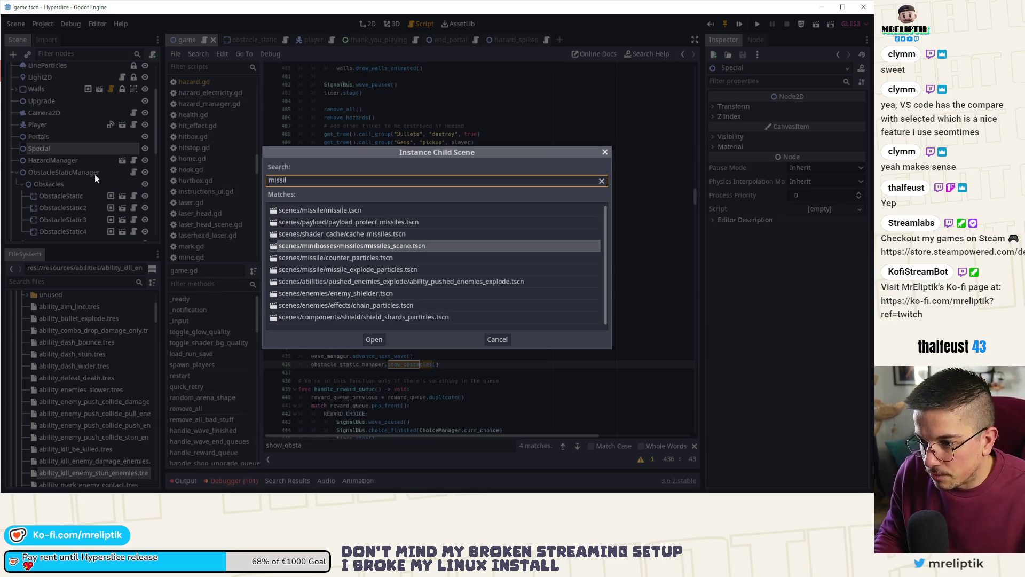
{"action": "key", "text": "Return"}
{"action": "left_click", "coordinate": [367, 24]}
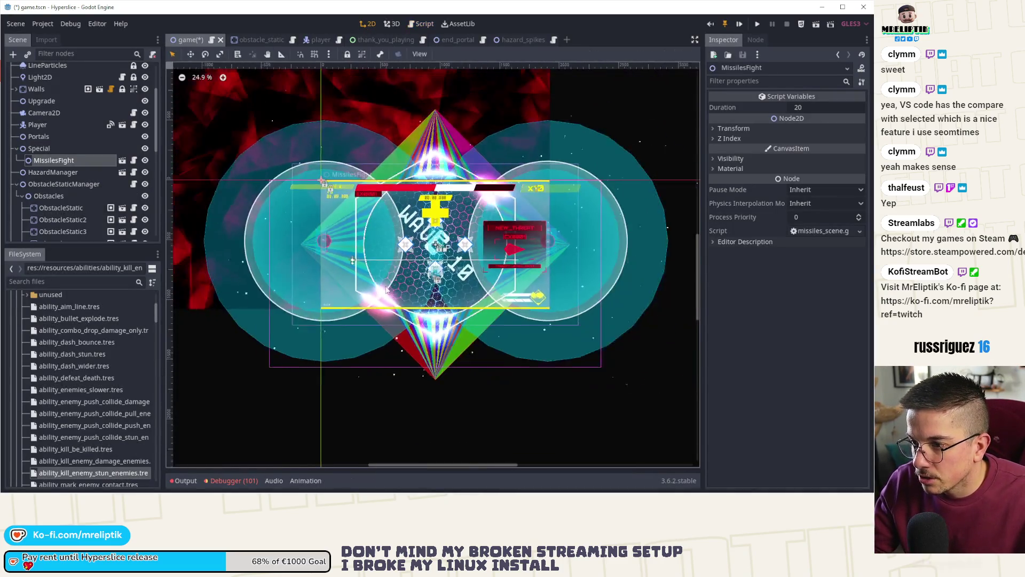
{"action": "scroll", "coordinate": [482, 214], "scroll_direction": "up", "scroll_amount": 3}
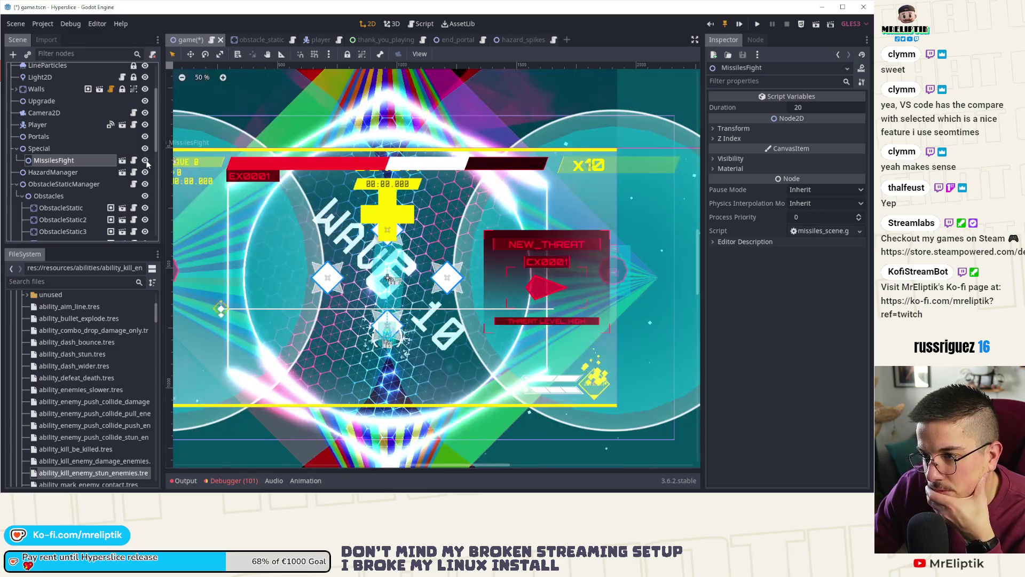
{"action": "left_click", "coordinate": [144, 162]}
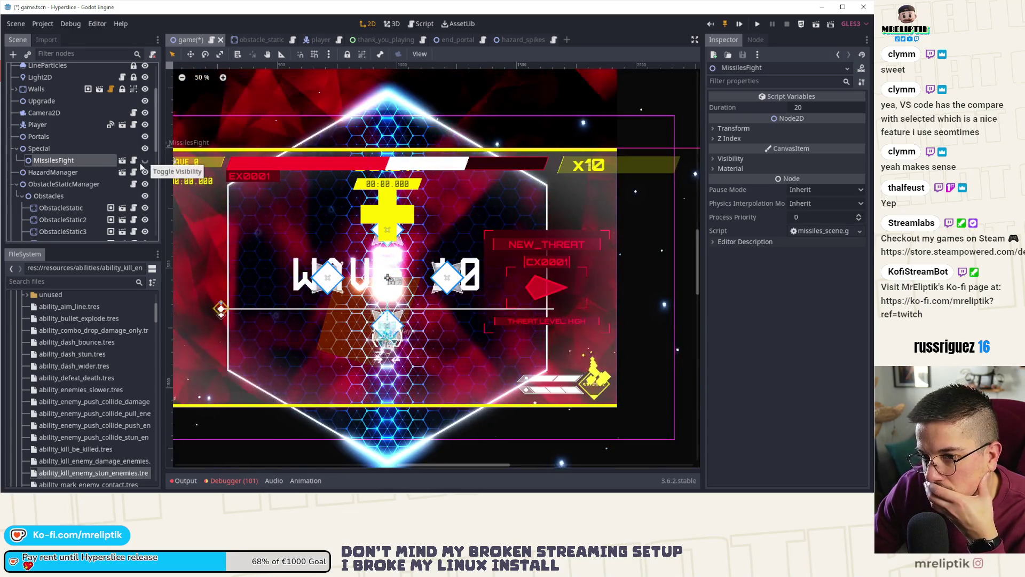
{"action": "left_click", "coordinate": [84, 162]}
{"action": "key", "text": "Delete"}
{"action": "key", "text": "Return"}
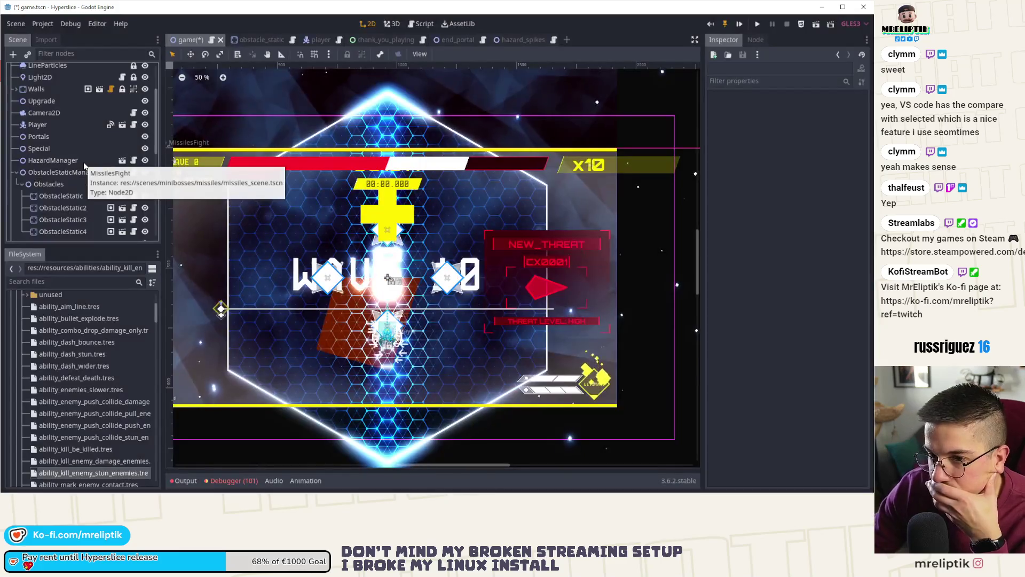
{"action": "scroll", "coordinate": [102, 108], "scroll_direction": "up", "scroll_amount": 3}
{"action": "left_click", "coordinate": [134, 69]}
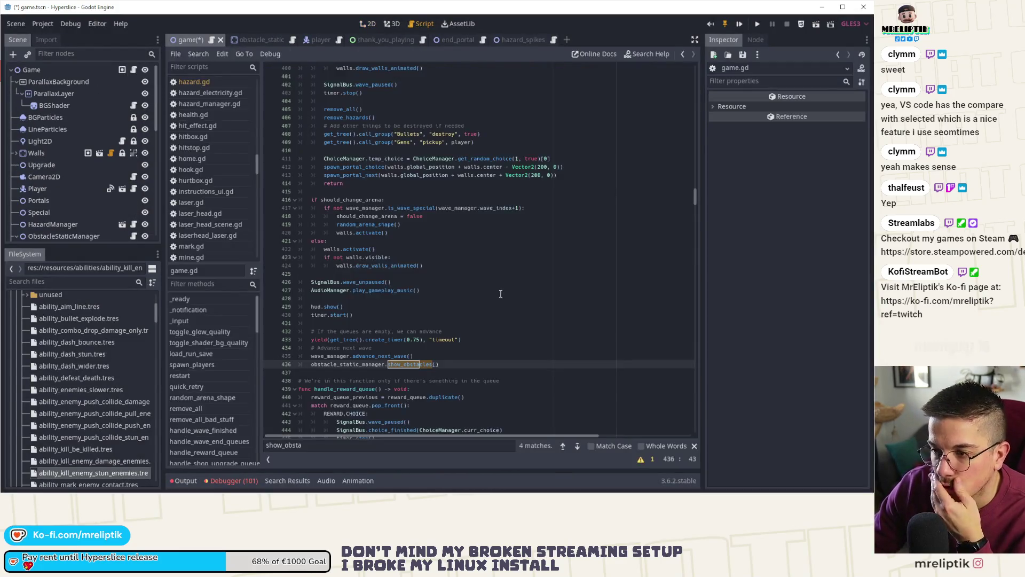
{"action": "scroll", "coordinate": [458, 387], "scroll_direction": "down", "scroll_amount": 5}
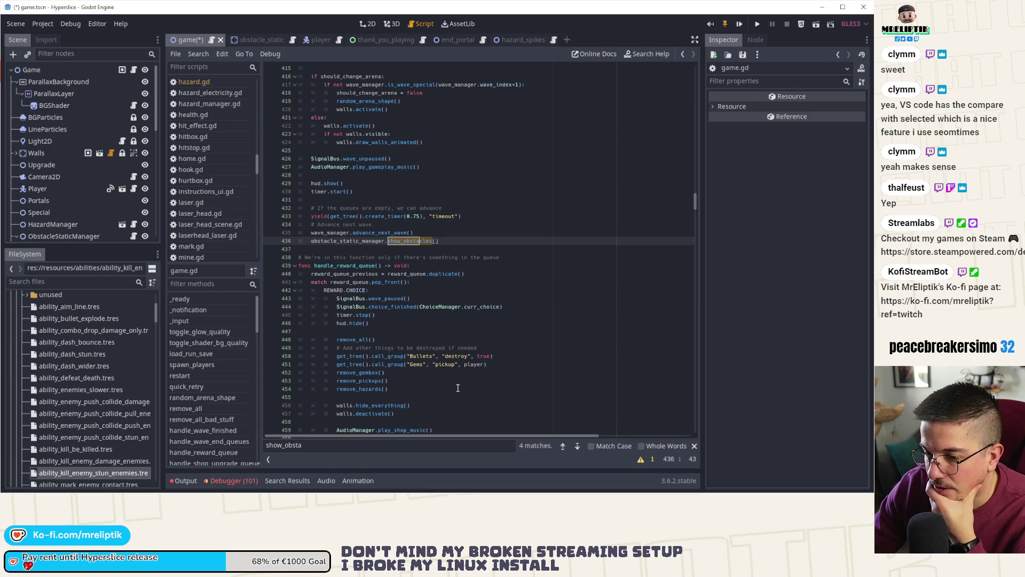
{"action": "scroll", "coordinate": [352, 389], "scroll_direction": "down", "scroll_amount": 15}
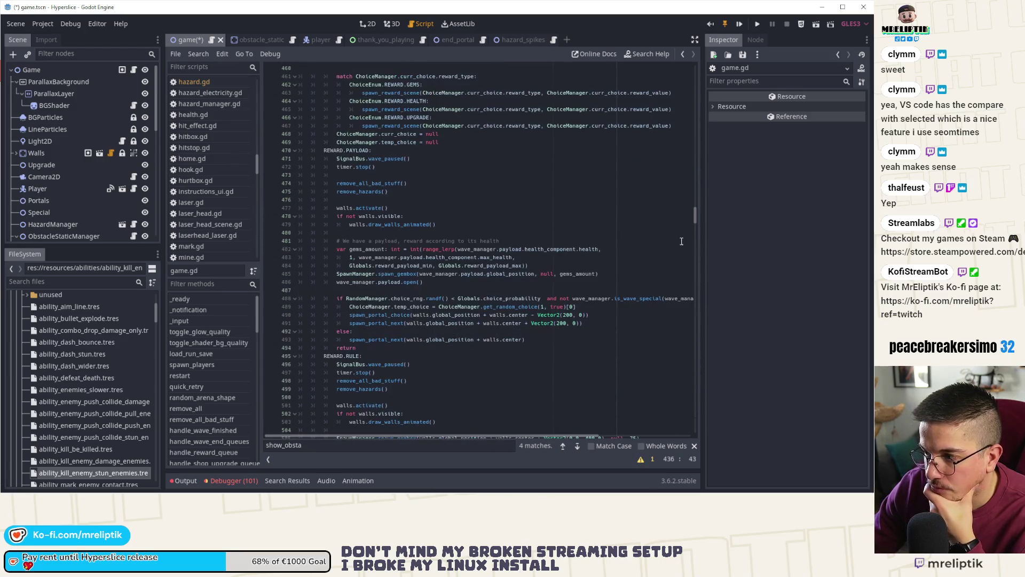
{"action": "left_click_drag", "start_coordinate": [696, 219], "coordinate": [686, 335]}
{"action": "scroll", "coordinate": [685, 335], "scroll_direction": "down", "scroll_amount": 9}
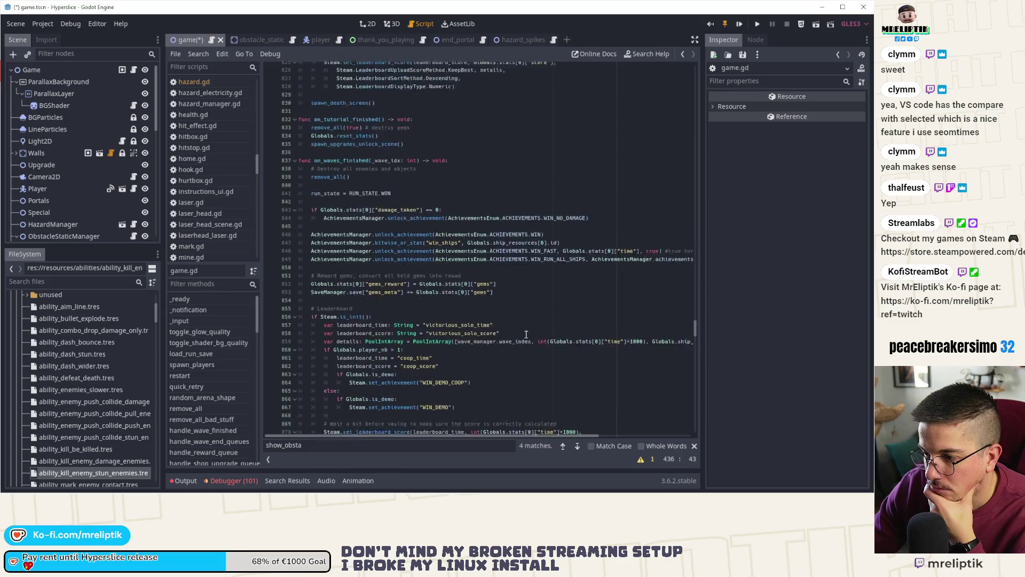
{"action": "scroll", "coordinate": [526, 334], "scroll_direction": "down", "scroll_amount": 3}
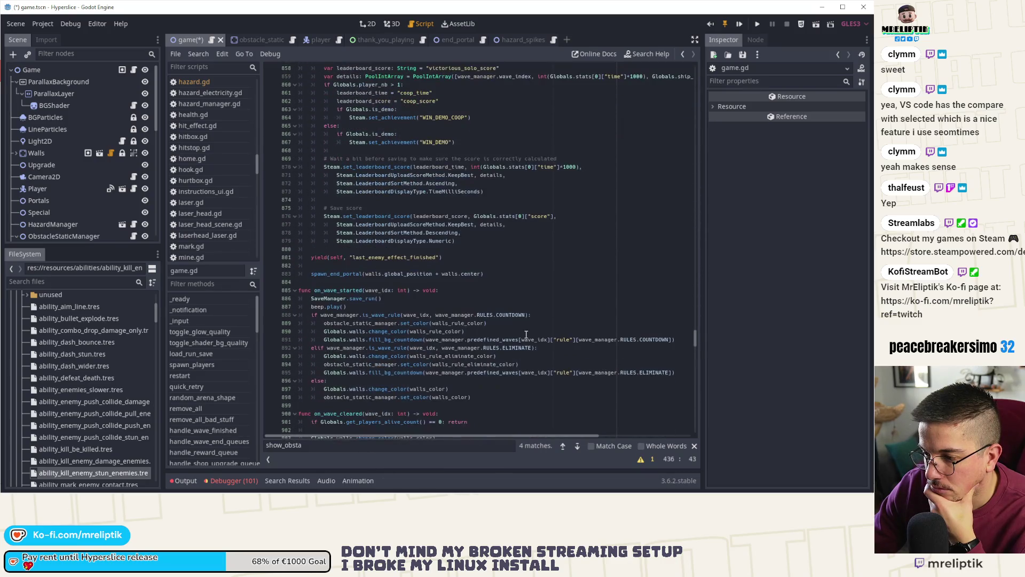
- Search game.gd for every random_arena_shape occurrence, including line 144
{"action": "double_click", "coordinate": [365, 290]}
{"action": "key", "text": "ctrl+f"}
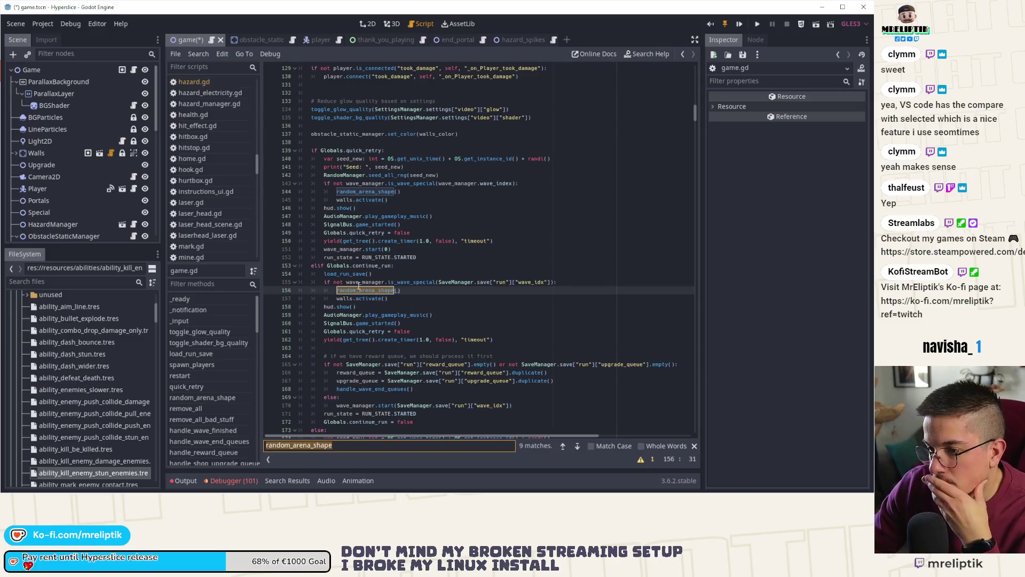
{"action": "double_click", "coordinate": [344, 249]}
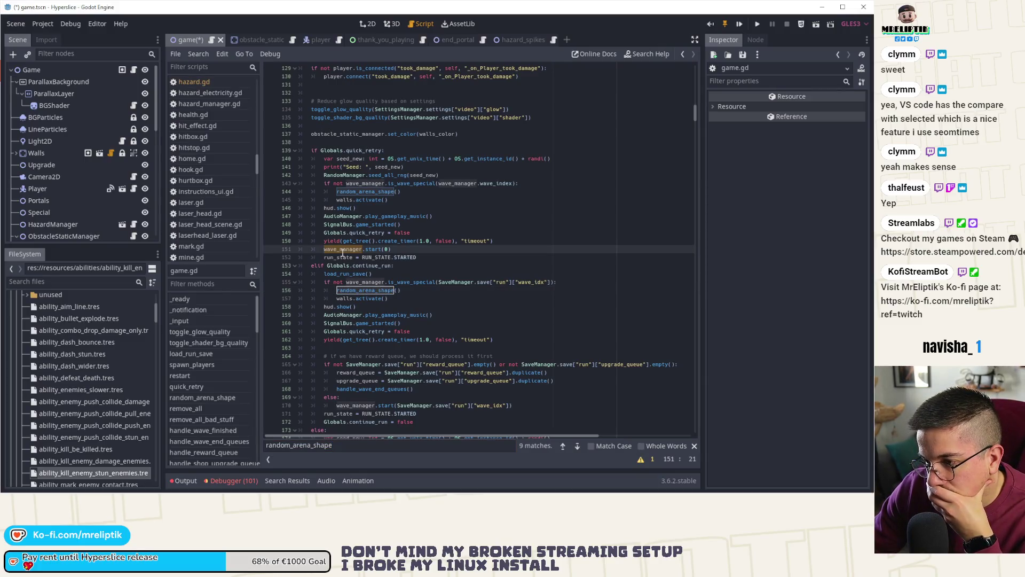
{"action": "double_click", "coordinate": [372, 192]}
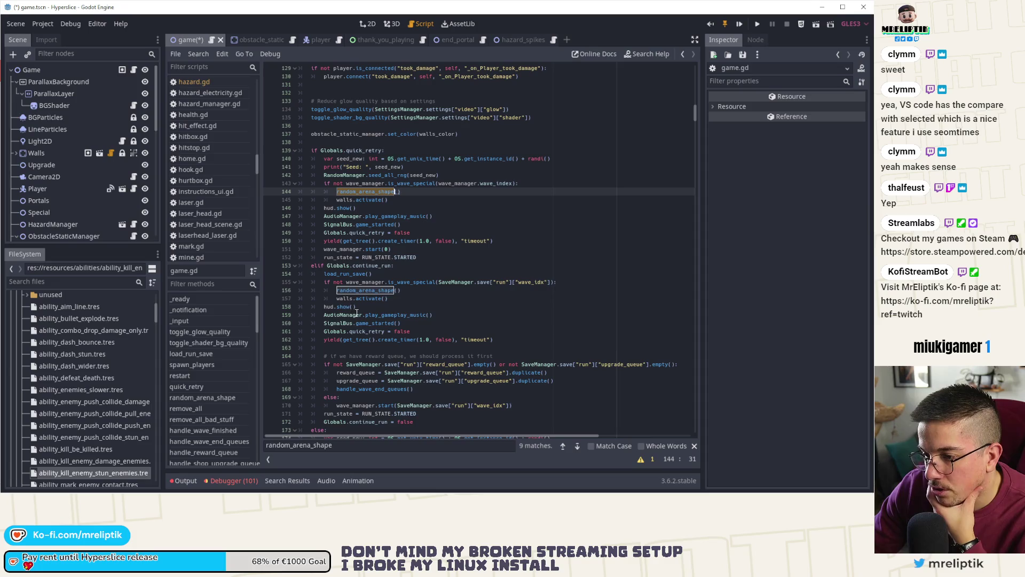
- Comment out lines 155–157 with Ctrl+K, save game.gd, and launch a test run
{"action": "mouse_move", "coordinate": [410, 299]}
{"action": "left_mouse_down"}
{"action": "mouse_move", "coordinate": [288, 273]}
{"action": "mouse_move", "coordinate": [272, 288]}
{"action": "left_mouse_up"}
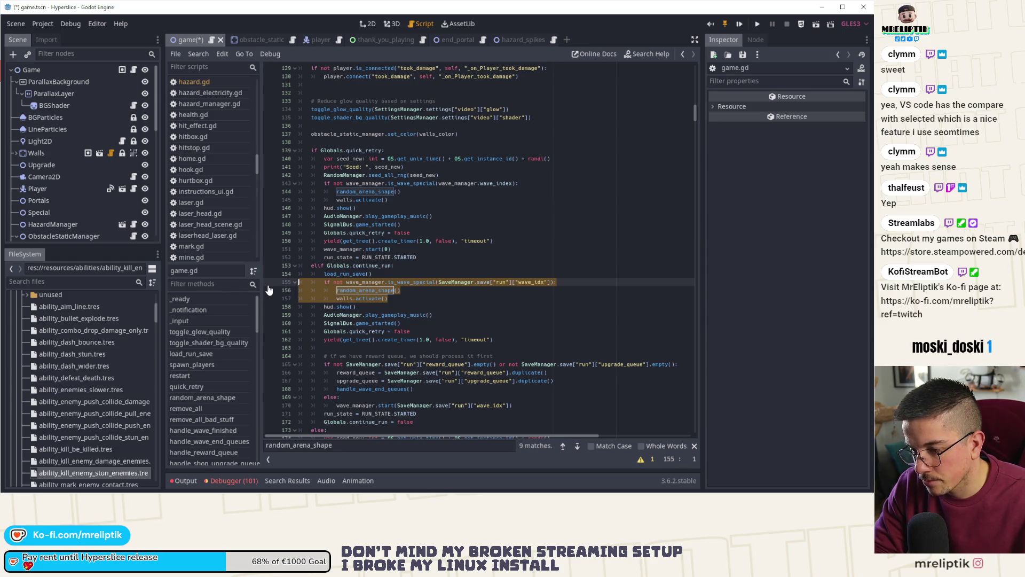
{"action": "key", "text": "ctrl+k"}
{"action": "key", "text": "ctrl+s"}
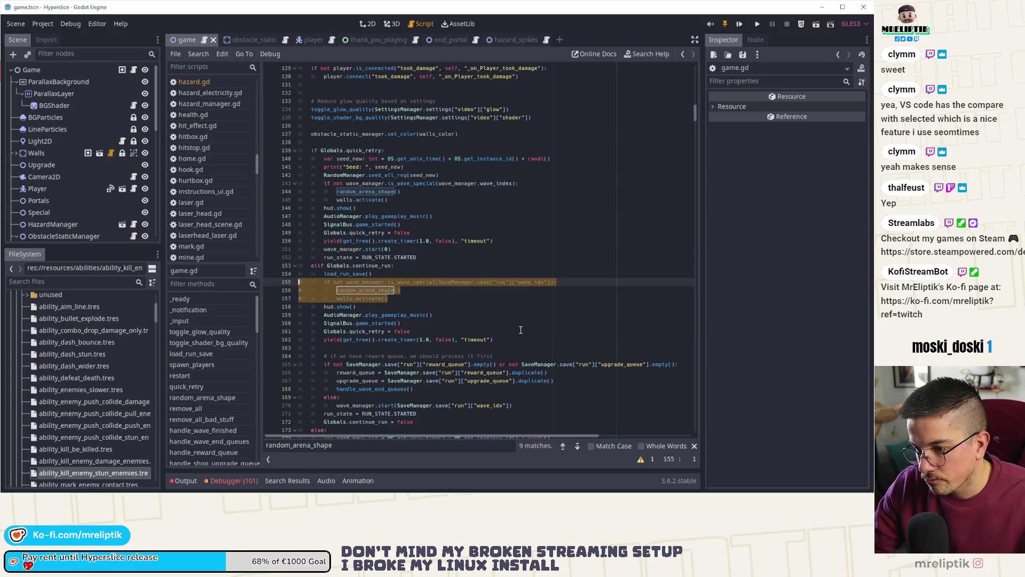
{"action": "scroll", "coordinate": [465, 267], "scroll_direction": "down", "scroll_amount": 6}
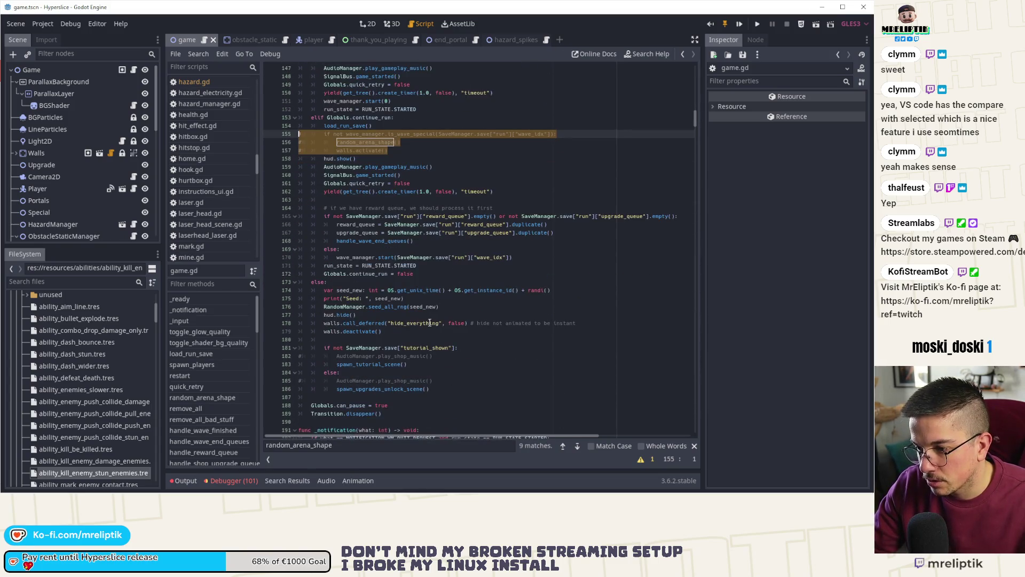
{"action": "left_click", "coordinate": [395, 331]}
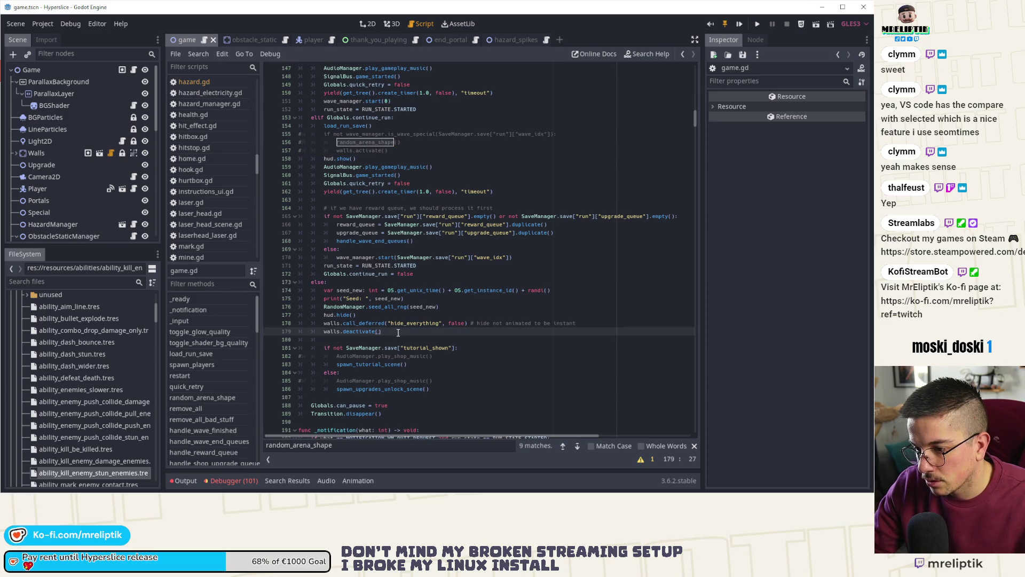
{"action": "scroll", "coordinate": [398, 332], "scroll_direction": "down", "scroll_amount": 2}
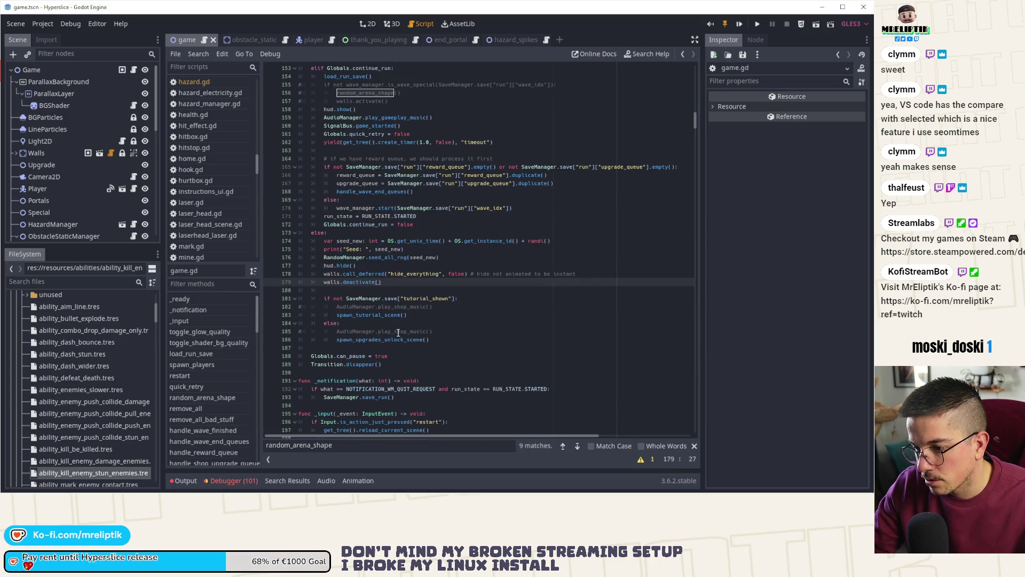
{"action": "key", "text": "F5"}
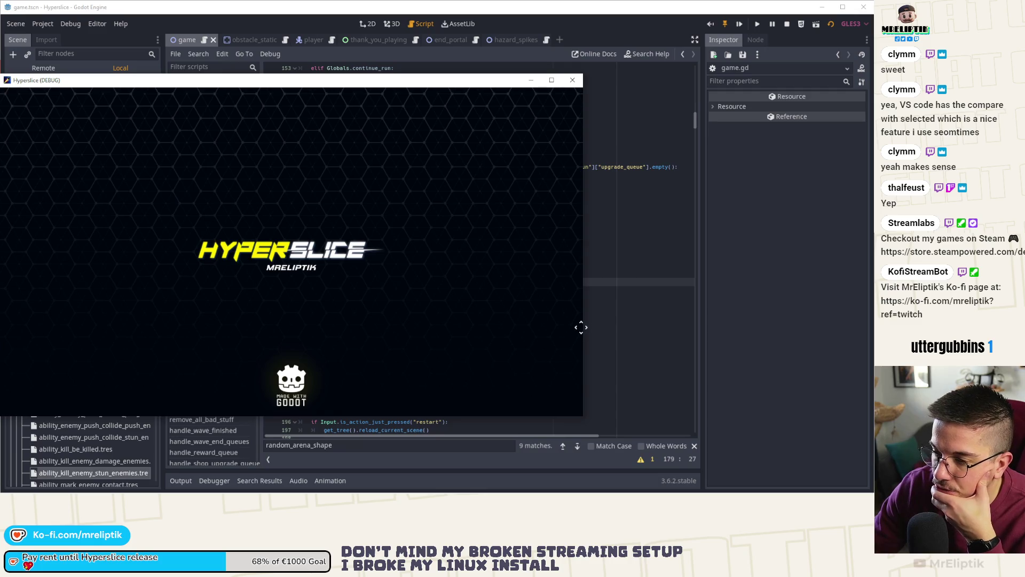
{"action": "left_click", "coordinate": [601, 315]}
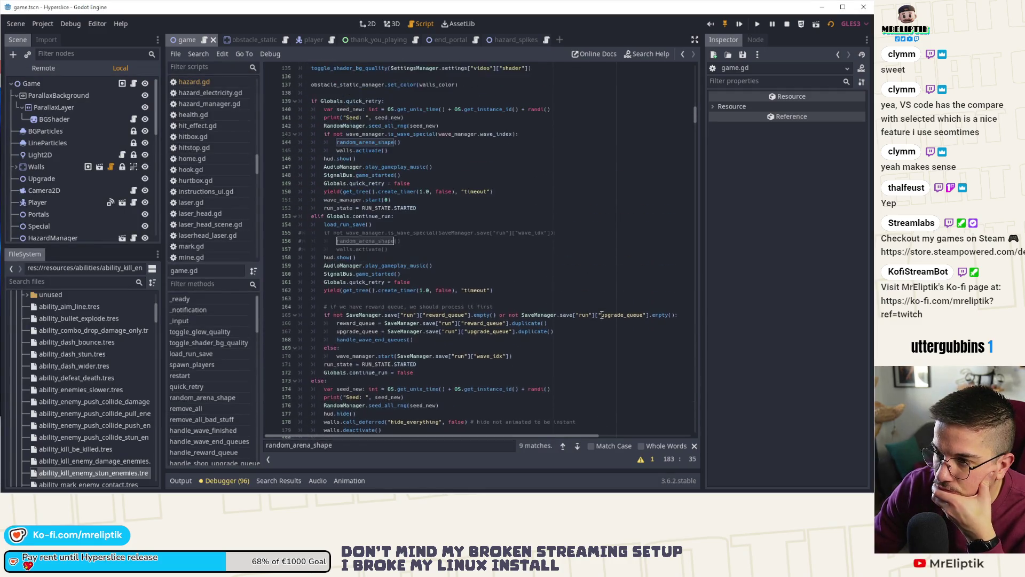
{"action": "scroll", "coordinate": [602, 315], "scroll_direction": "up", "scroll_amount": 3}
{"action": "scroll", "coordinate": [602, 315], "scroll_direction": "down", "scroll_amount": 2}
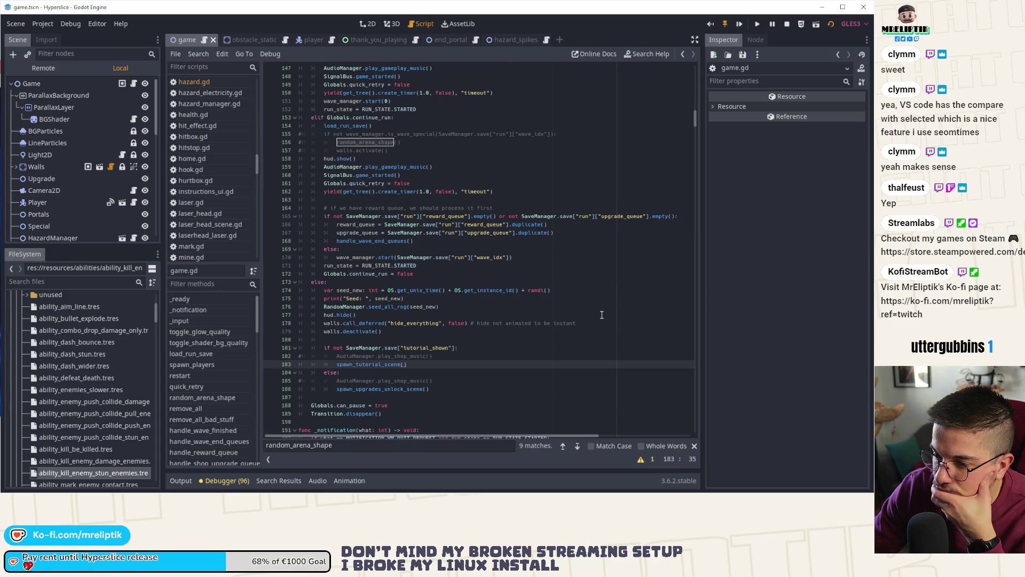
{"action": "scroll", "coordinate": [601, 315], "scroll_direction": "down", "scroll_amount": 2}
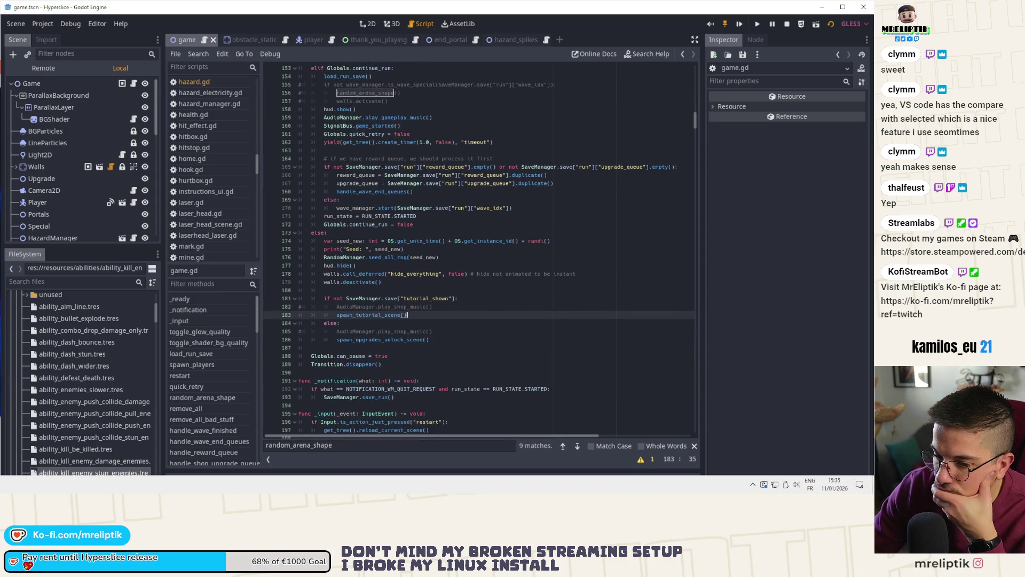
{"action": "key", "text": "F5"}
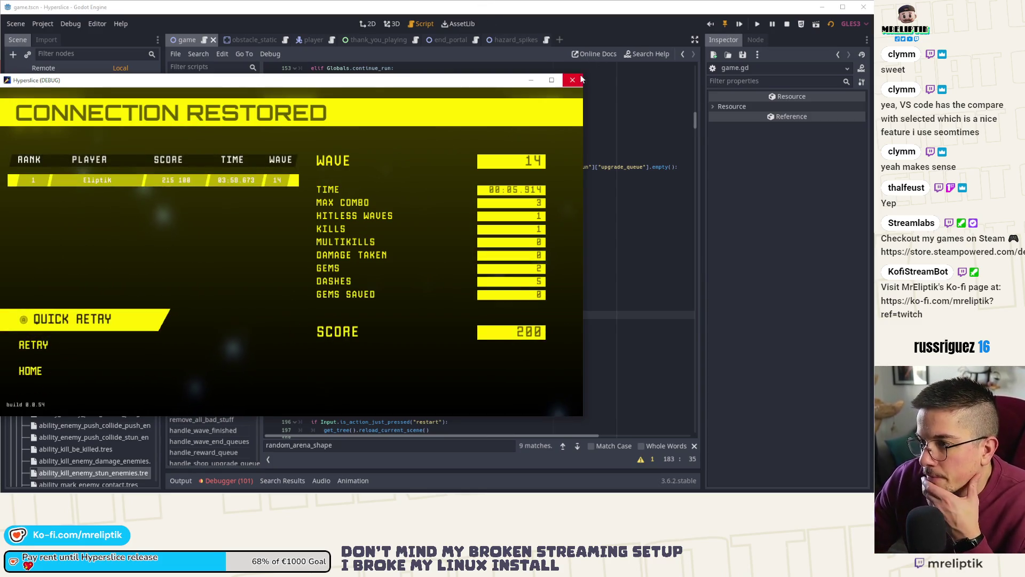
{"action": "key", "text": "alt+F4"}
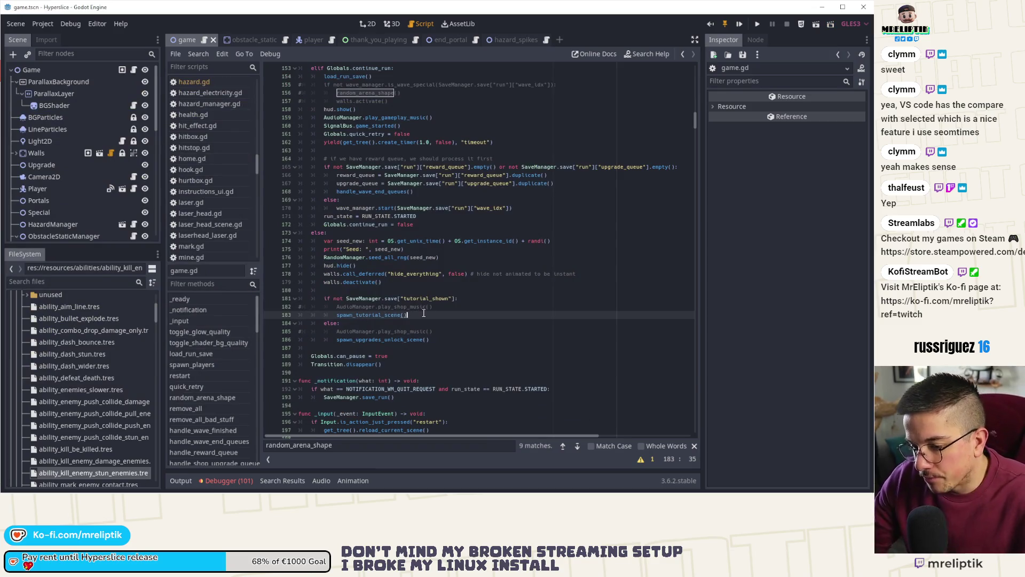
{"action": "key", "text": "ctrl+f"}
{"action": "type", "text": "obstacle"}
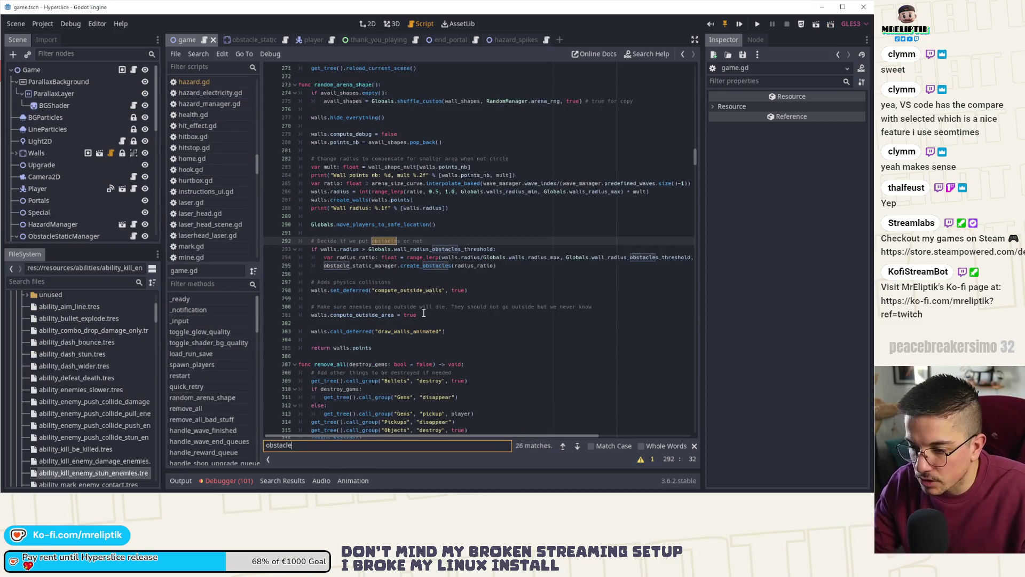
{"action": "key", "text": "ctrl+a"}
{"action": "type", "text": "show_obsta"}
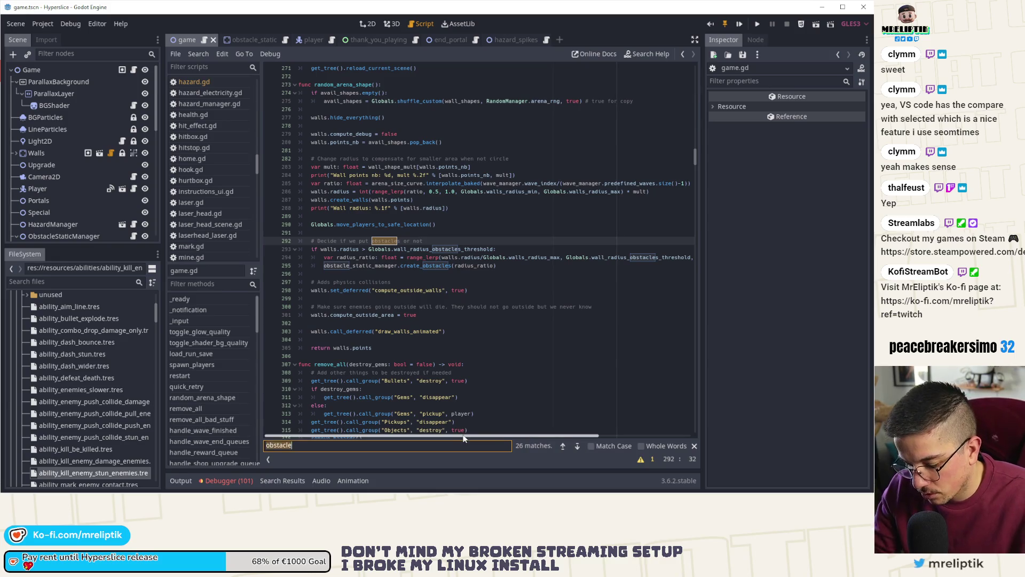
{"action": "type", "text": "l"}
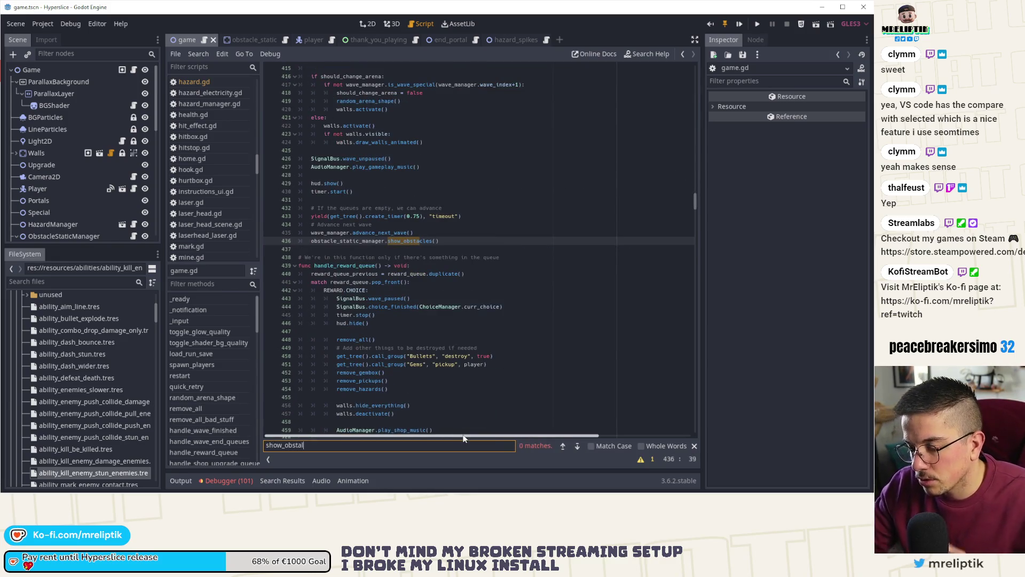
{"action": "double_click", "coordinate": [410, 241]}
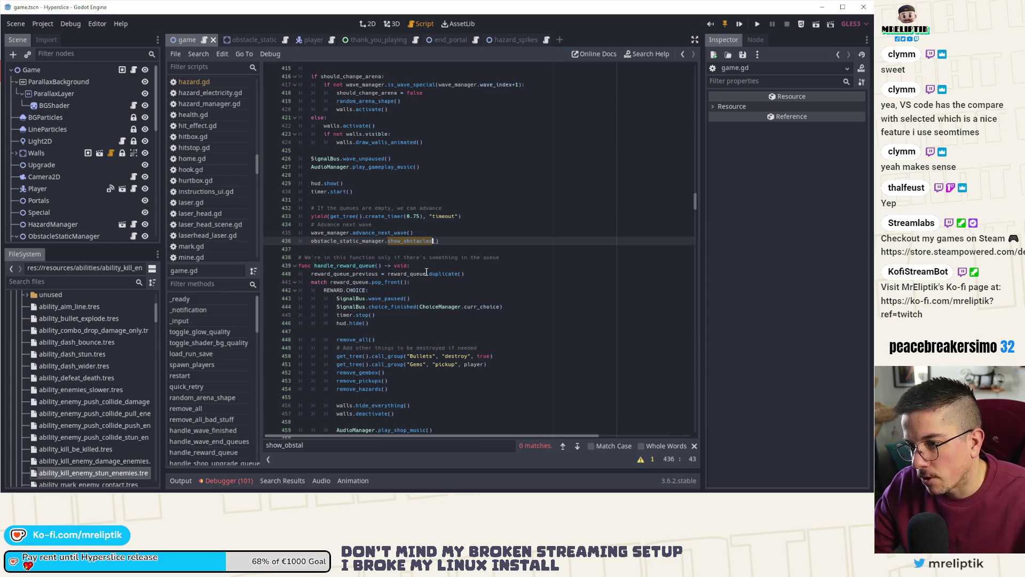
{"action": "scroll", "coordinate": [424, 261], "scroll_direction": "up", "scroll_amount": 12}
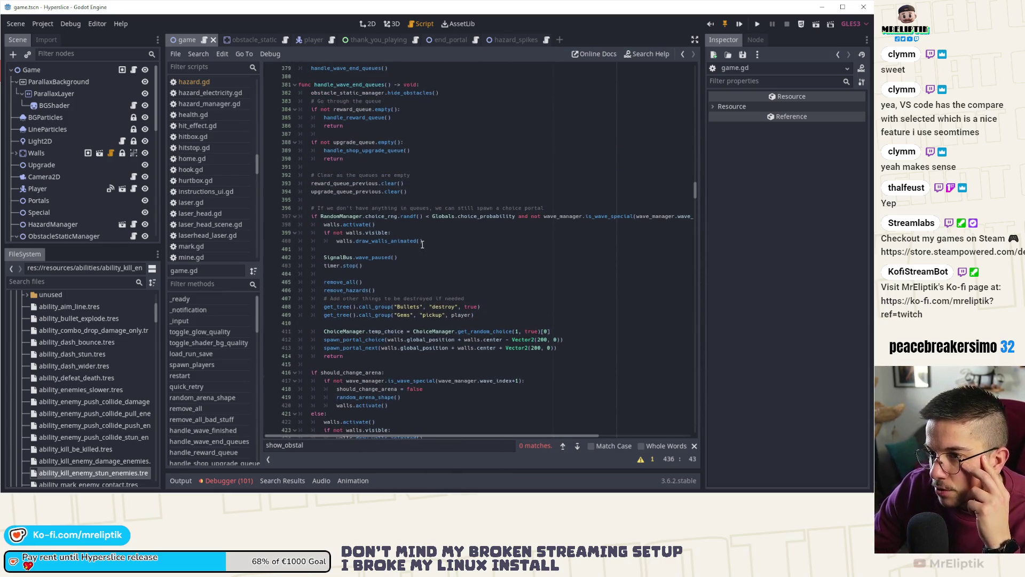
{"action": "scroll", "coordinate": [422, 244], "scroll_direction": "down", "scroll_amount": 6}
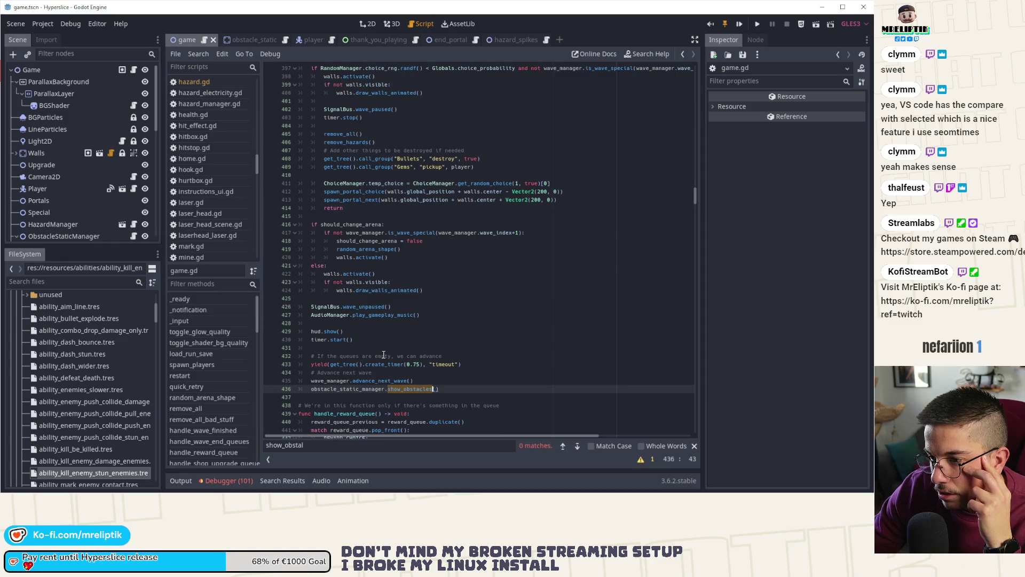
{"action": "double_click", "coordinate": [377, 381]}
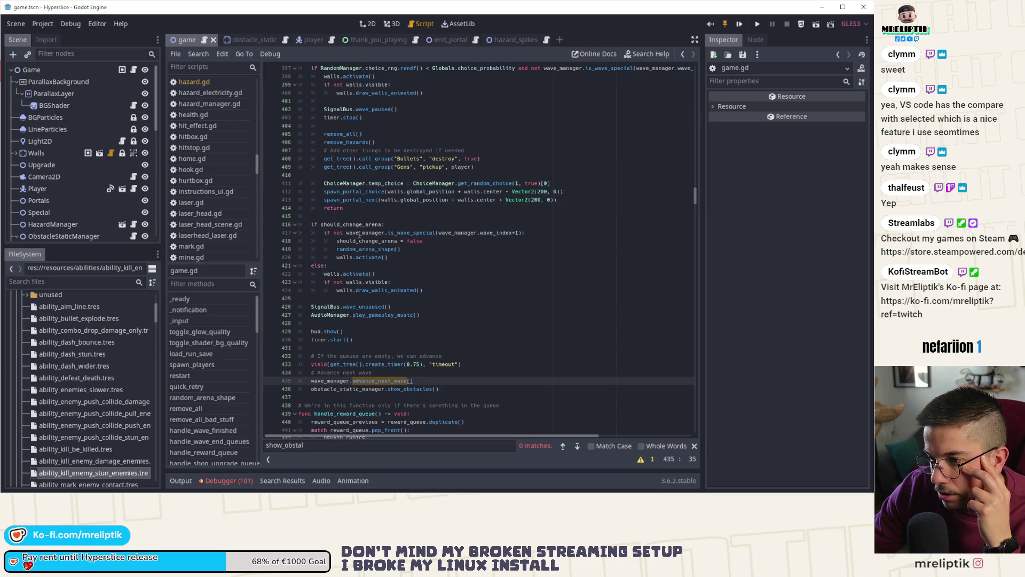
{"action": "left_click", "coordinate": [325, 233]}
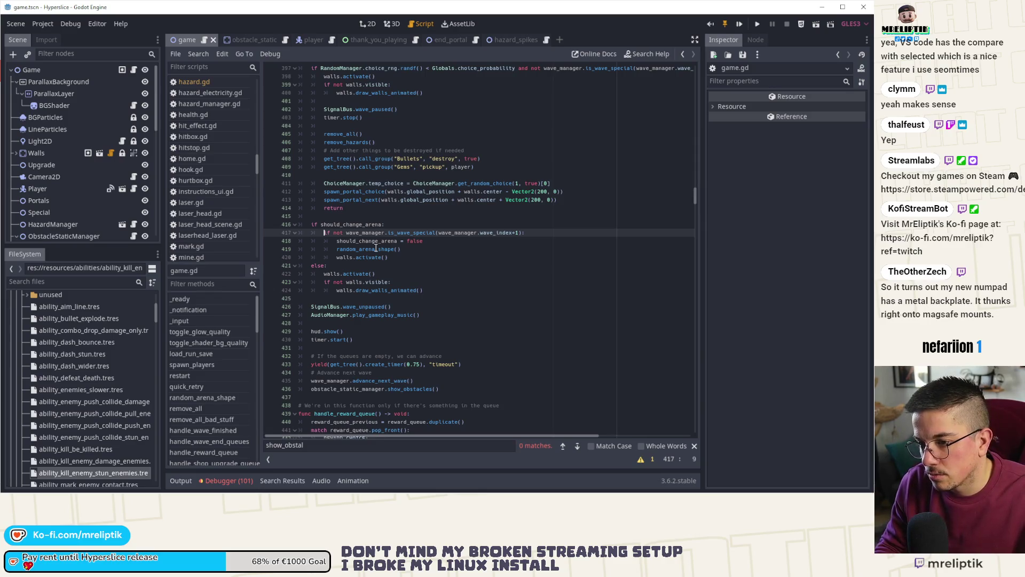
- Duplicate the is_wave_special check above show_obstacles(), indent the call under it, and save
{"action": "key", "text": "ctrl+b"}
{"action": "key", "text": "Down"}
{"action": "key", "text": "alt+Down"}
{"action": "key", "text": "alt+Up"}
{"action": "key", "text": "Up"}
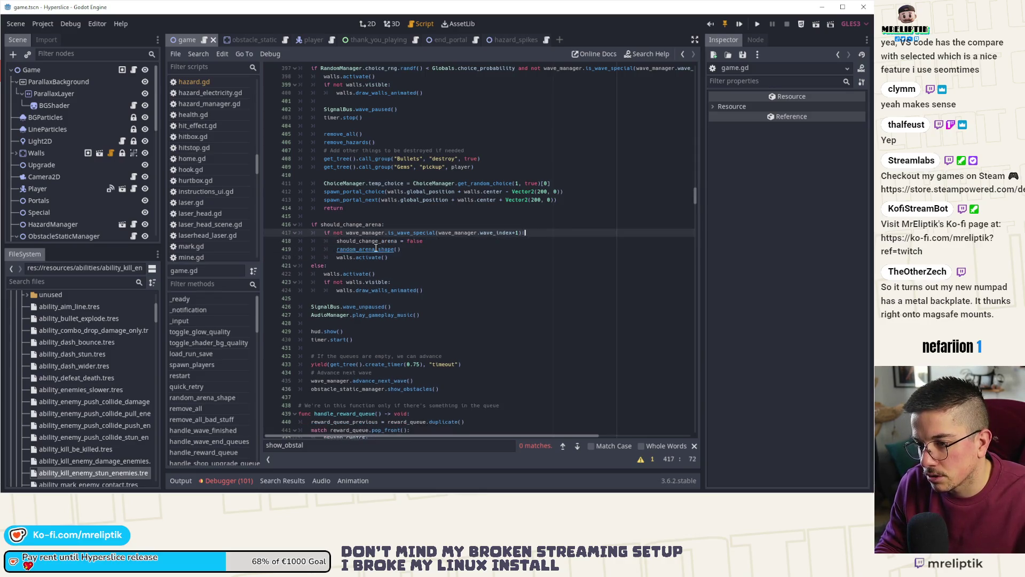
{"action": "key", "text": "alt+Down"}
{"action": "key", "text": "alt+Down"}
{"action": "key", "text": "alt+Down"}
{"action": "key", "text": "alt+Down"}
{"action": "key", "text": "alt+Down"}
{"action": "key", "text": "alt+Down"}
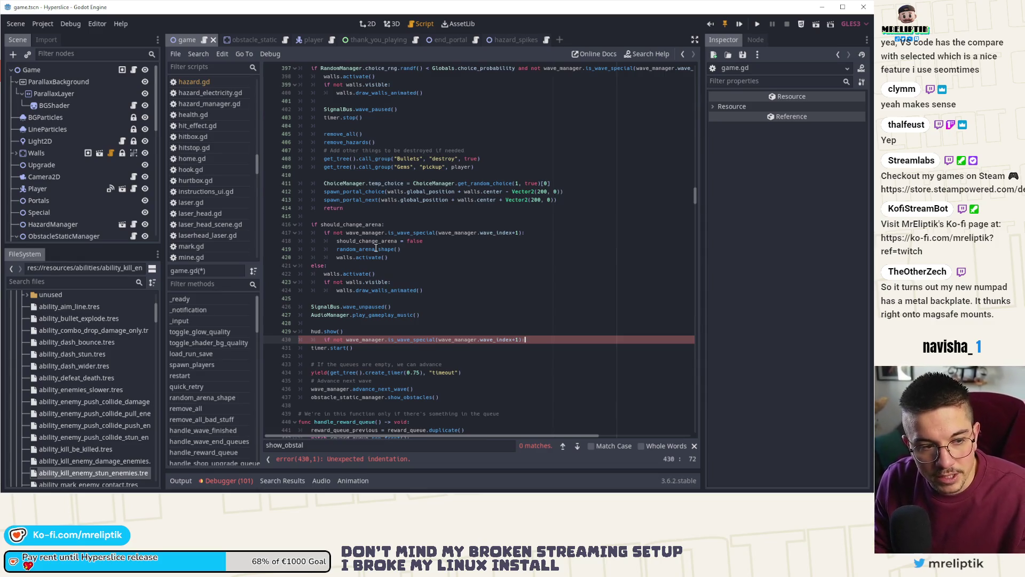
{"action": "key", "text": "alt+Down"}
{"action": "key", "text": "alt+Down"}
{"action": "key", "text": "alt+Down"}
{"action": "key", "text": "shift+Tab"}
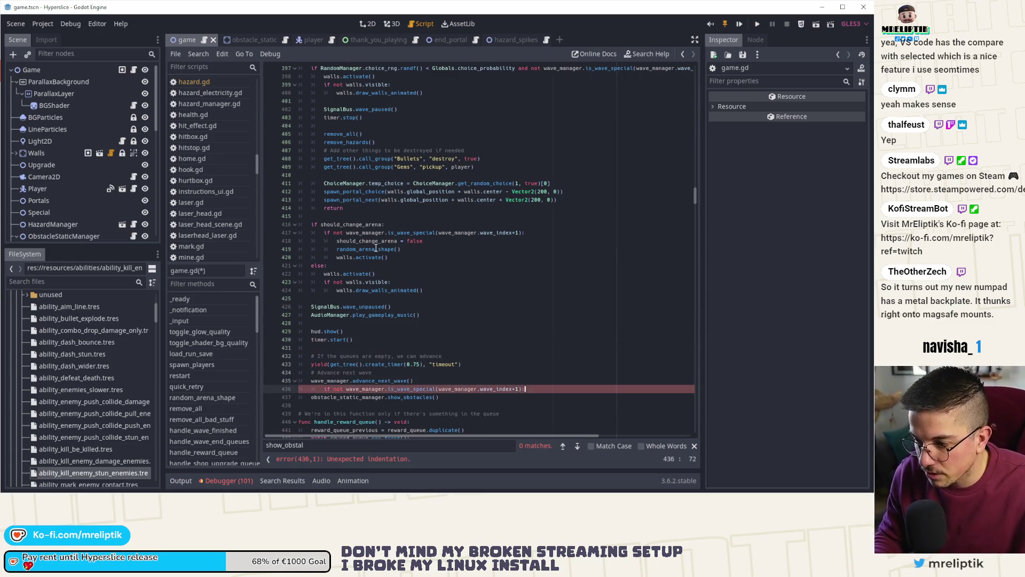
{"action": "key", "text": "Down"}
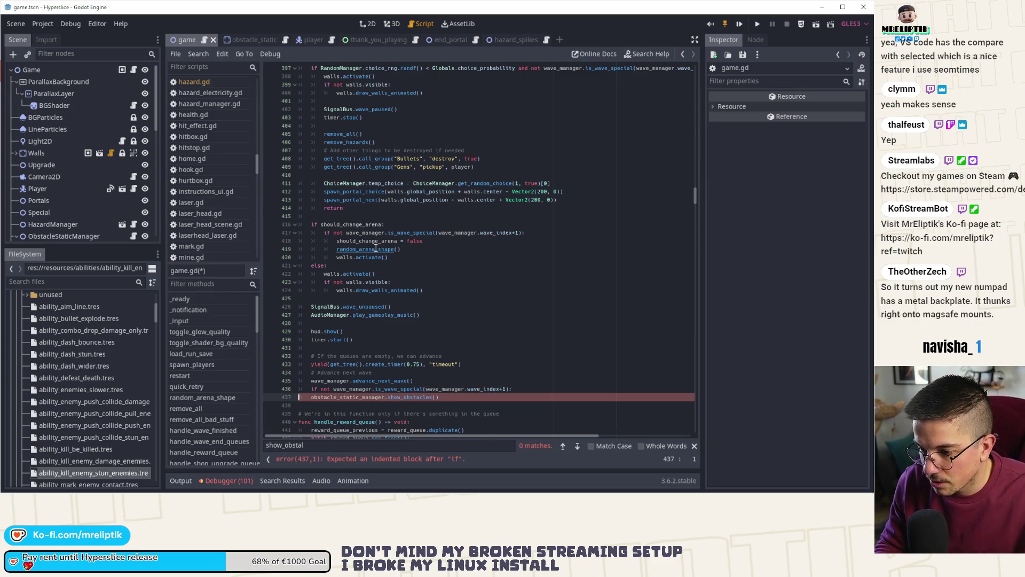
{"action": "key", "text": "Tab"}
{"action": "key", "text": "ctrl+s"}
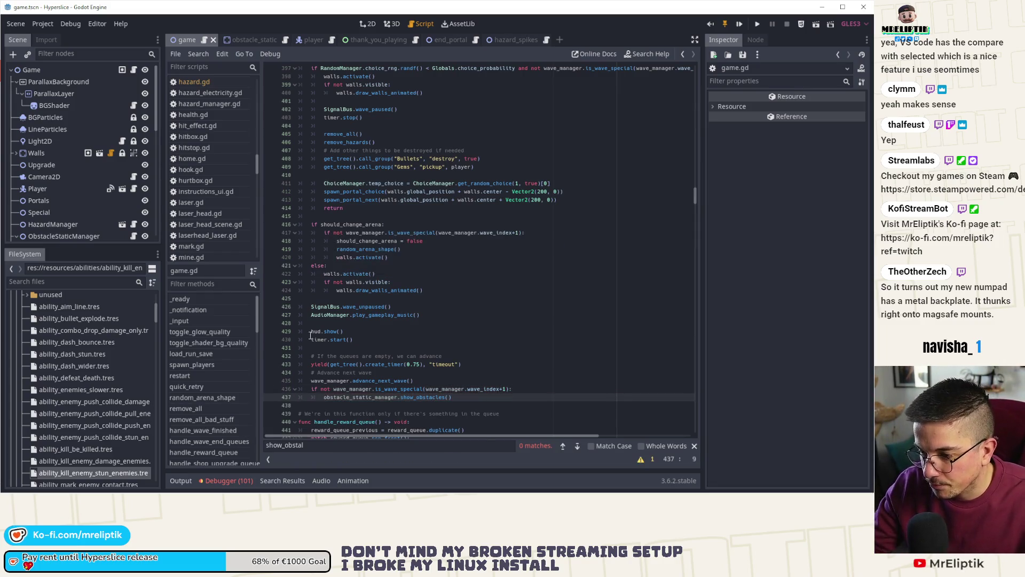
- Add an else: branch below the show_obstacles line
{"action": "left_click", "coordinate": [458, 395]}
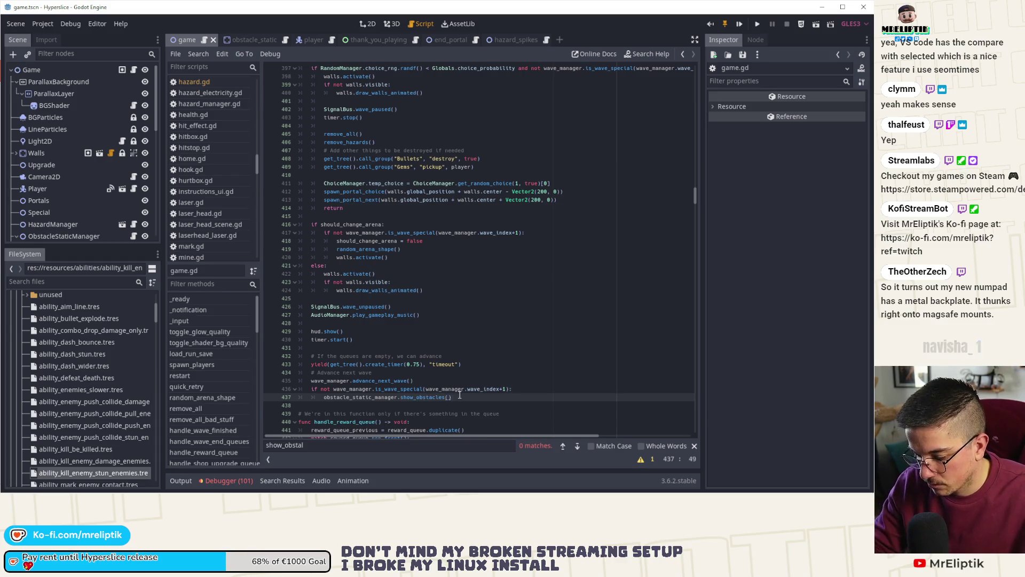
{"action": "key", "text": "Return"}
{"action": "key", "text": "BackSpace"}
{"action": "type", "text": "else"}
{"action": "key", "text": "Return"}
{"action": "key", "text": "Up"}
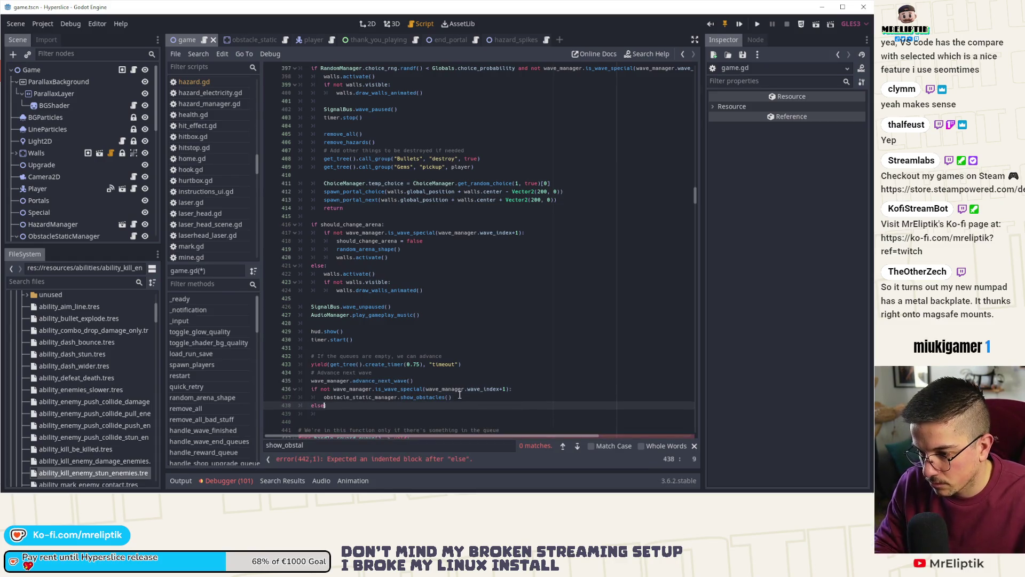
{"action": "type", "text": ":"}
{"action": "key", "text": "Down"}
- Write obstacle_static_manager.hide_obstacles() as the else-branch call
{"action": "type", "text": "obstacle_static_manager.show_obstacles()"}
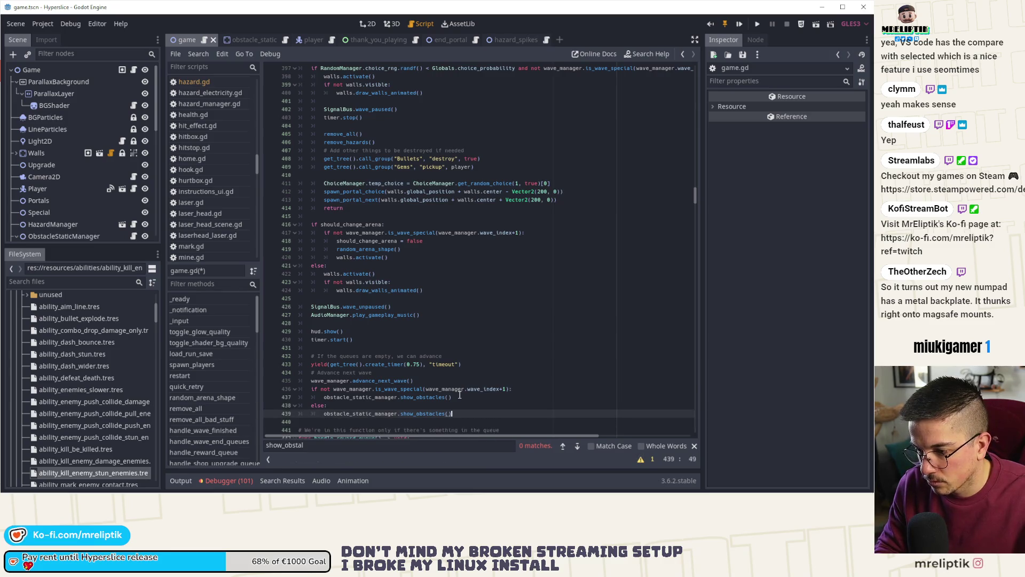
{"action": "key", "text": "Left"}
{"action": "key", "text": "ctrl+shift+Left"}
{"action": "type", "text": "hide_"}
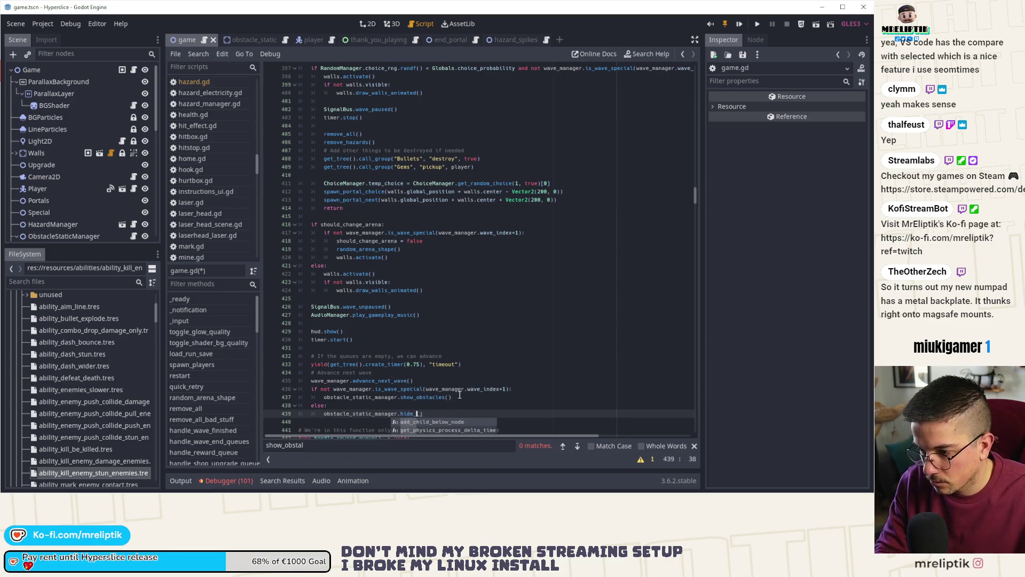
{"action": "type", "text": "ob"}
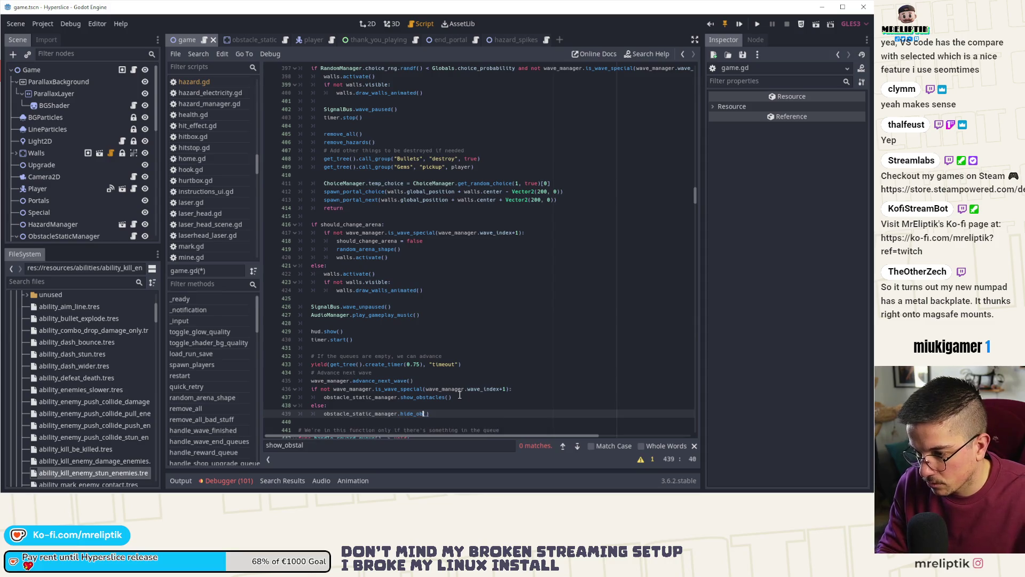
{"action": "key", "text": "BackSpace"}
{"action": "key", "text": "BackSpace"}
{"action": "key", "text": "BackSpace"}
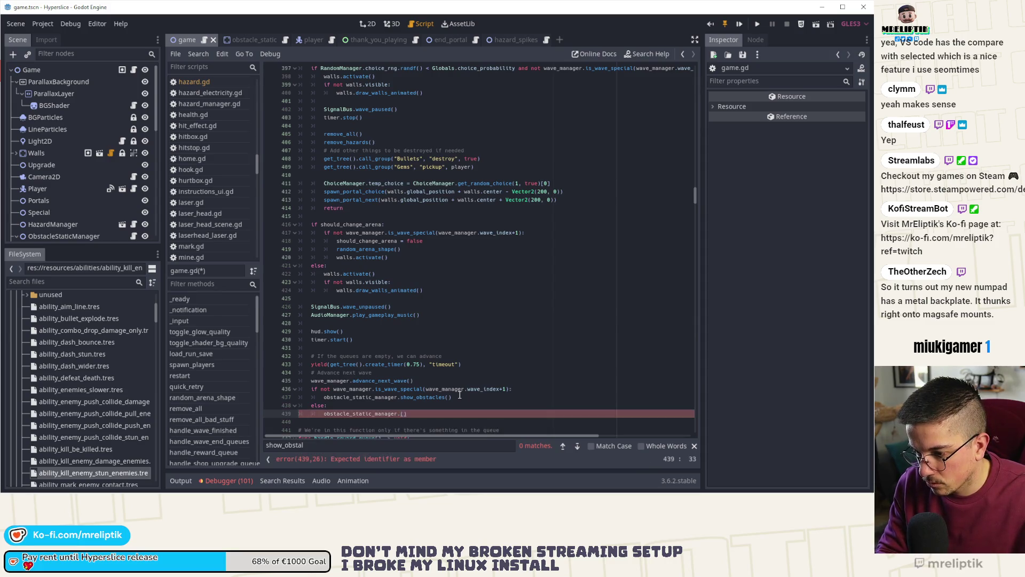
{"action": "type", "text": "hide_"}
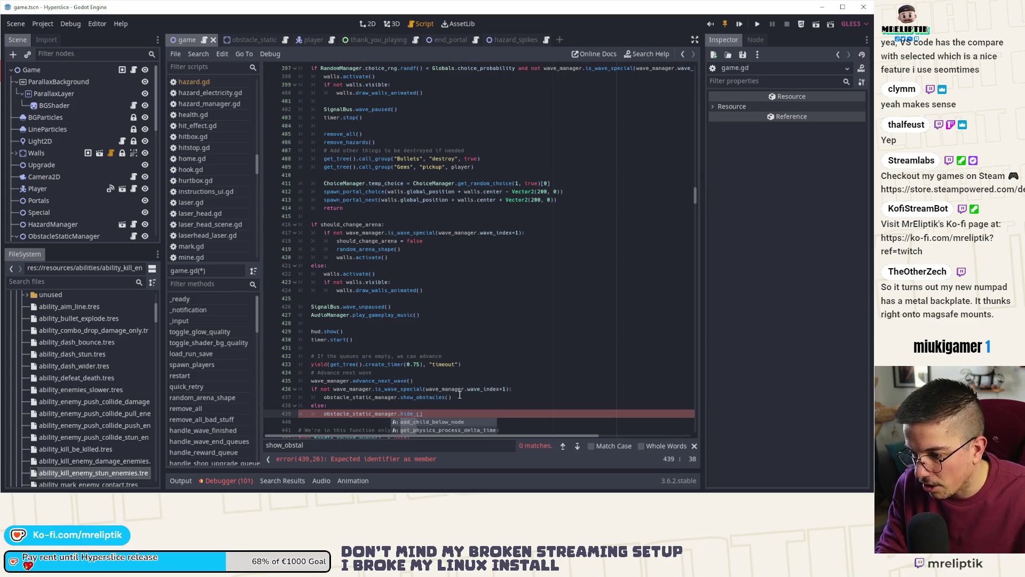
{"action": "type", "text": "obstacles"}
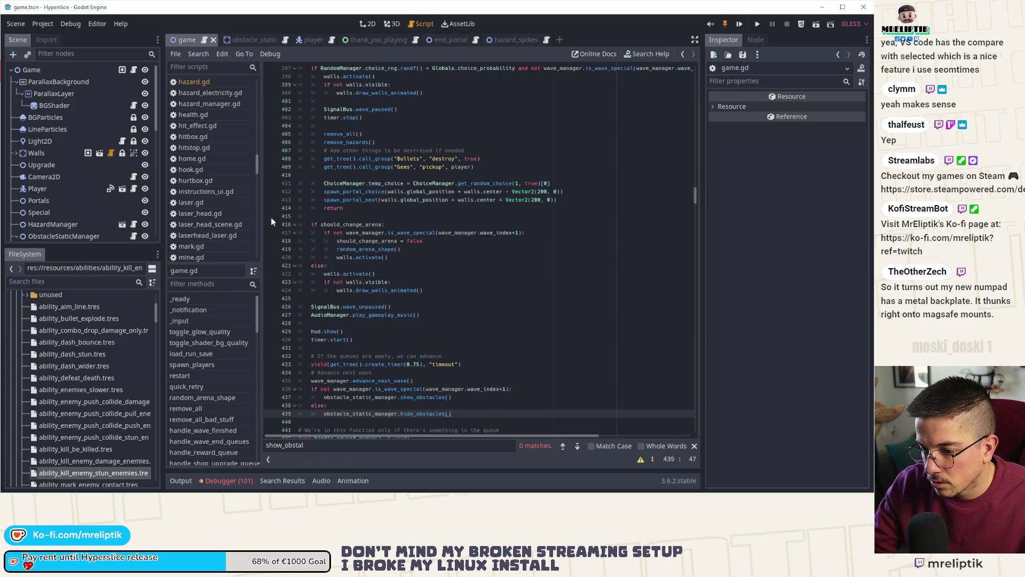
{"action": "scroll", "coordinate": [100, 165], "scroll_direction": "down", "scroll_amount": 4}
{"action": "left_click", "coordinate": [133, 149]}
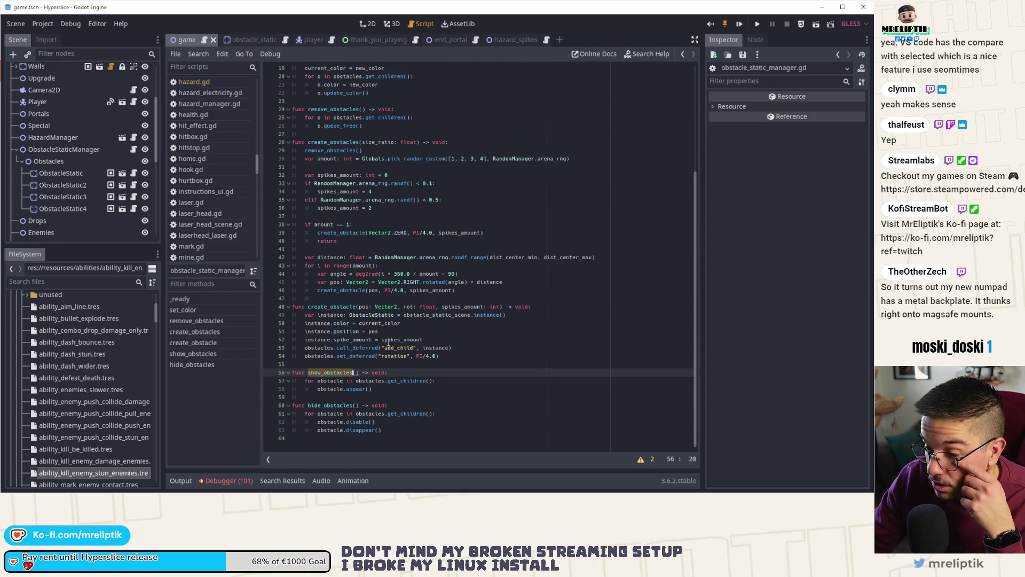
- Clear the debugger's error list and return to game.gd at the hide_obstacles call
{"action": "left_click", "coordinate": [206, 481]}
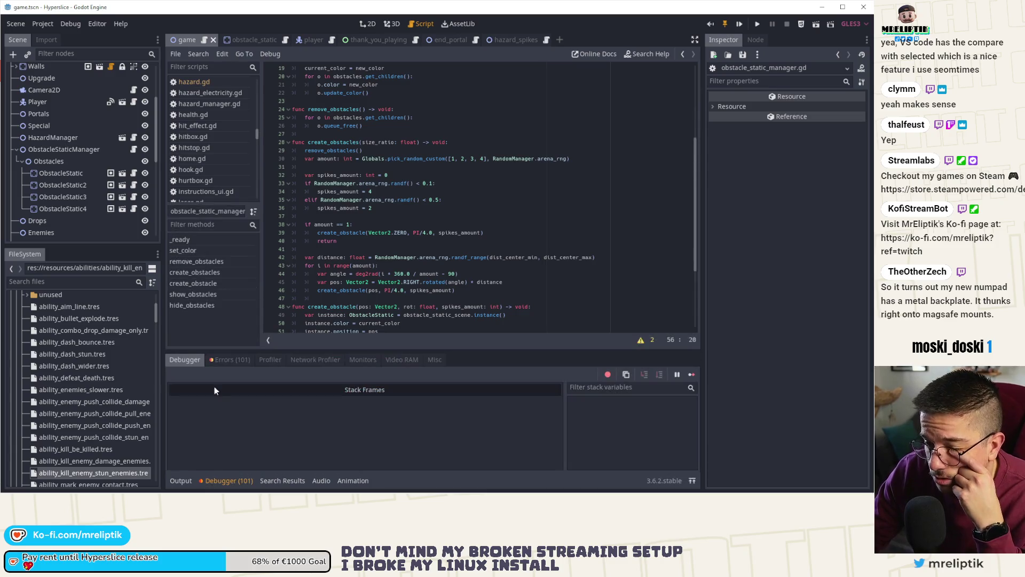
{"action": "key", "text": "F5"}
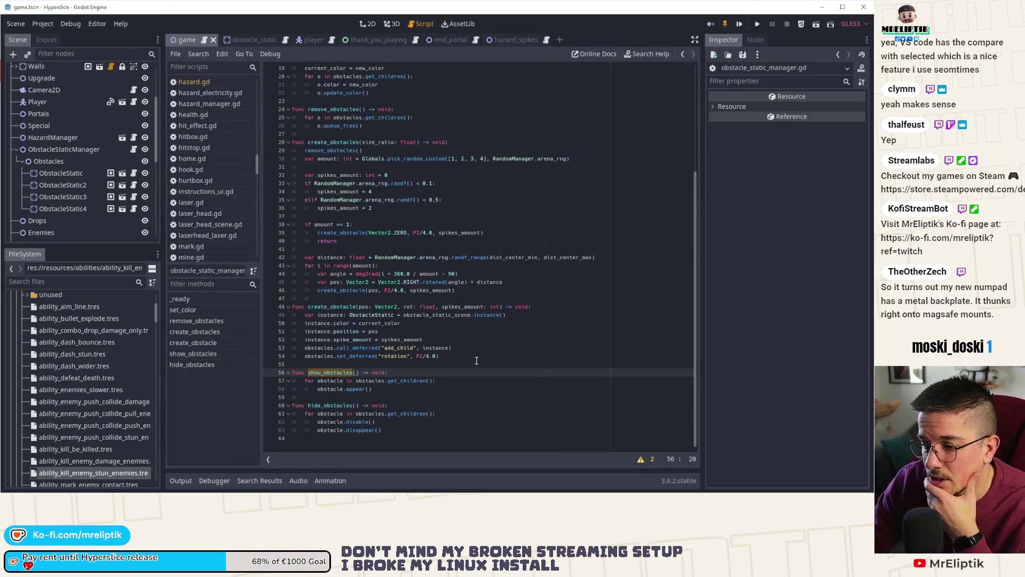
{"action": "scroll", "coordinate": [361, 276], "scroll_direction": "up", "scroll_amount": 3}
{"action": "scroll", "coordinate": [123, 110], "scroll_direction": "up", "scroll_amount": 3}
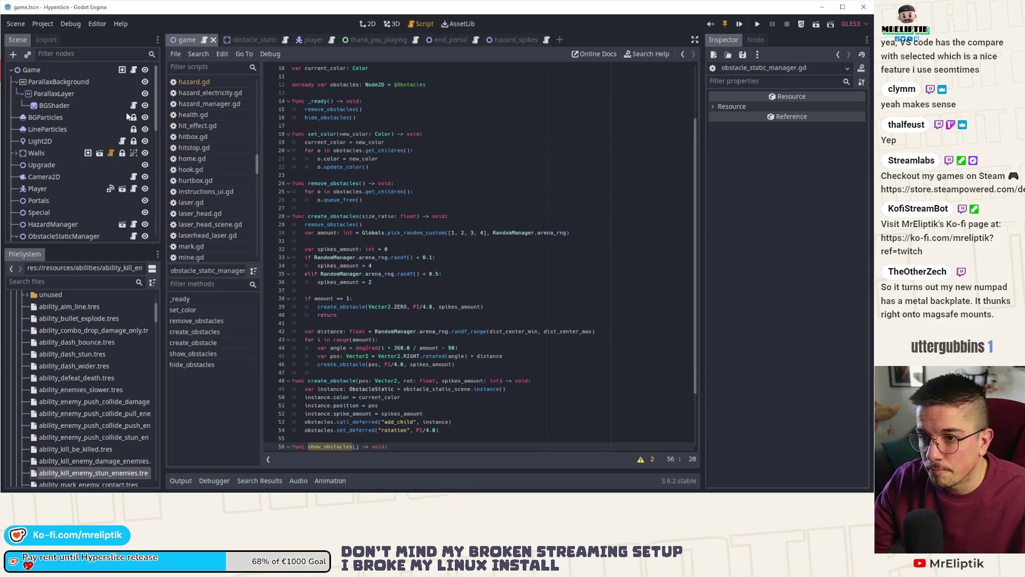
{"action": "left_click", "coordinate": [134, 70]}
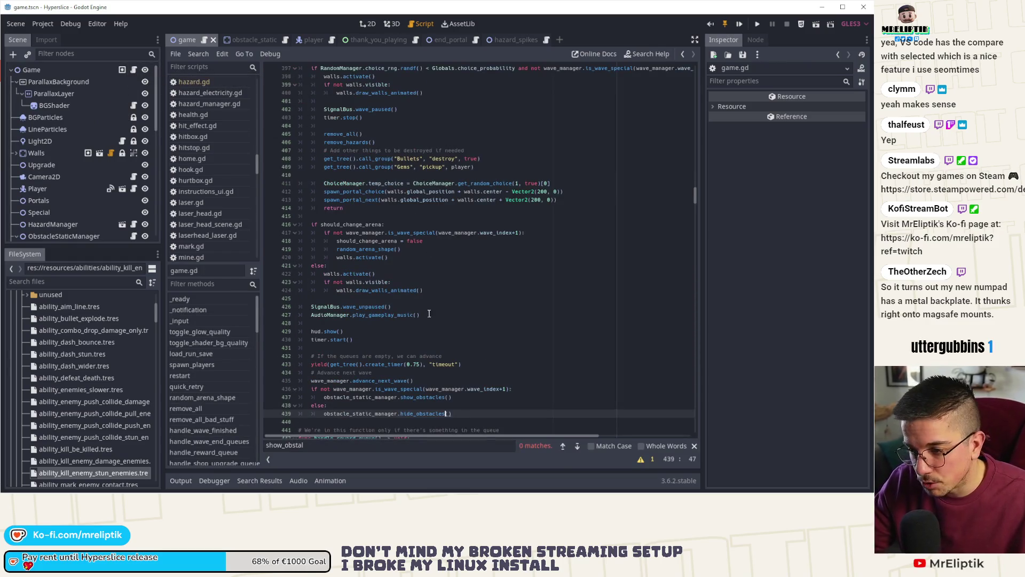
{"action": "left_click", "coordinate": [439, 332]}
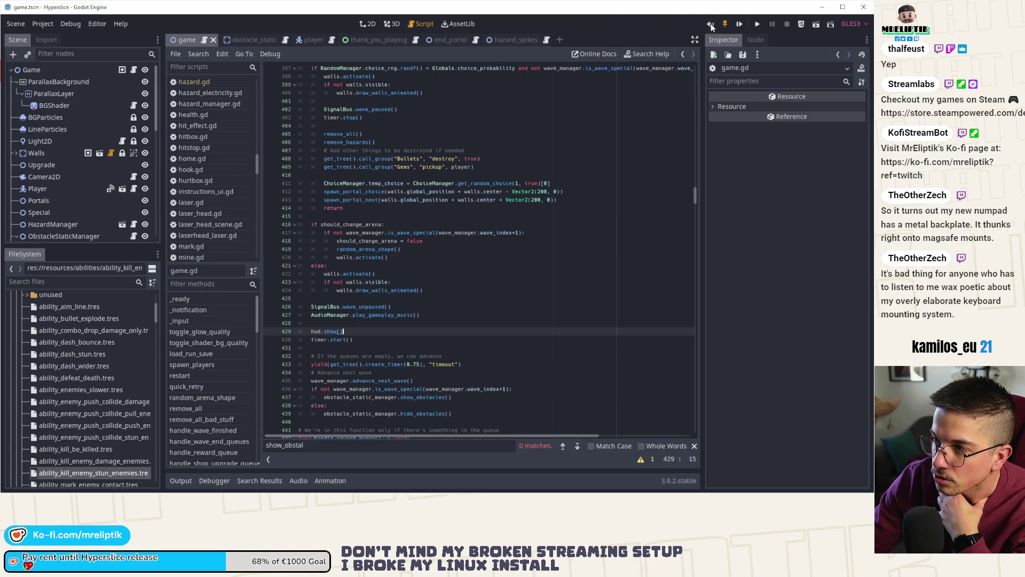
{"action": "mouse_move", "coordinate": [646, 25]}
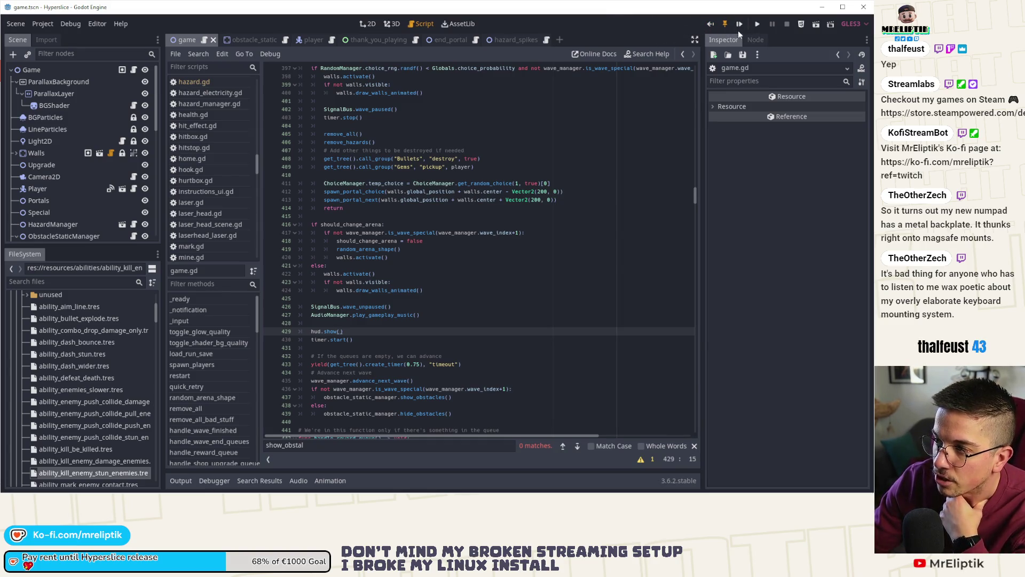
- Run Hyperslice in debug past the flashing-lights warning to its title menu, then stop it
{"action": "left_click", "coordinate": [756, 24]}
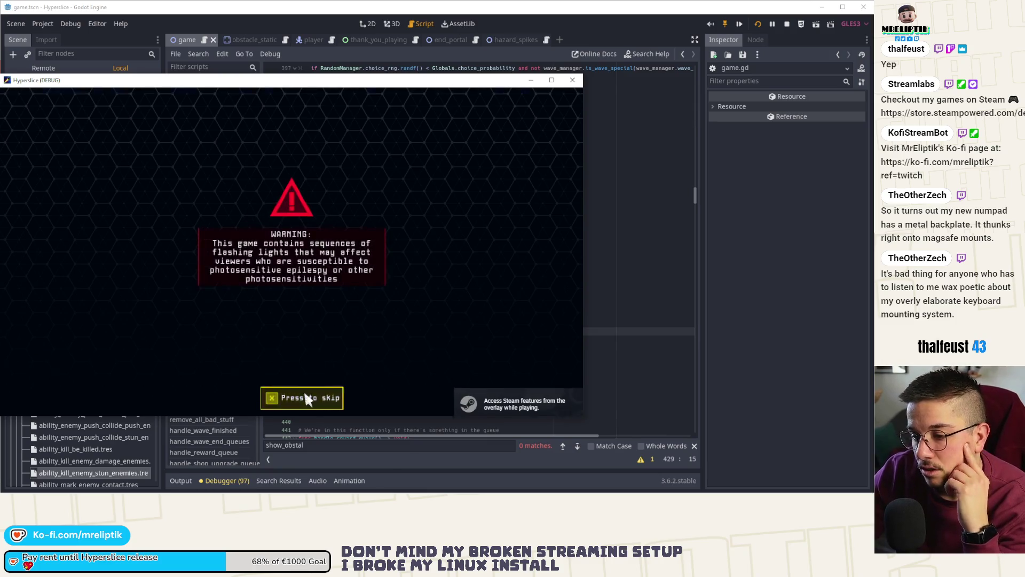
{"action": "left_click", "coordinate": [305, 398]}
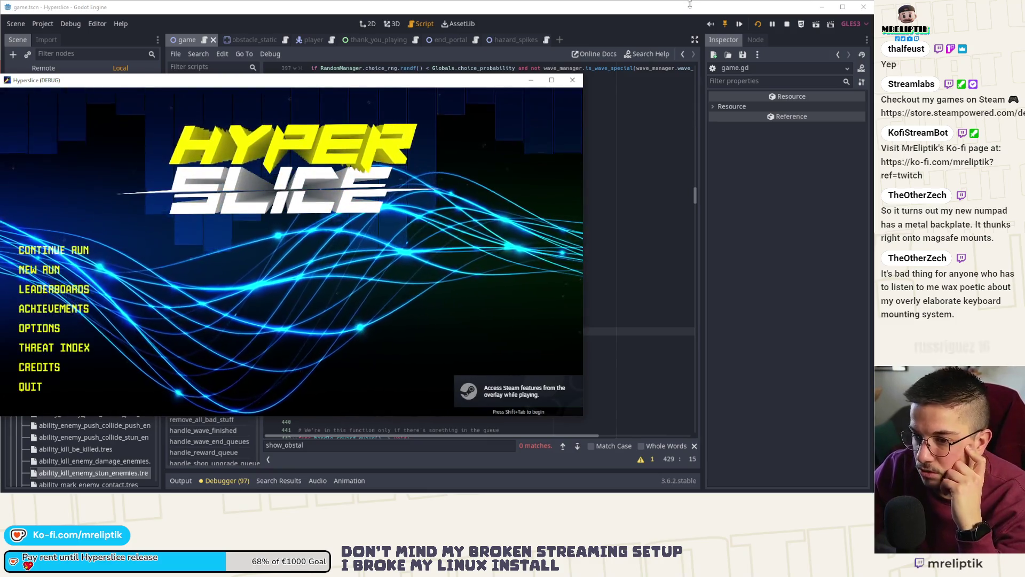
{"action": "key", "text": "F5"}
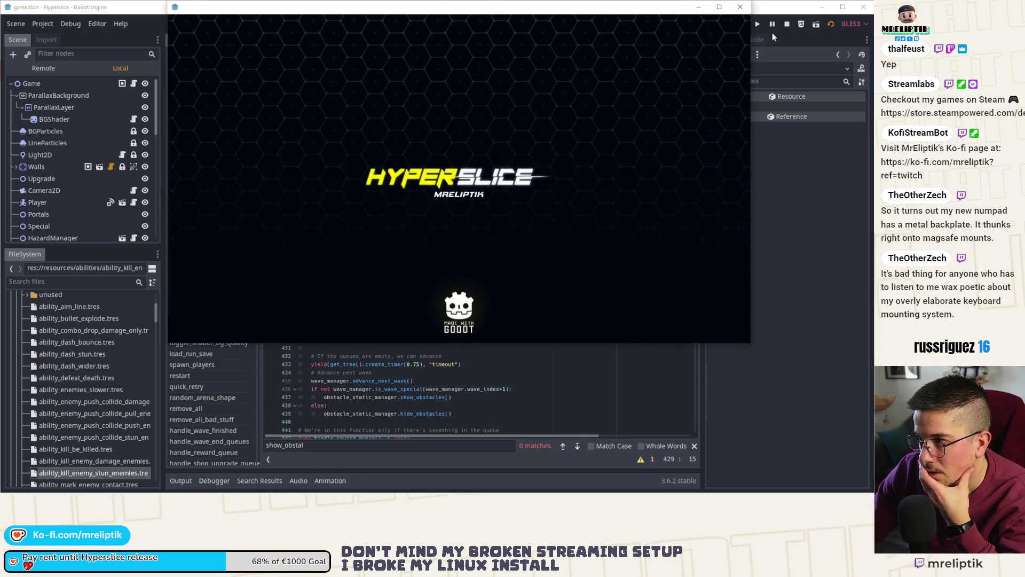
{"action": "left_click", "coordinate": [786, 25]}
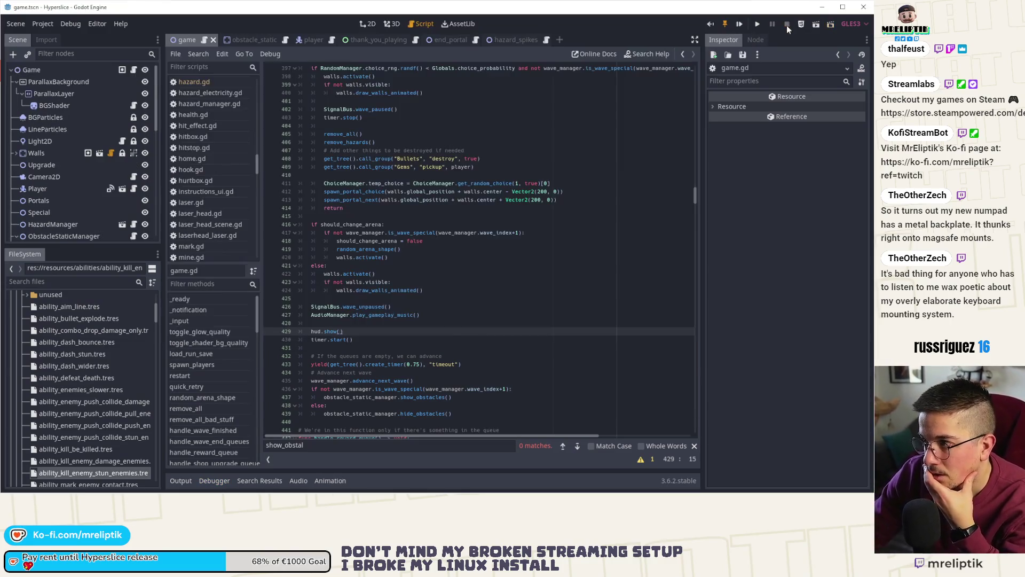
- Scroll down game.gd to the duplicate wave_manager start call near line 557
{"action": "scroll", "coordinate": [452, 323], "scroll_direction": "down", "scroll_amount": 10}
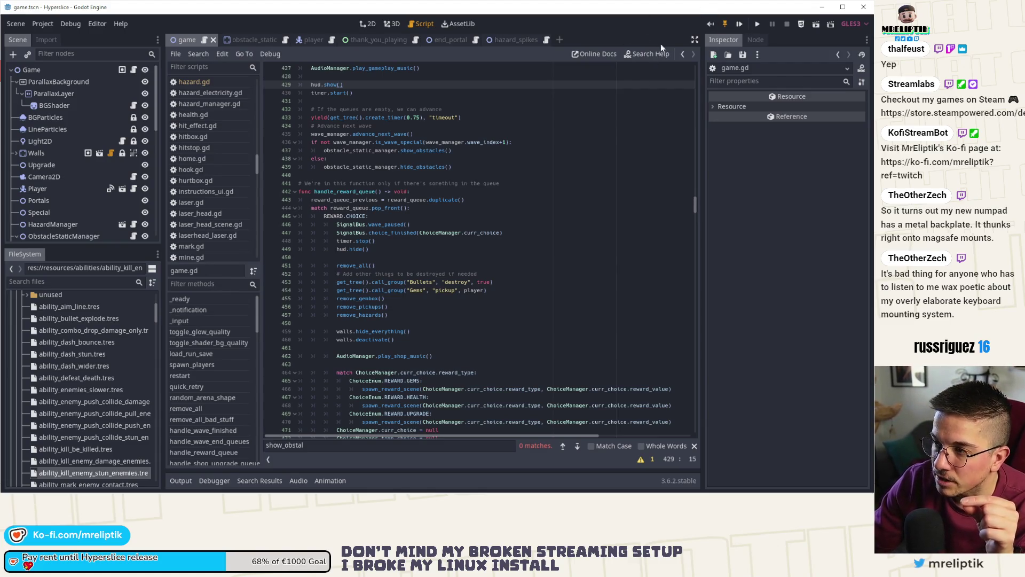
{"action": "scroll", "coordinate": [508, 213], "scroll_direction": "down", "scroll_amount": 20}
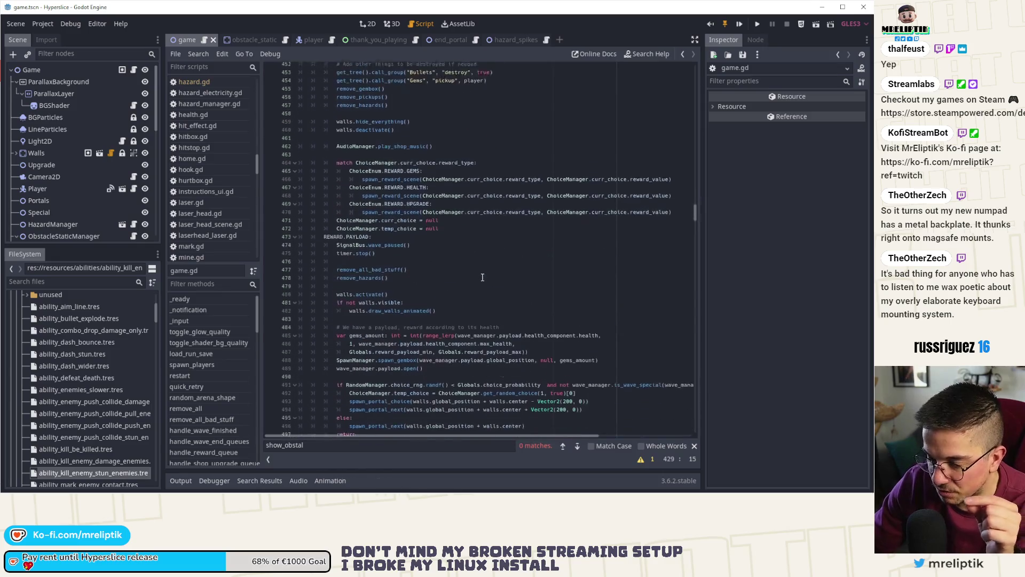
{"action": "scroll", "coordinate": [476, 327], "scroll_direction": "down", "scroll_amount": 12}
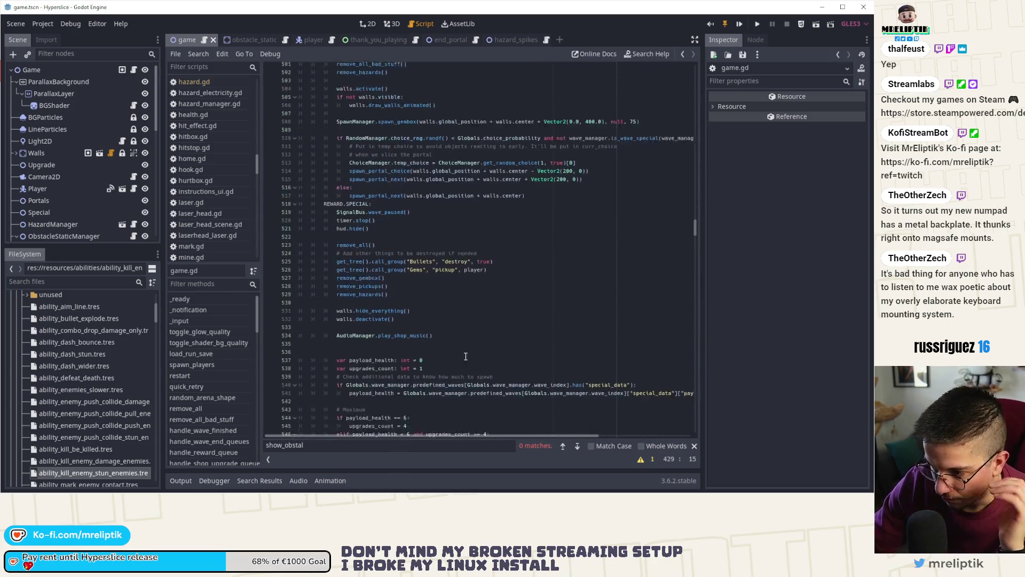
{"action": "left_click", "coordinate": [446, 323]}
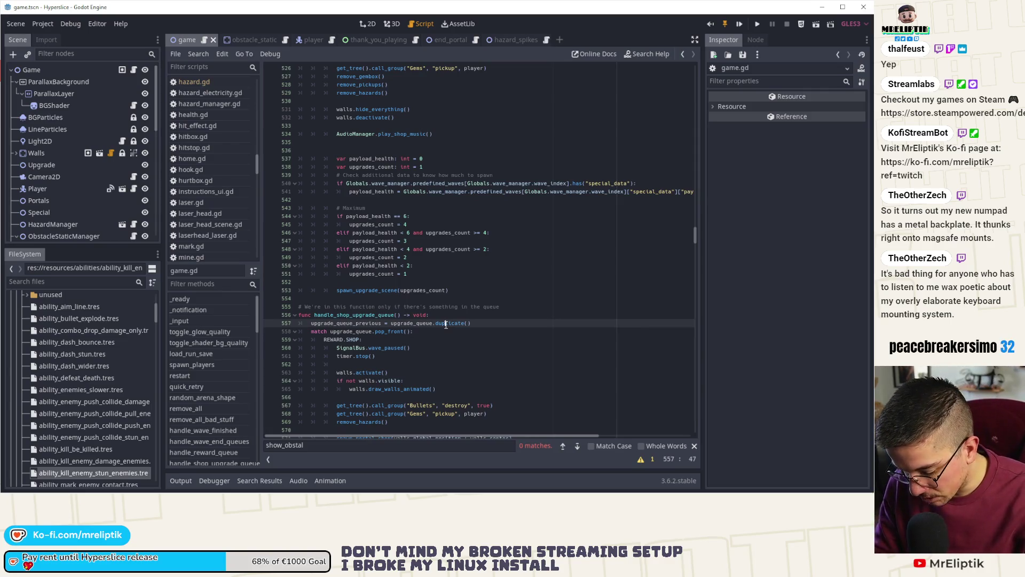
- Search for 'start(', comment out the start(14) override line, and save and run the game
{"action": "key", "text": "ctrl+f"}
{"action": "type", "text": "start"}
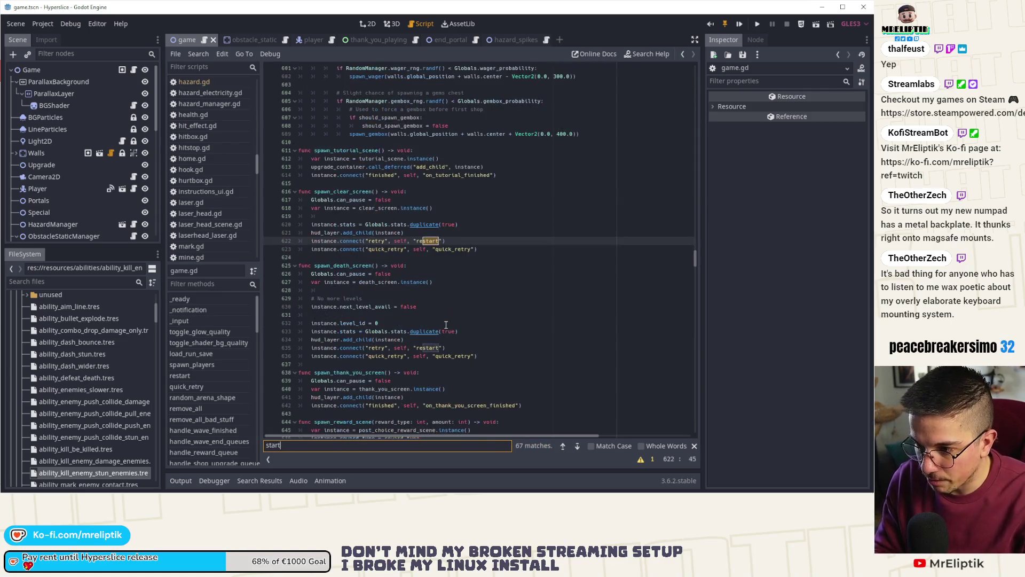
{"action": "type", "text": "(1"}
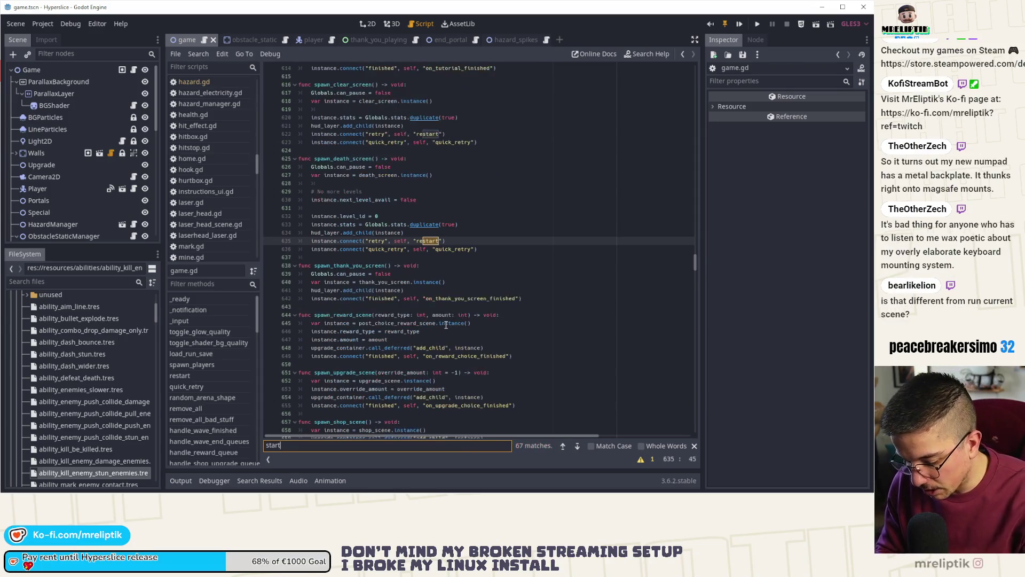
{"action": "key", "text": "Up"}
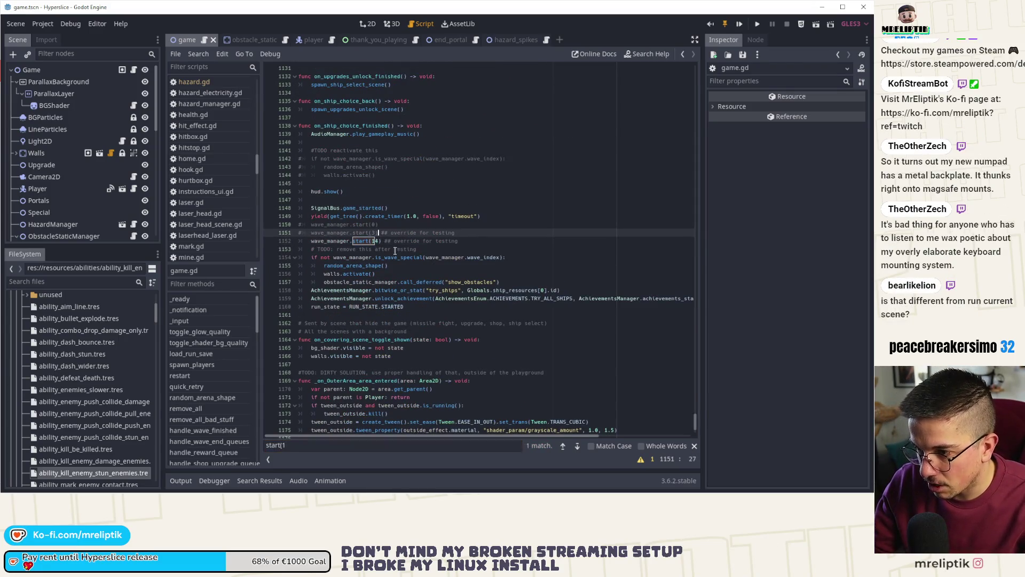
{"action": "key", "text": "Down"}
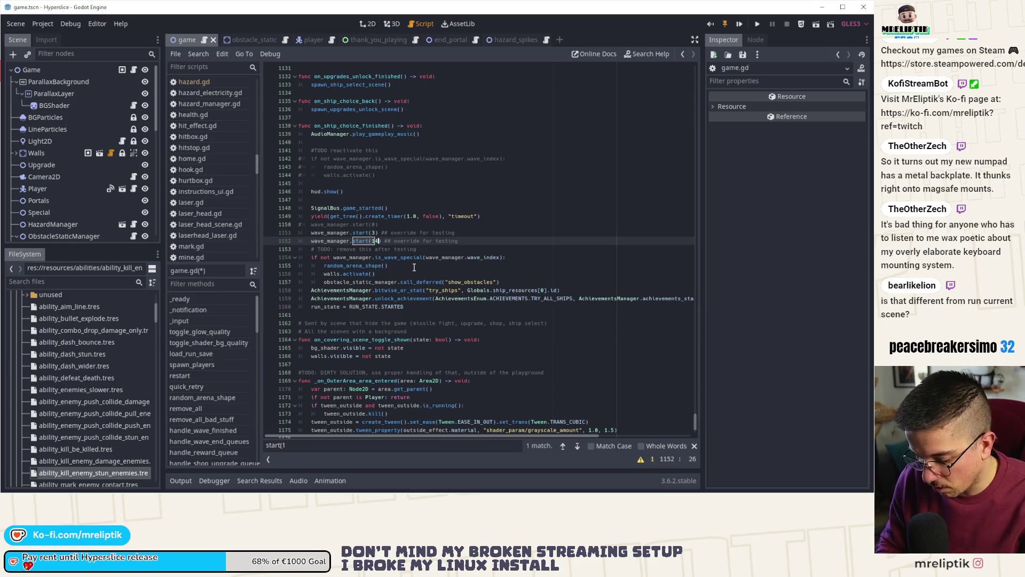
{"action": "key", "text": "ctrl+k"}
{"action": "left_click", "coordinate": [742, 23]}
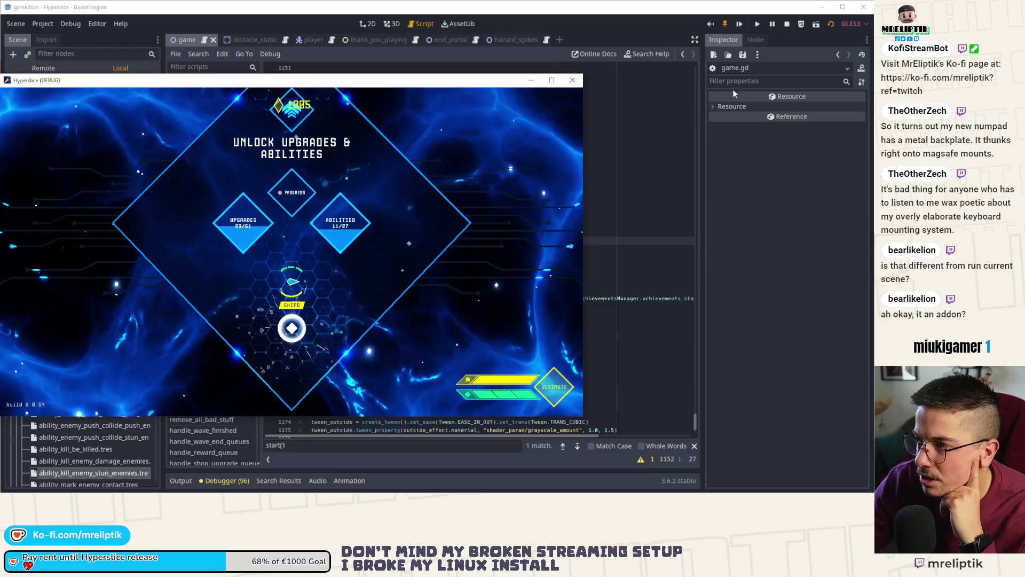
- Search the Asset Library for 'quick' in the Tools category and view the Quick Scenes asset
{"action": "left_click", "coordinate": [454, 24]}
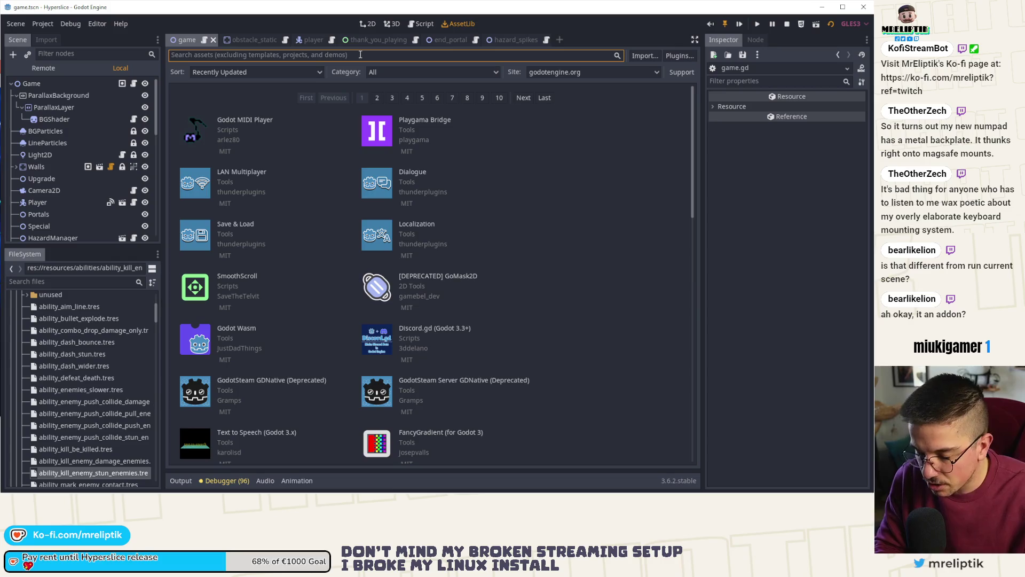
{"action": "type", "text": "quick"}
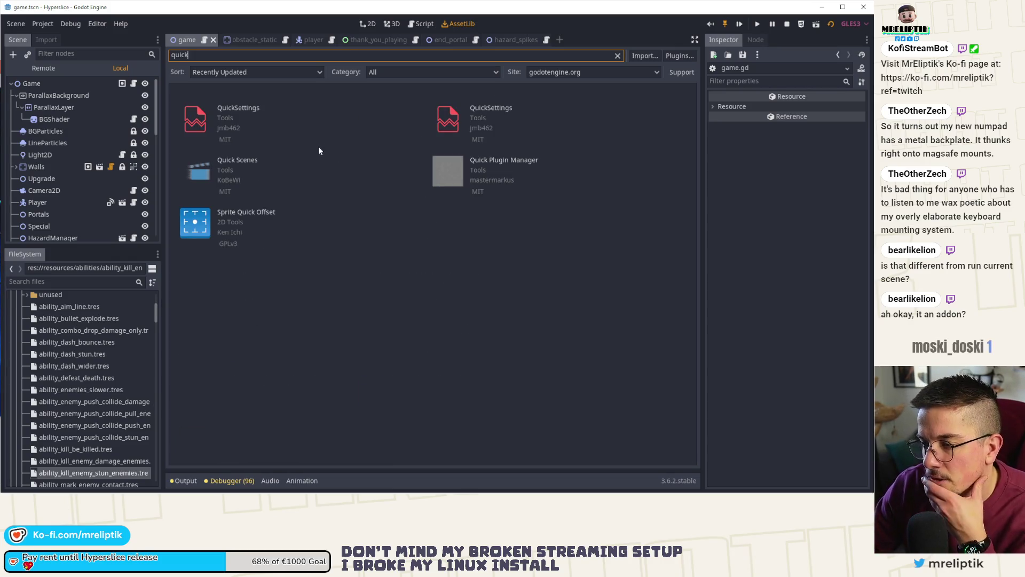
{"action": "left_click", "coordinate": [225, 169]}
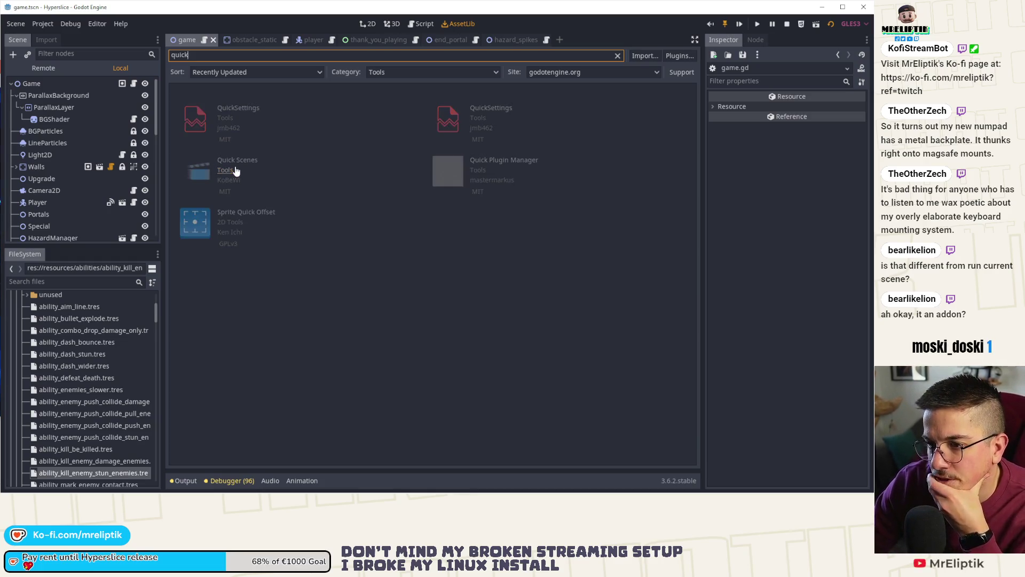
{"action": "left_click", "coordinate": [237, 161]}
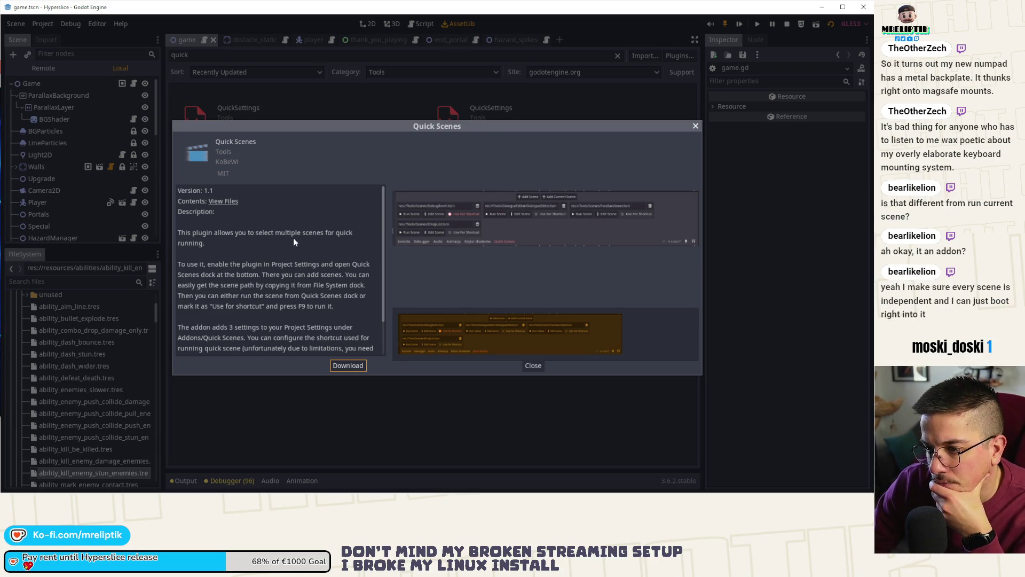
{"action": "left_click", "coordinate": [527, 366]}
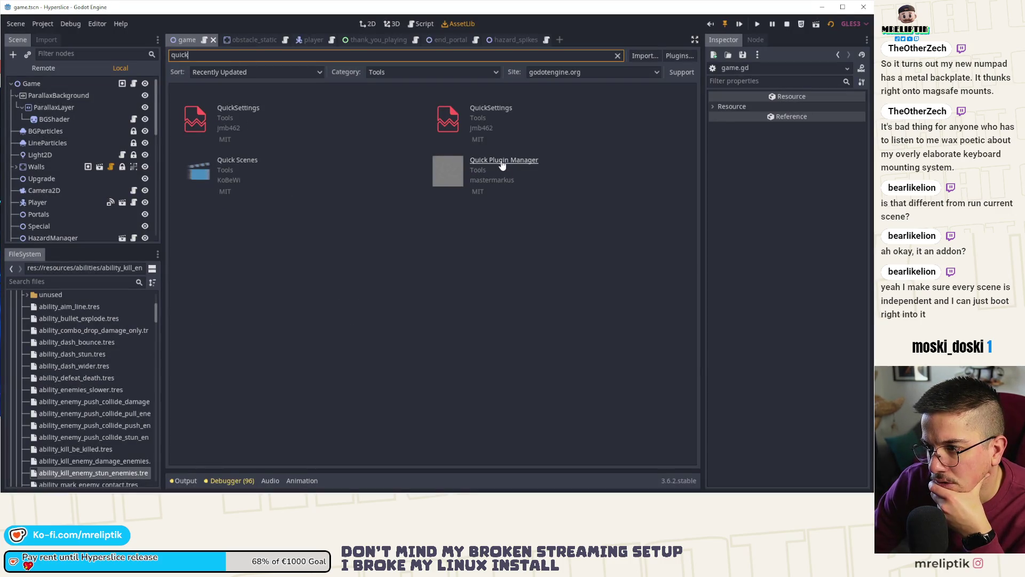
- Search assets for 'pin', clear the search, and return to the Game scene
{"action": "double_click", "coordinate": [217, 53]}
{"action": "type", "text": "p"}
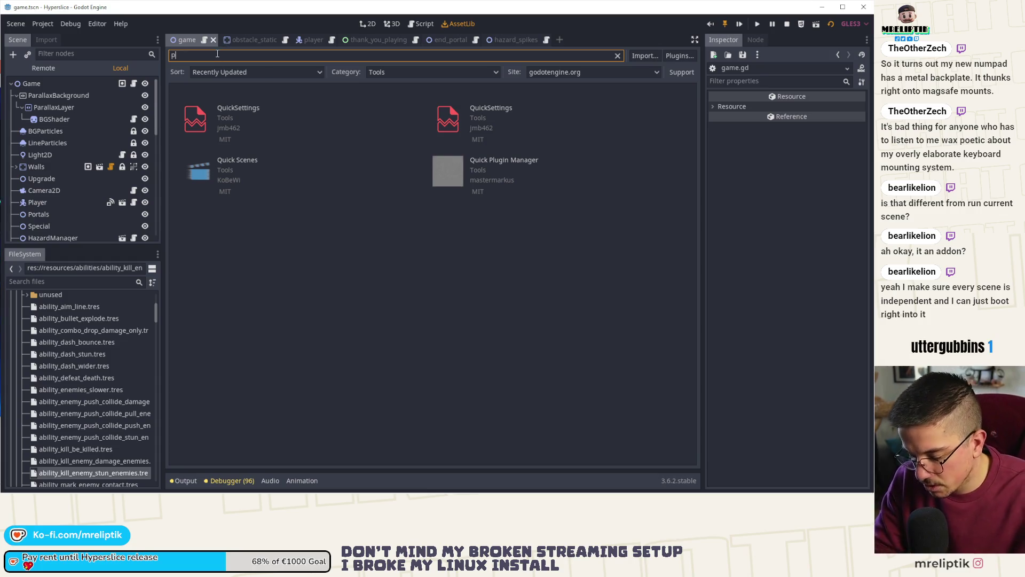
{"action": "type", "text": "in"}
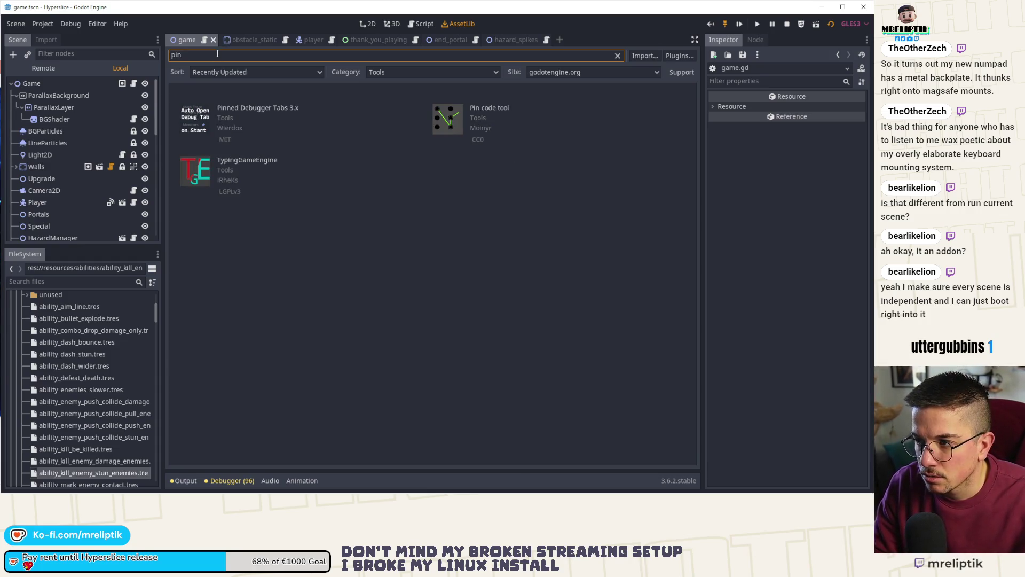
{"action": "key", "text": "BackSpace"}
{"action": "key", "text": "BackSpace"}
{"action": "key", "text": "BackSpace"}
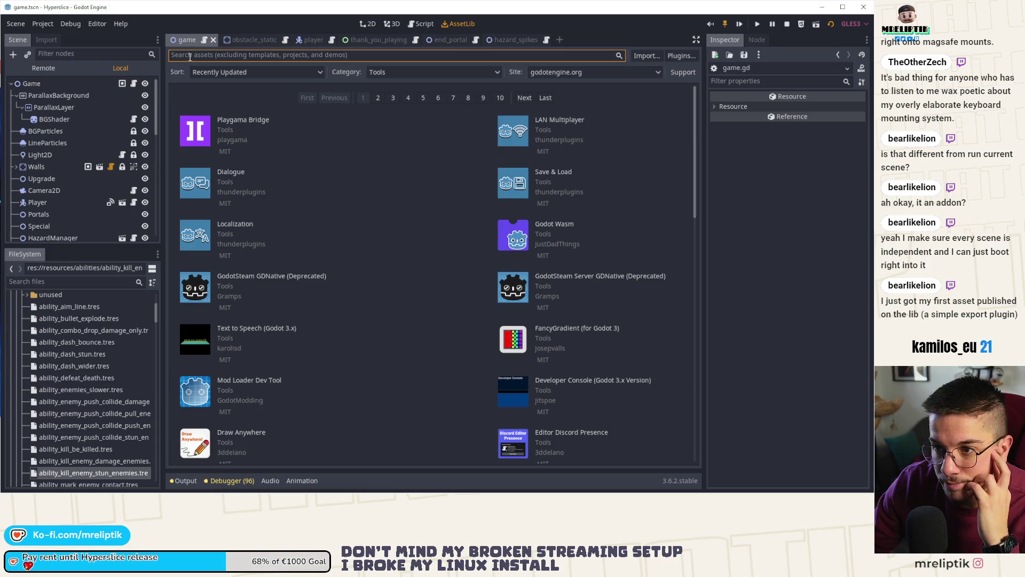
{"action": "left_click", "coordinate": [58, 85]}
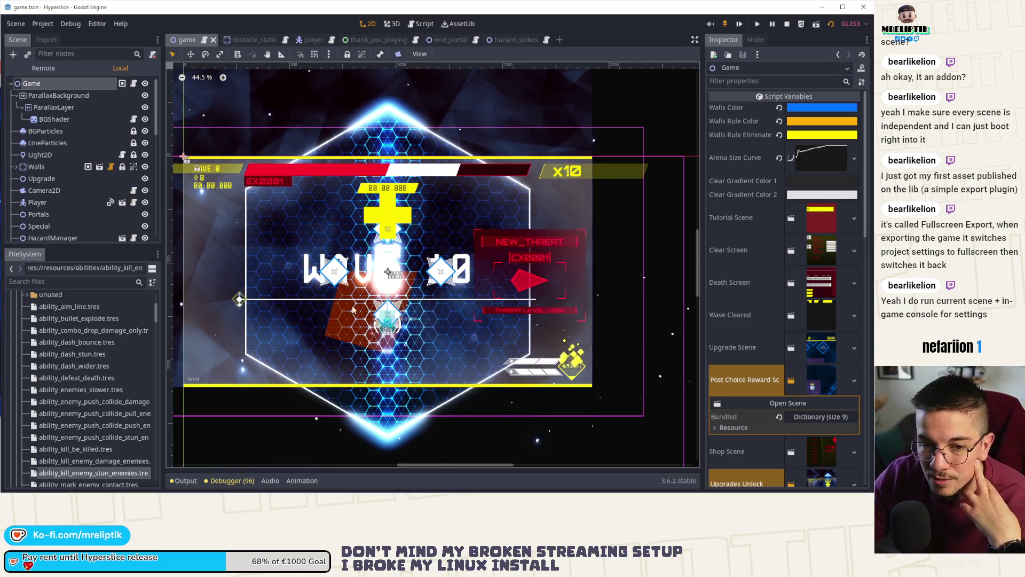
- Run the current scene and maximize the Hyperslice debug window
{"action": "left_click", "coordinate": [740, 25]}
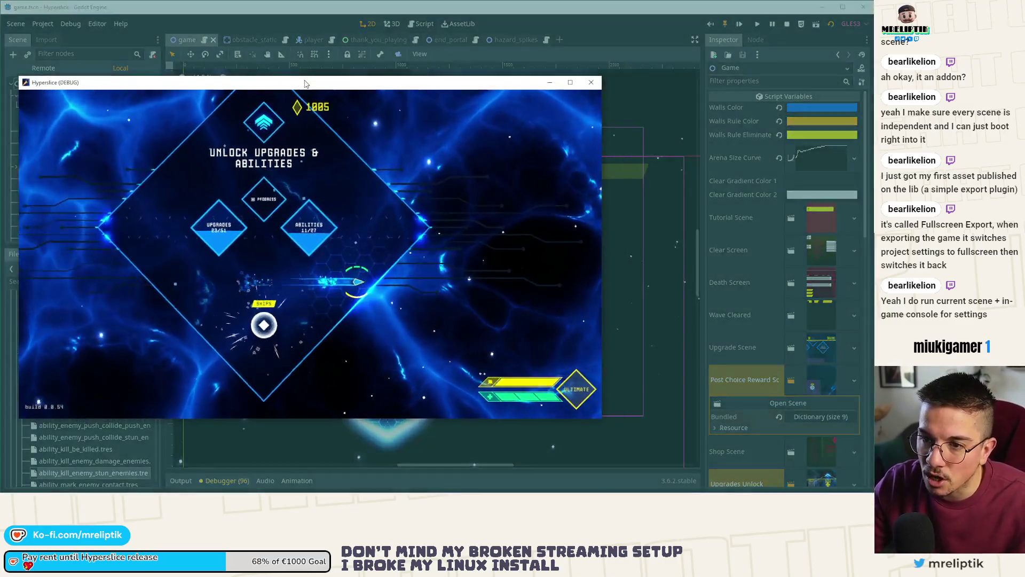
{"action": "double_click", "coordinate": [287, 81]}
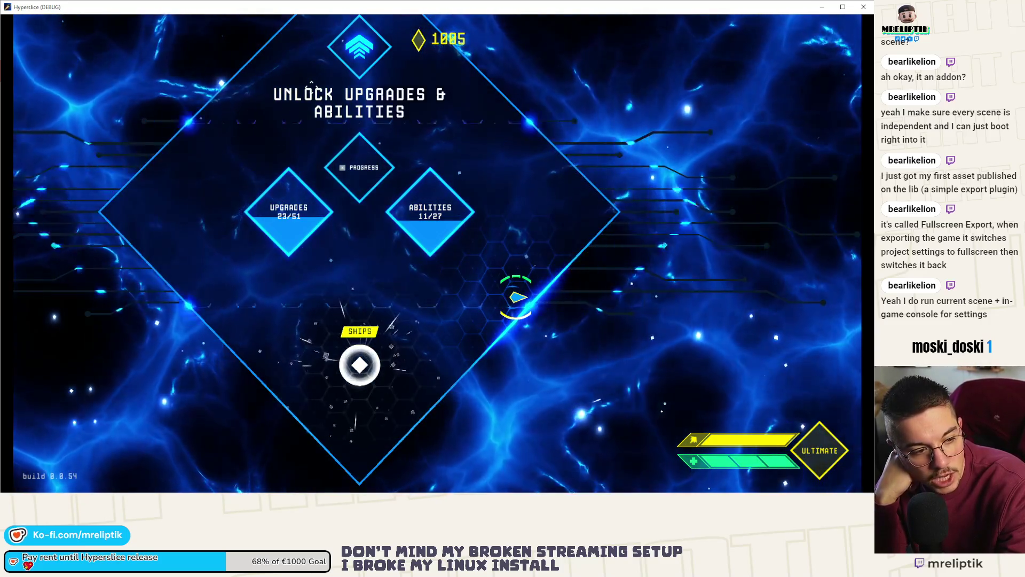
- Toggle the in-game console, quick-retry the run, then close the Hyperslice debug window
{"action": "key", "text": "grave"}
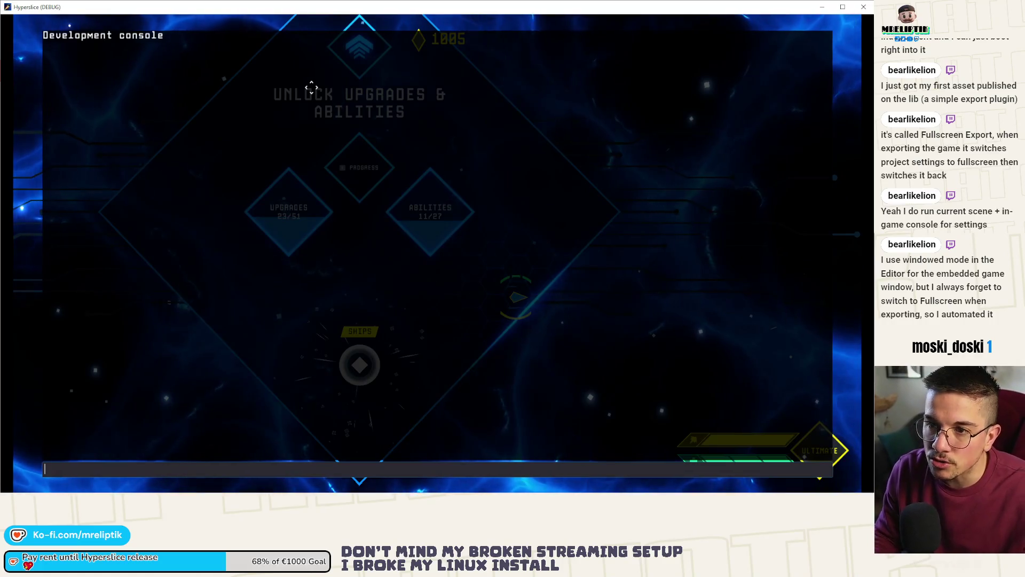
{"action": "key", "text": "grave"}
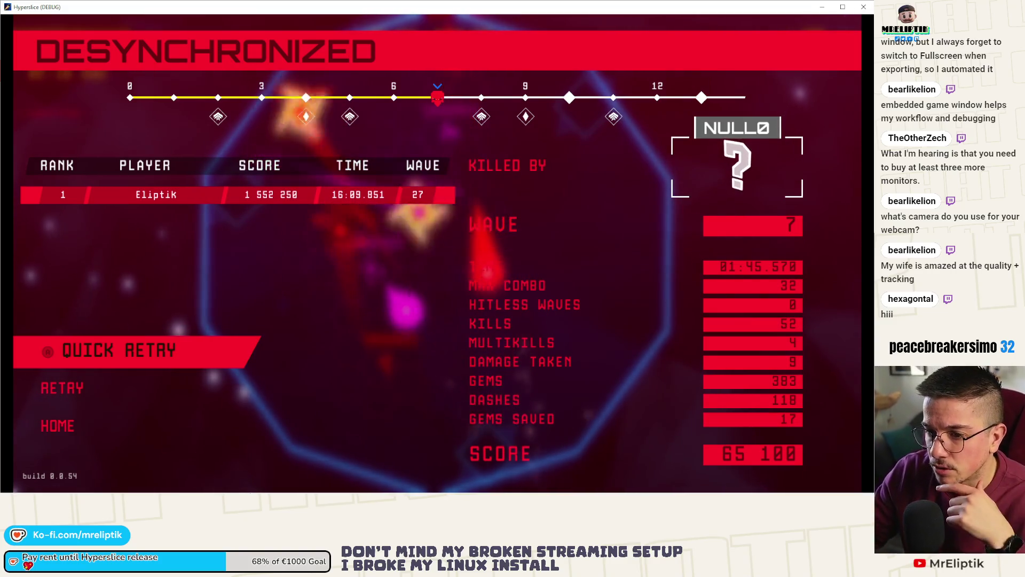
{"action": "left_click", "coordinate": [129, 351]}
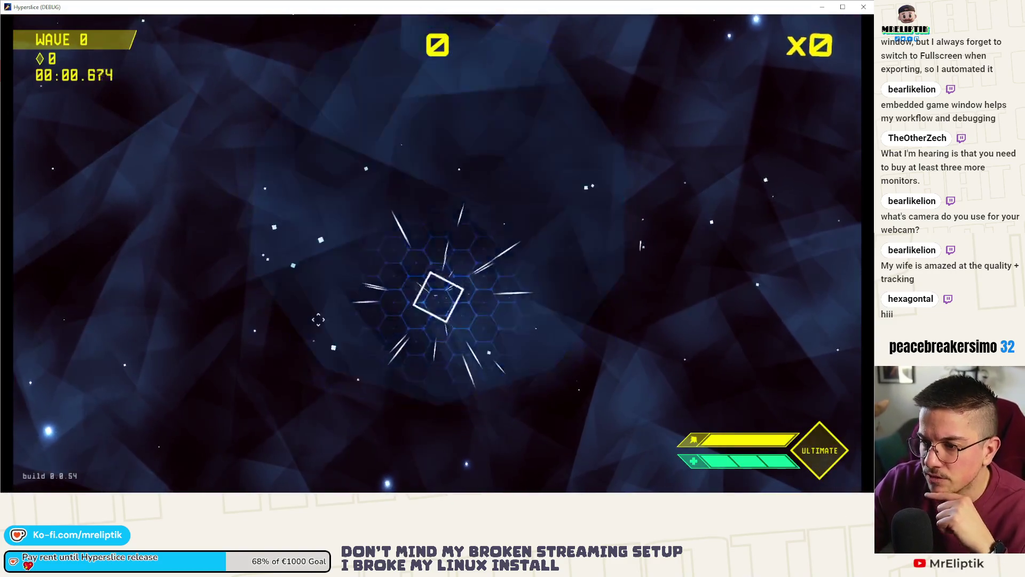
{"action": "left_click", "coordinate": [863, 7]}
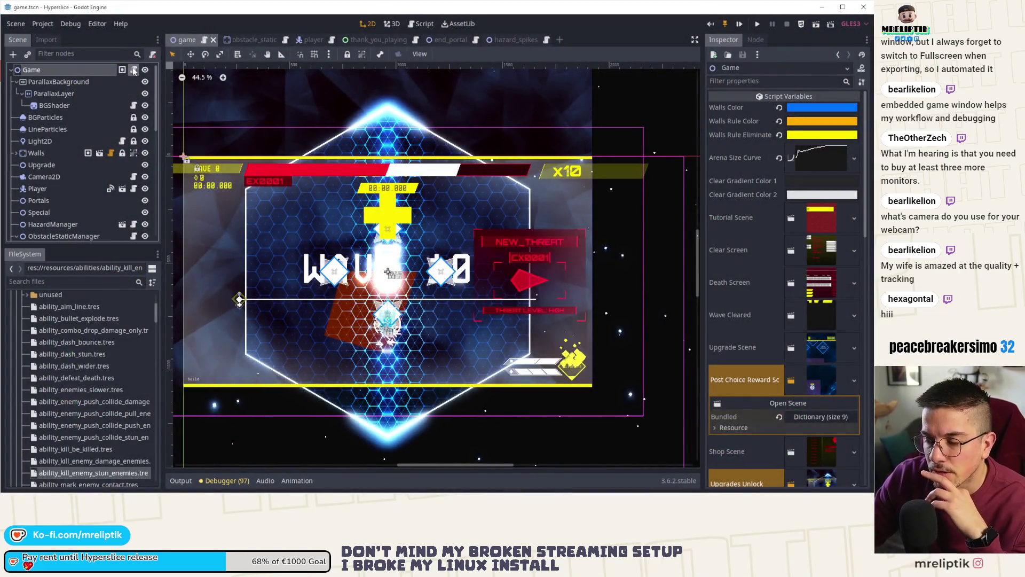
- Open game.gd from the Game node and review the wave_manager.start override on lines 1152–1155
{"action": "left_click", "coordinate": [134, 70]}
{"action": "left_click", "coordinate": [386, 248]}
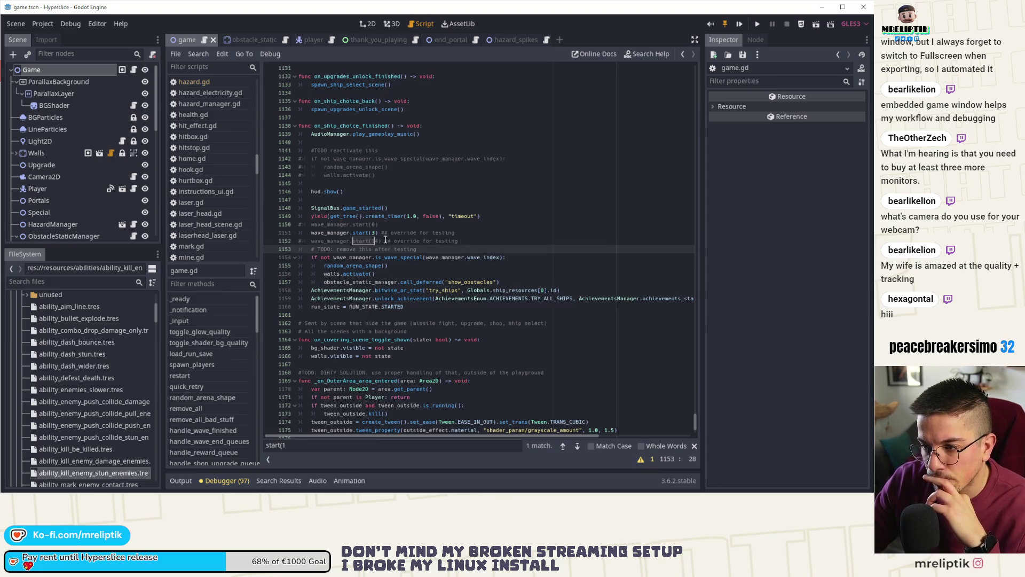
{"action": "left_click", "coordinate": [384, 240]}
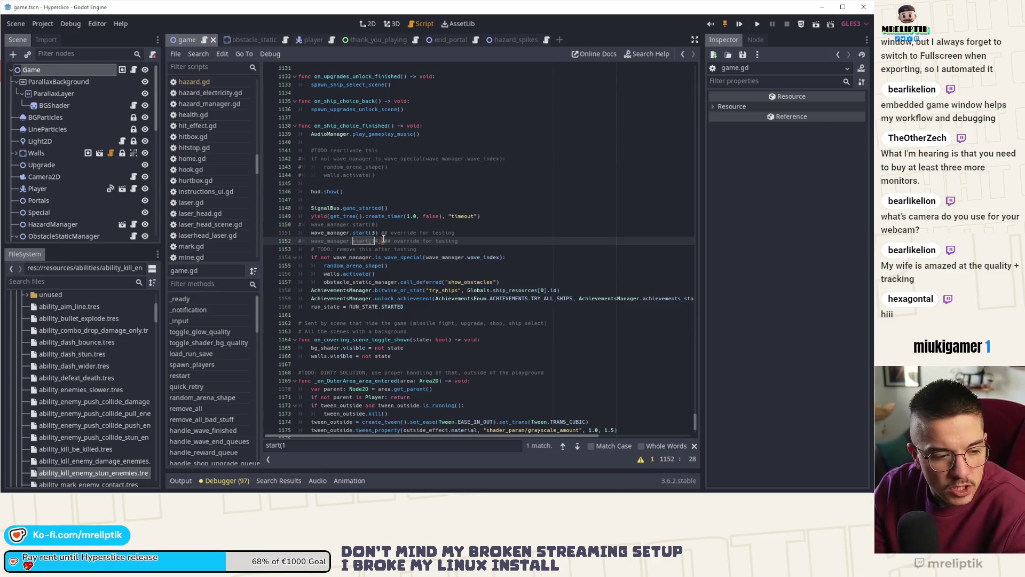
{"action": "left_click", "coordinate": [446, 248]}
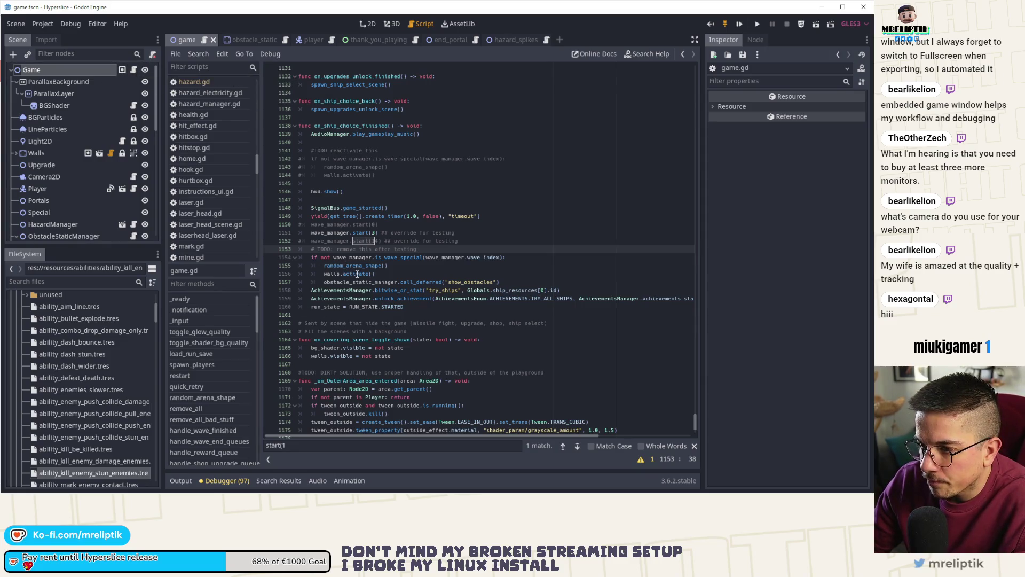
{"action": "left_click", "coordinate": [411, 264]}
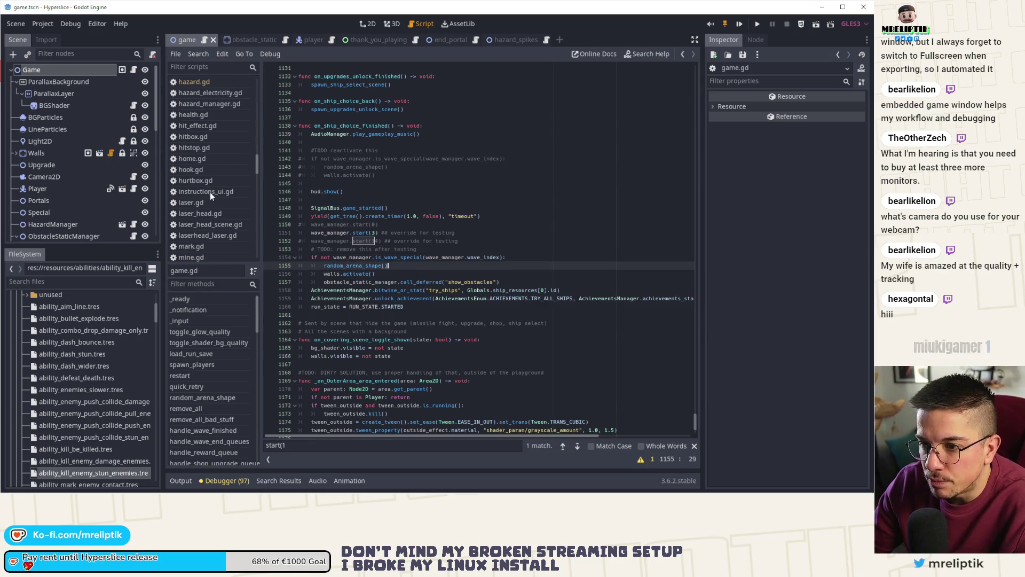
- Find globals.gd in the scripts list and open it in the script editor
{"action": "scroll", "coordinate": [209, 191], "scroll_direction": "up", "scroll_amount": 6}
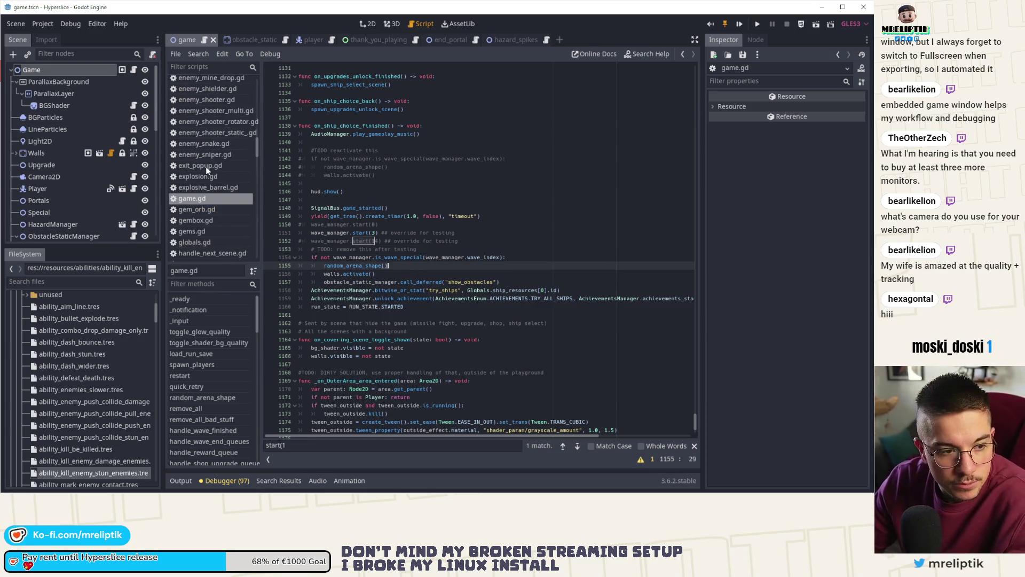
{"action": "scroll", "coordinate": [211, 206], "scroll_direction": "down", "scroll_amount": 8}
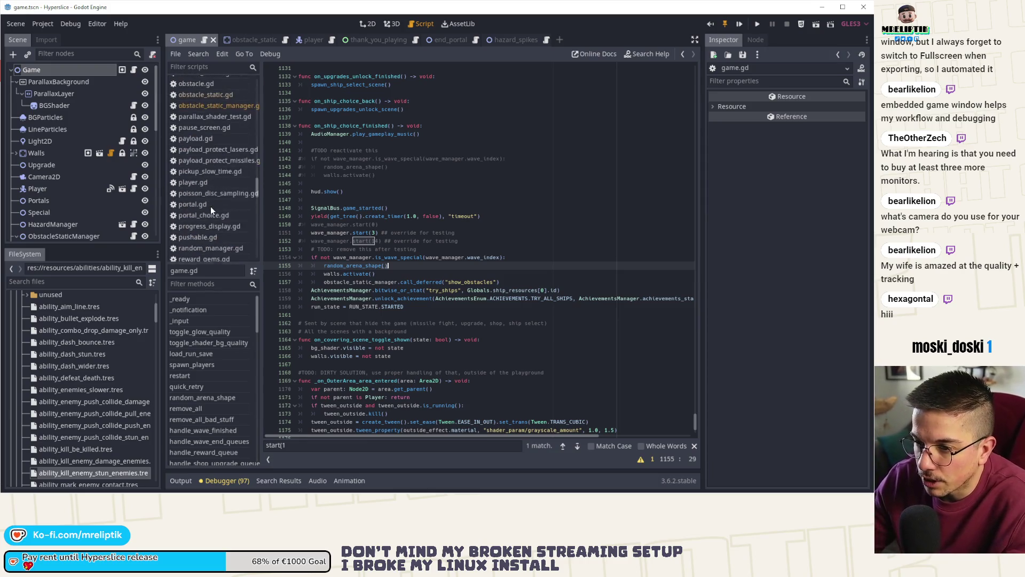
{"action": "scroll", "coordinate": [210, 206], "scroll_direction": "down", "scroll_amount": 10}
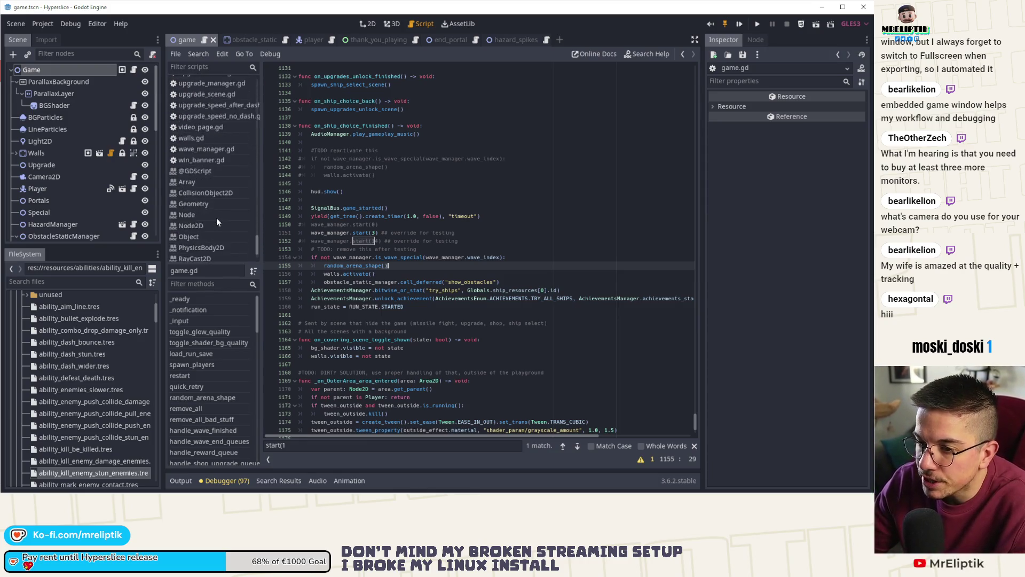
{"action": "scroll", "coordinate": [217, 221], "scroll_direction": "up", "scroll_amount": 15}
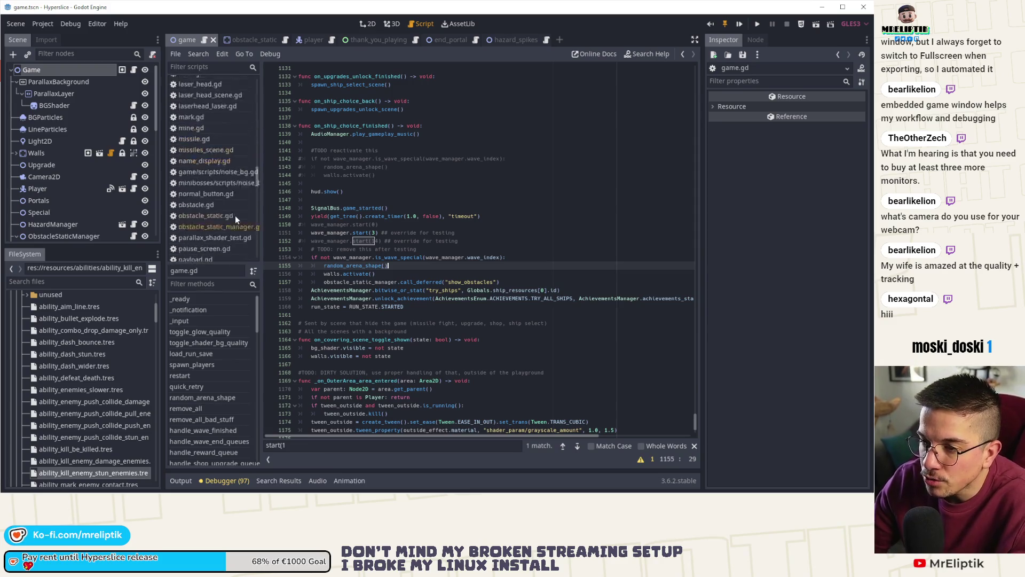
{"action": "scroll", "coordinate": [234, 215], "scroll_direction": "up", "scroll_amount": 5}
{"action": "left_click", "coordinate": [212, 202]}
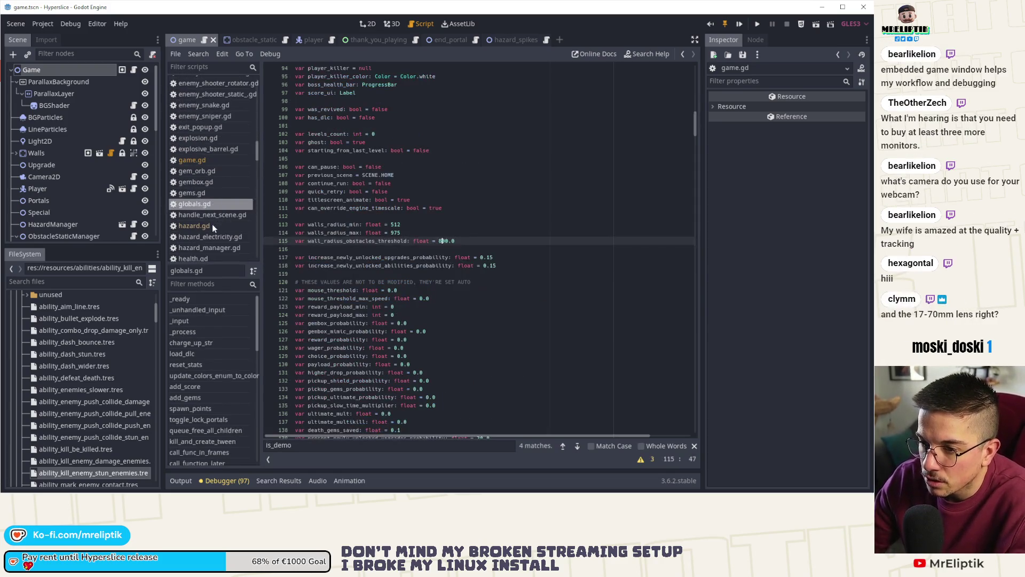